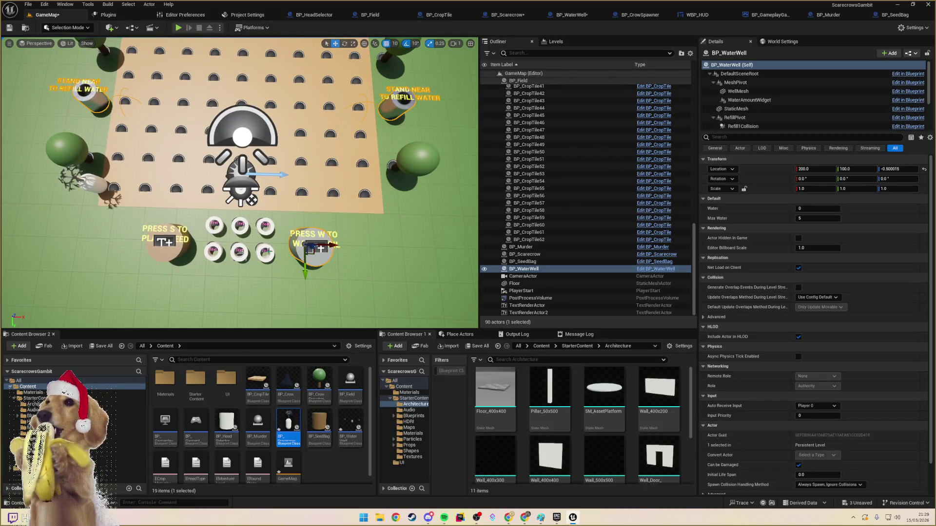
- Select all six head selectors and nudge them slightly along Y
click(265, 252)
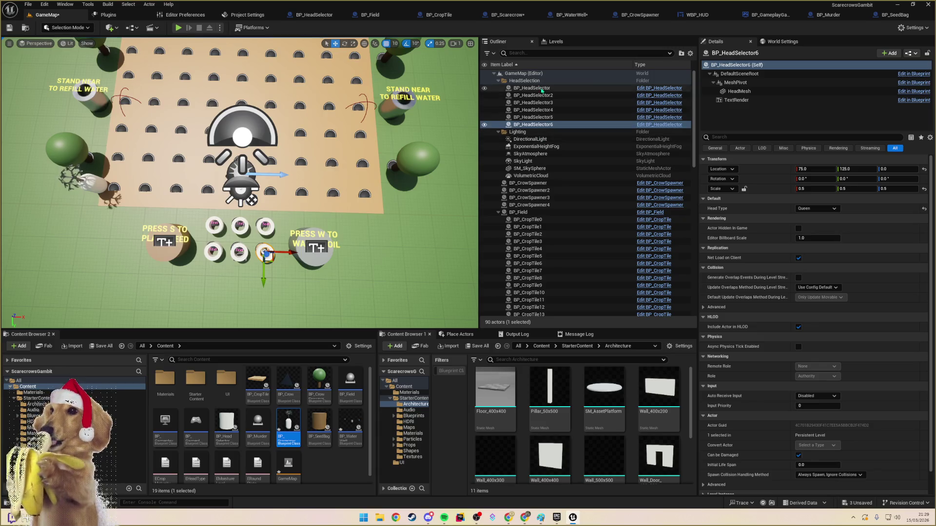
shift+click(531, 88)
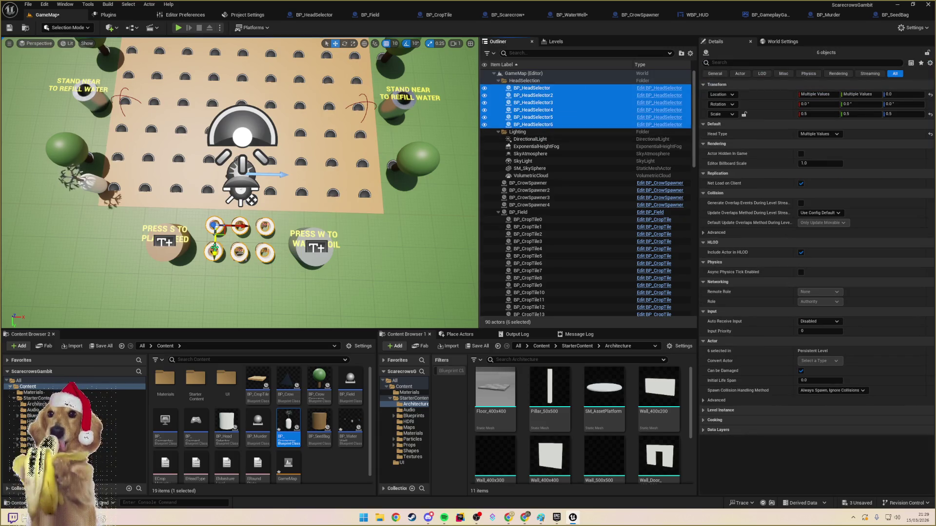
drag(215, 244, 215, 247)
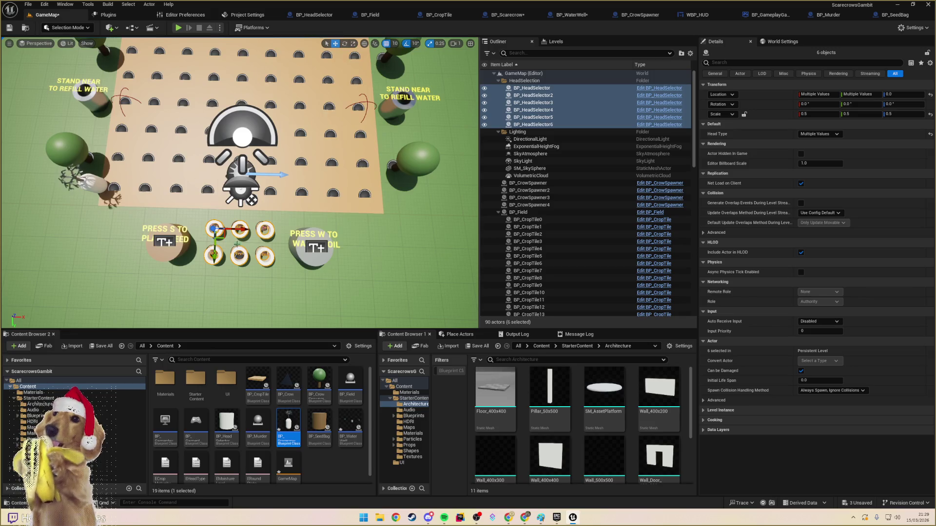
key(f)
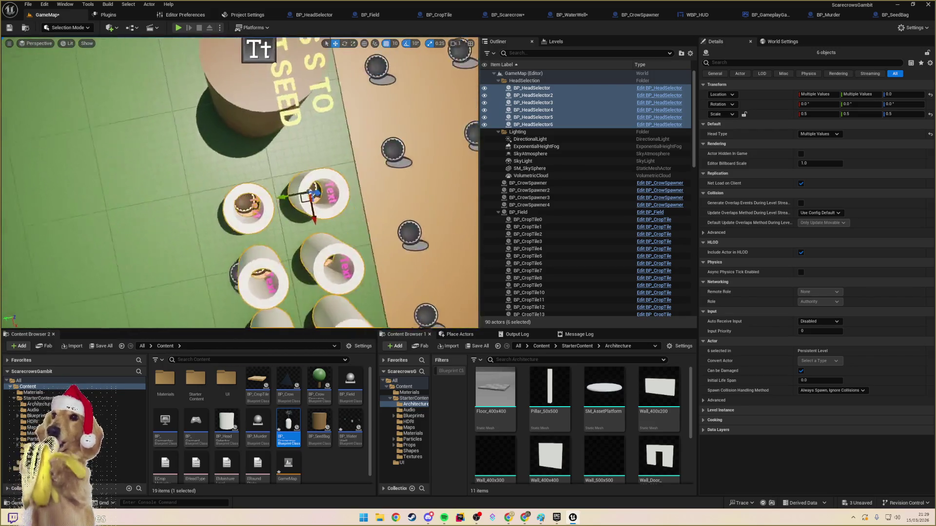
scroll(240, 182, up, 5)
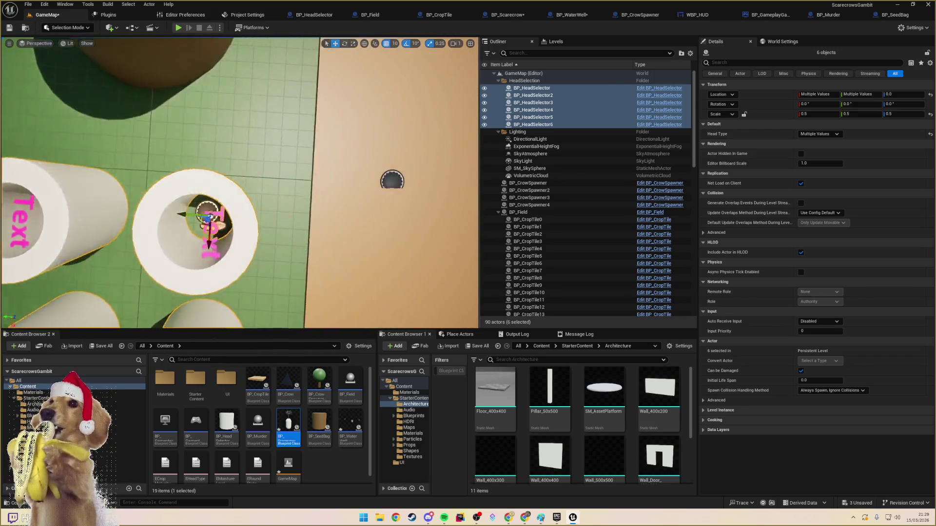
scroll(240, 183, down, 6)
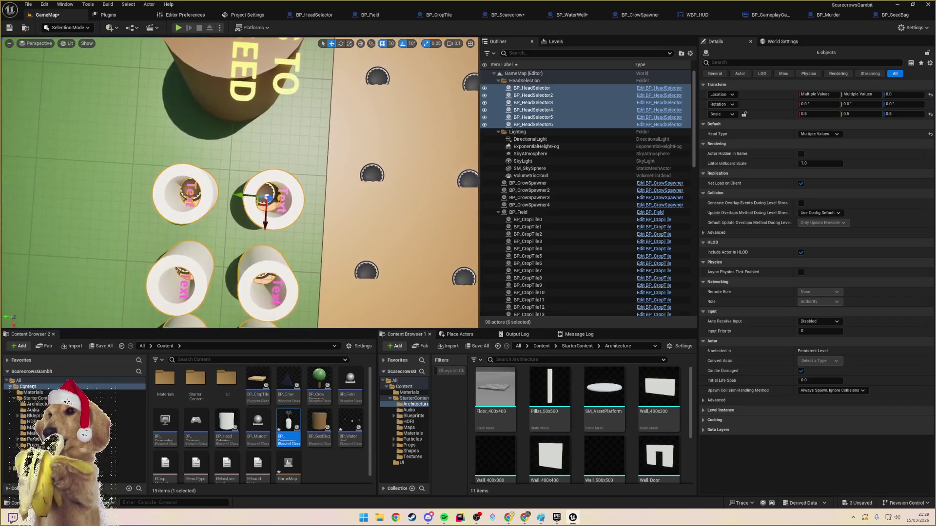
scroll(240, 183, up, 3)
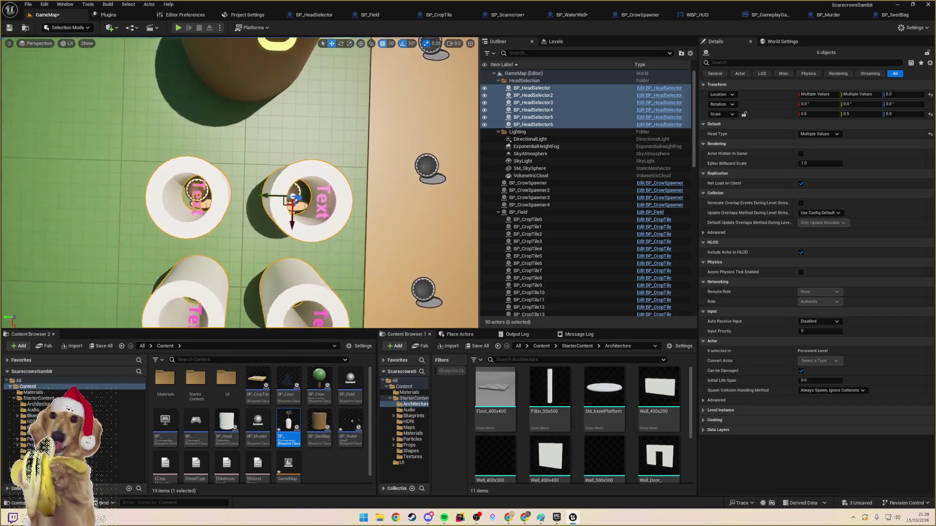
scroll(240, 183, up, 3)
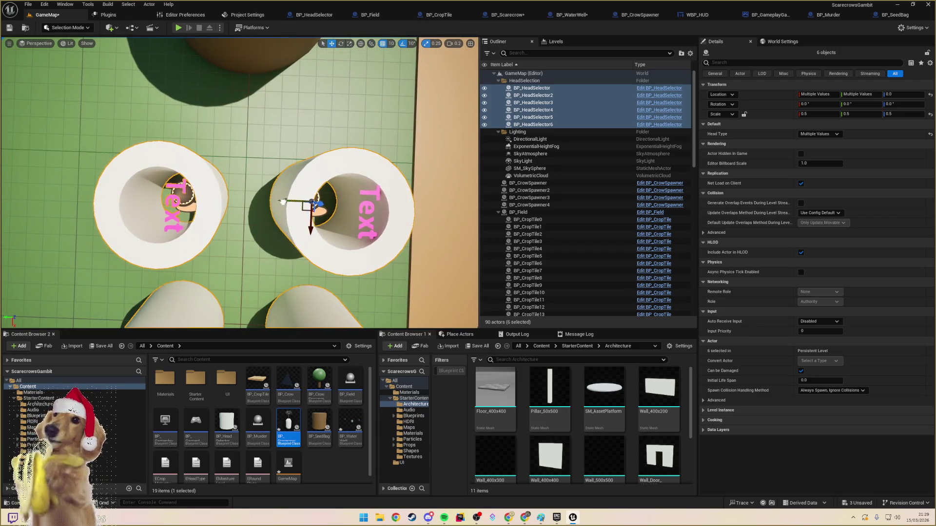
mouse_move(283, 201)
mouse_down()
mouse_move(272, 205)
mouse_move(279, 203)
mouse_up()
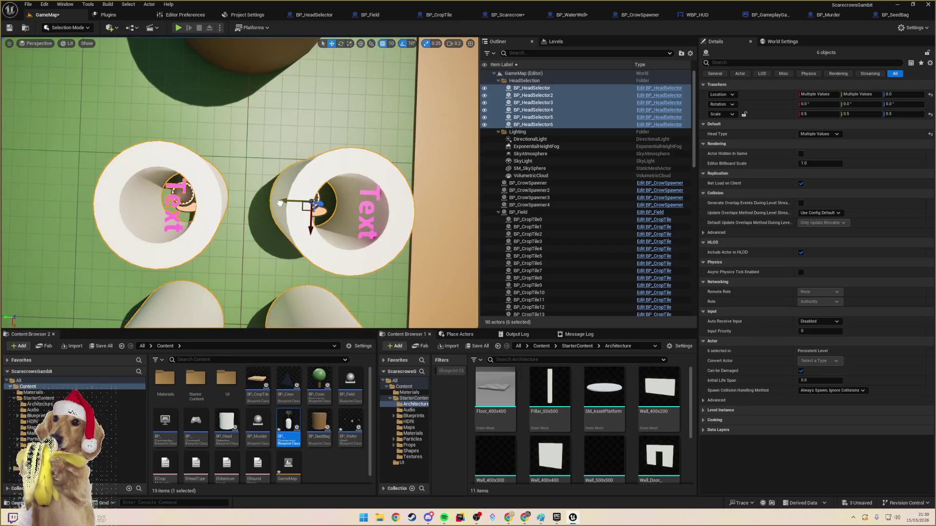
- Set grid snapping to 5 and drag the head selectors along Y again
click(390, 43)
click(400, 70)
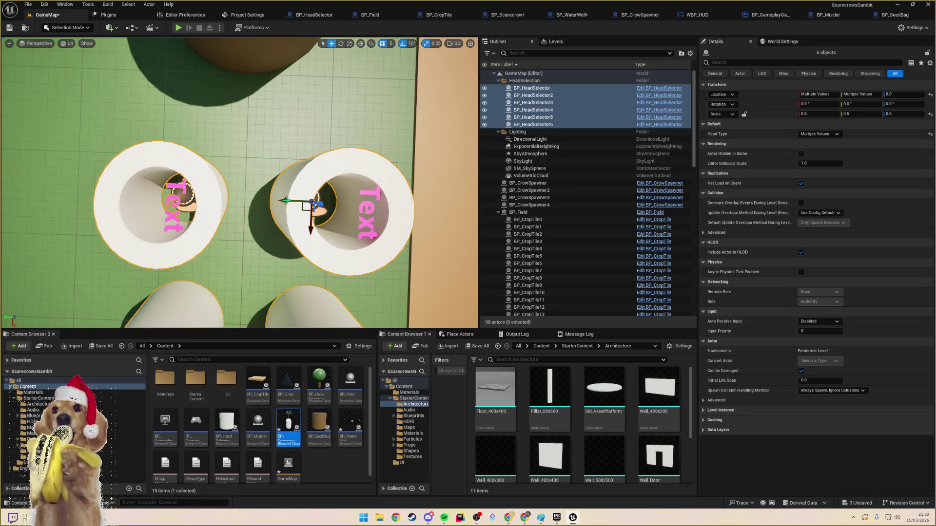
drag(285, 201, 278, 205)
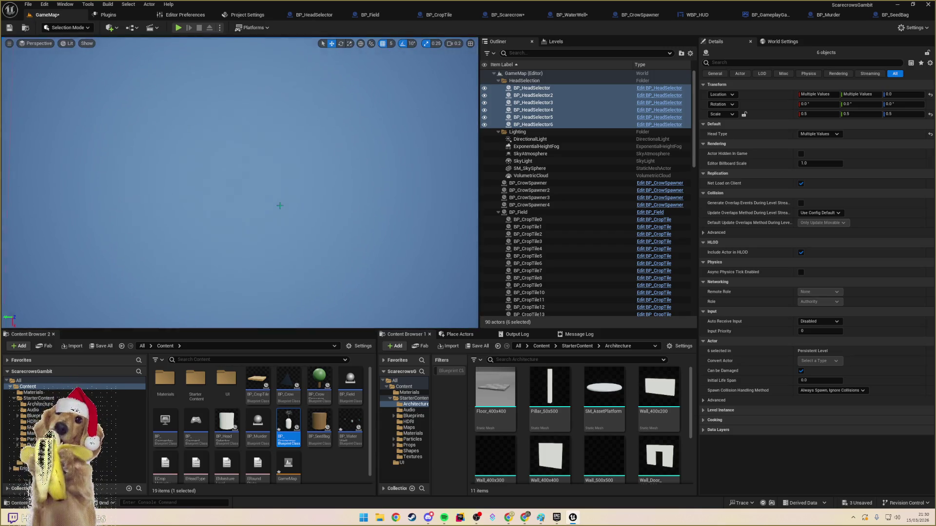
key(f)
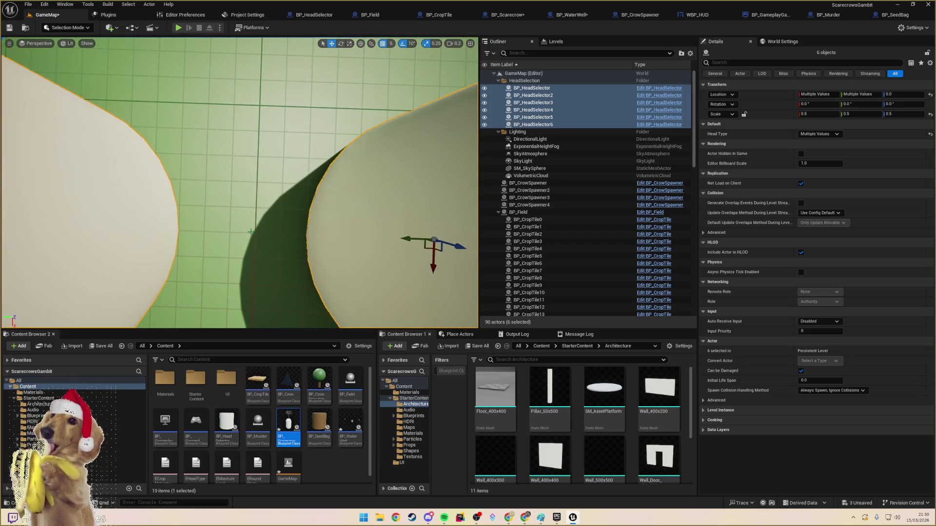
scroll(282, 187, down, 5)
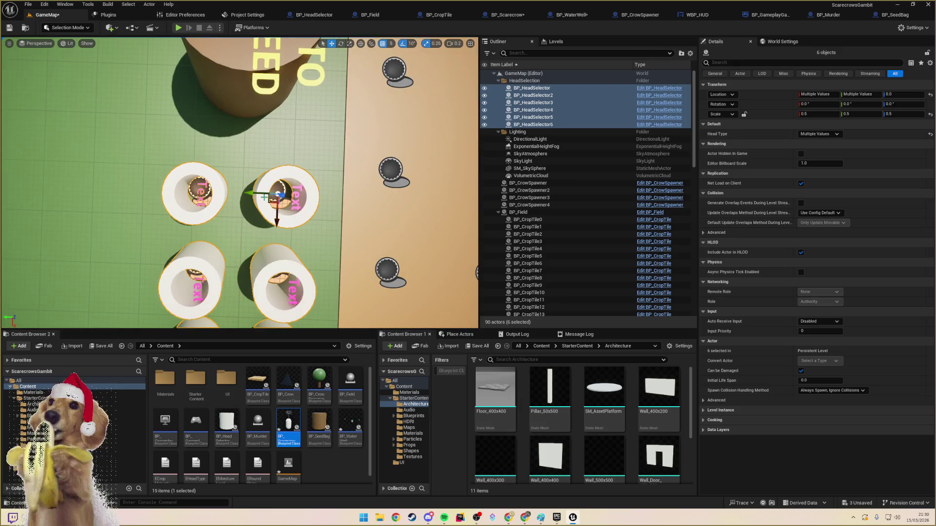
scroll(255, 193, up, 2)
scroll(255, 193, up, 1)
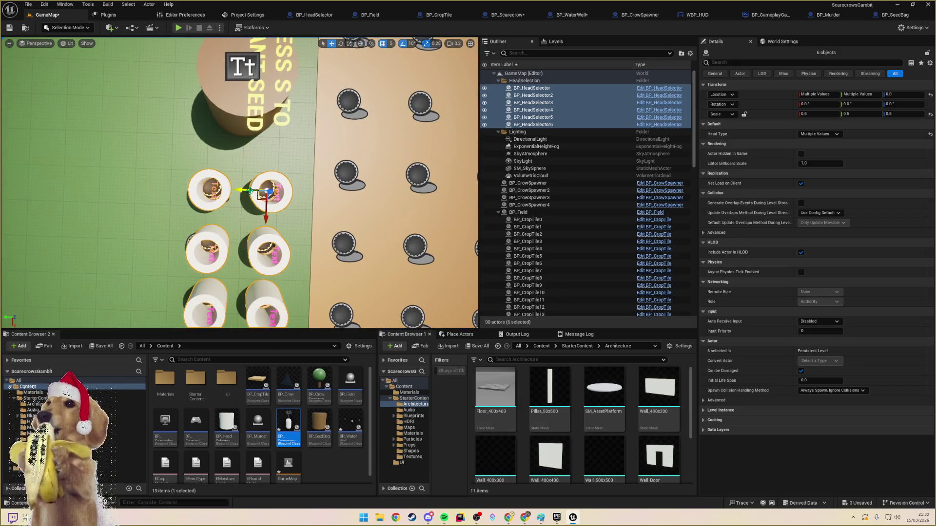
scroll(257, 191, up, 1)
- Shift the six heads left in snapped steps, back right slightly, then select head selector 4
drag(257, 191, 242, 191)
scroll(243, 194, up, 3)
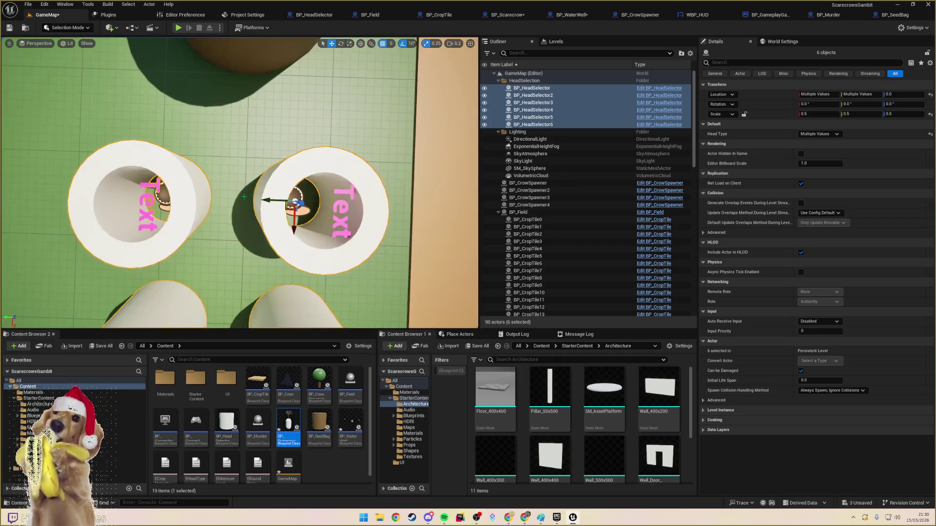
scroll(257, 196, down, 3)
drag(249, 192, 261, 193)
scroll(260, 192, up, 2)
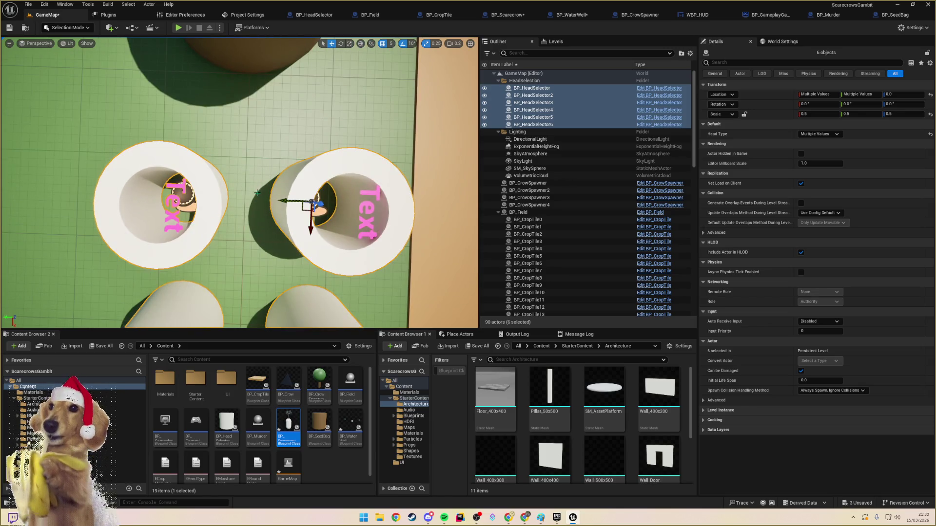
scroll(240, 210, down, 3)
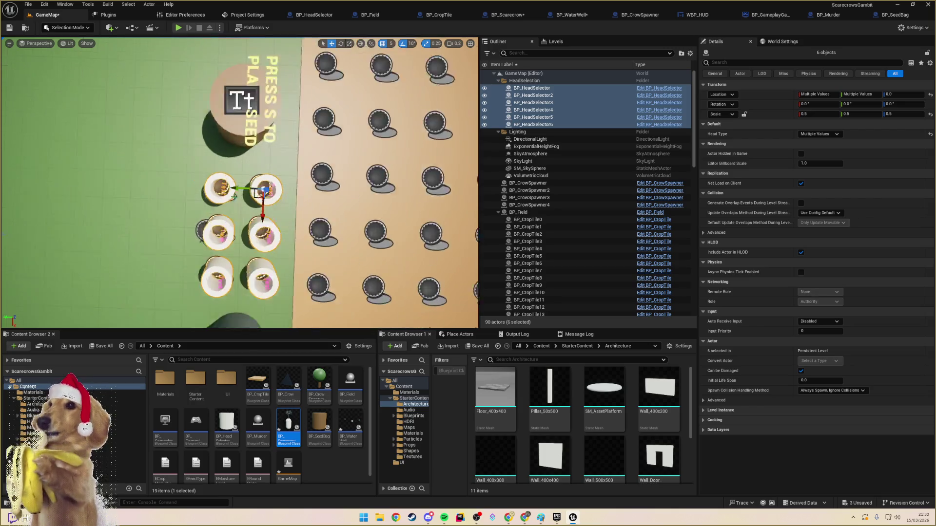
click(233, 198)
- Move head selectors 4, 5 and 6 to Location Y 140
ctrl+click(233, 222)
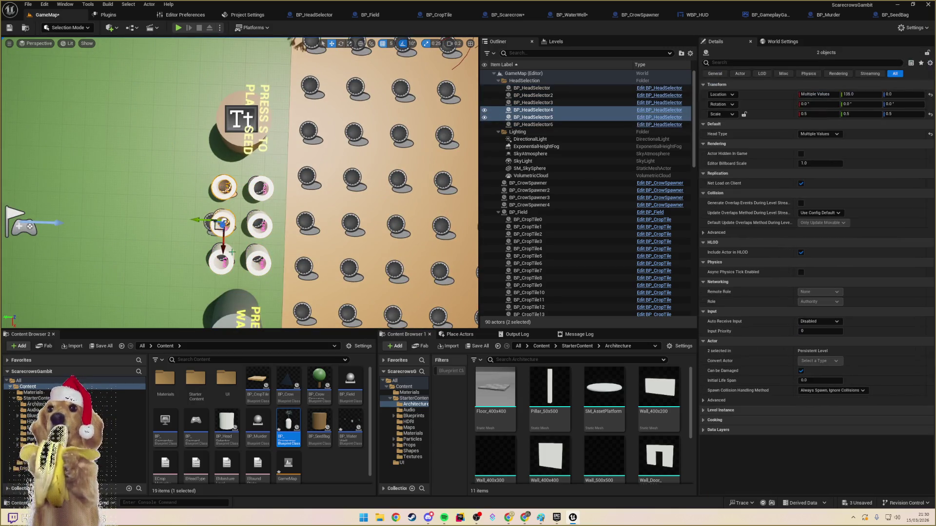
ctrl+click(231, 254)
drag(199, 254, 195, 254)
scroll(203, 259, up, 3)
- Reselect all six head selectors and orbit to an angled view of the field
mouse_move(203, 303)
mouse_down()
mouse_move(359, 191)
mouse_move(184, 285)
mouse_move(464, 163)
mouse_up()
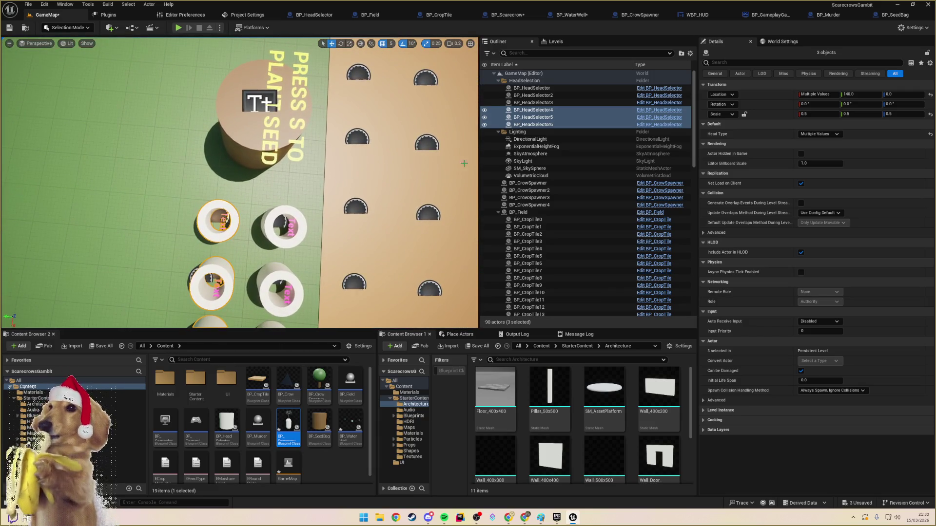
click(270, 228)
key(ctrl+shift+a)
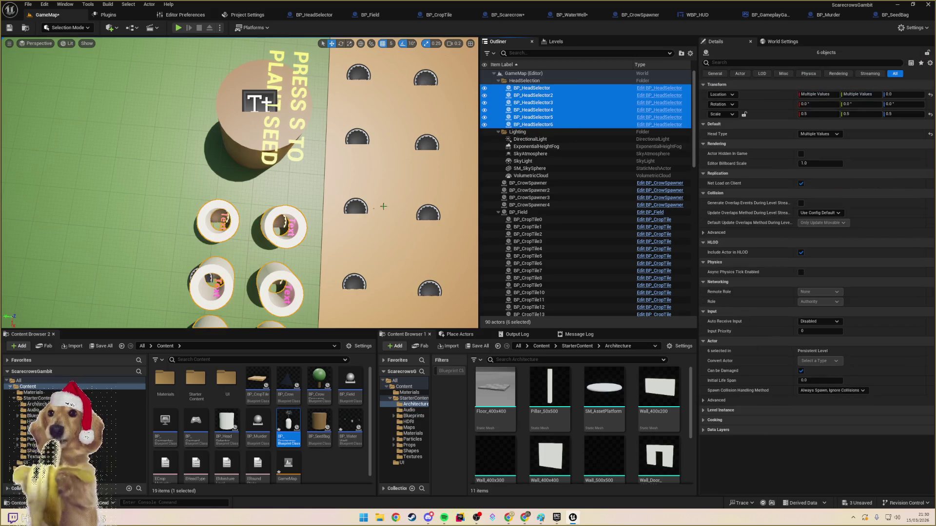
mouse_move(279, 238)
mouse_down()
mouse_move(331, 204)
mouse_move(389, 201)
mouse_move(304, 202)
mouse_up()
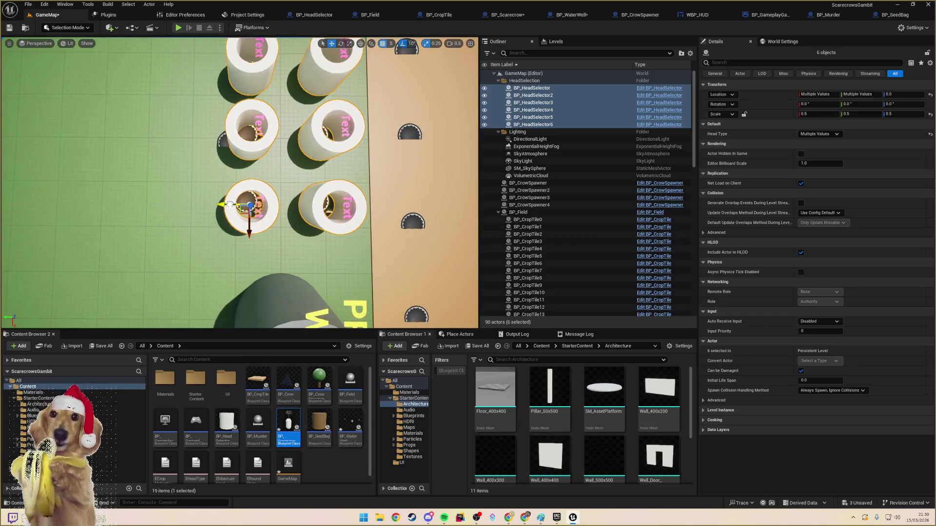
drag(229, 203, 57, 43)
- Switch the level viewport from Perspective to the Top orthographic view
click(60, 44)
click(38, 44)
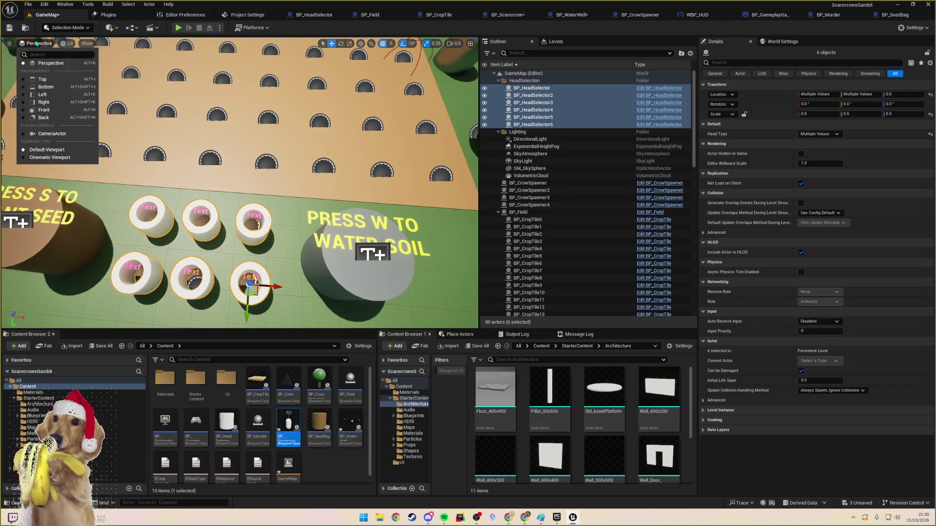
click(67, 44)
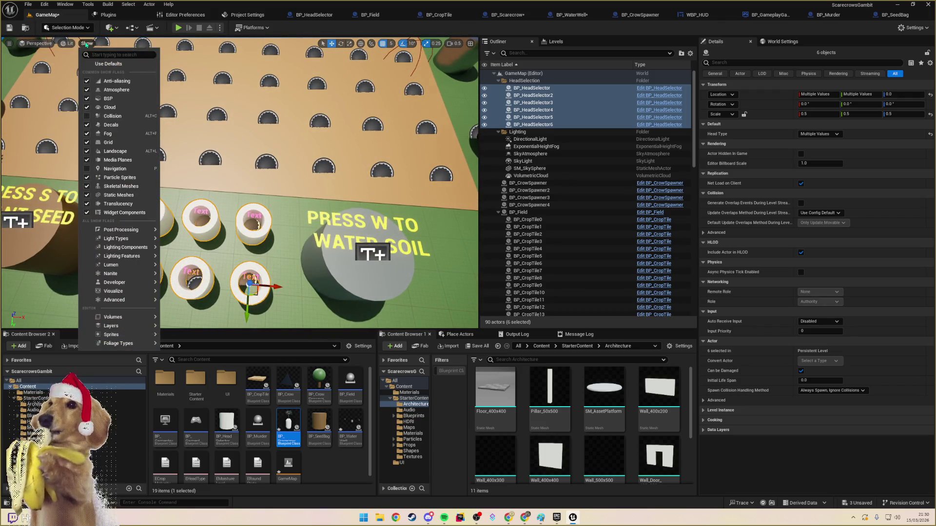
click(39, 43)
click(40, 46)
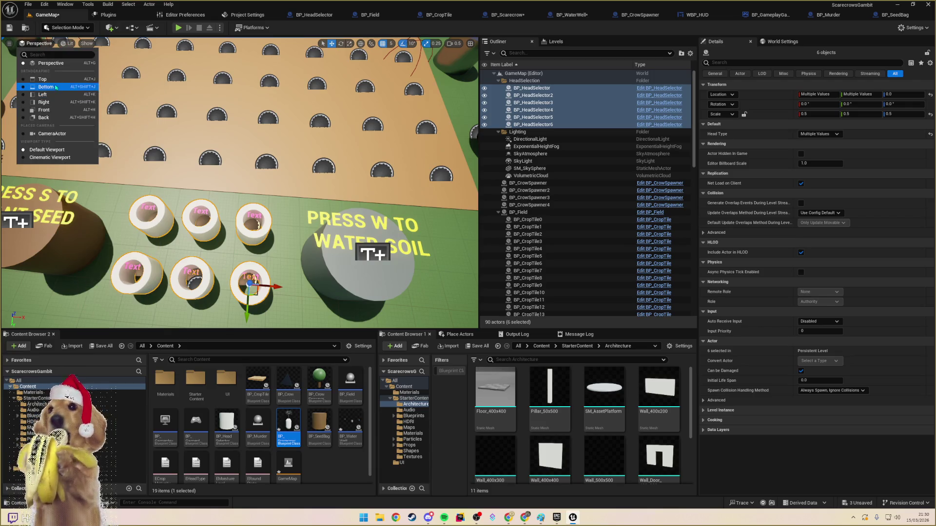
click(42, 79)
scroll(247, 254, up, 4)
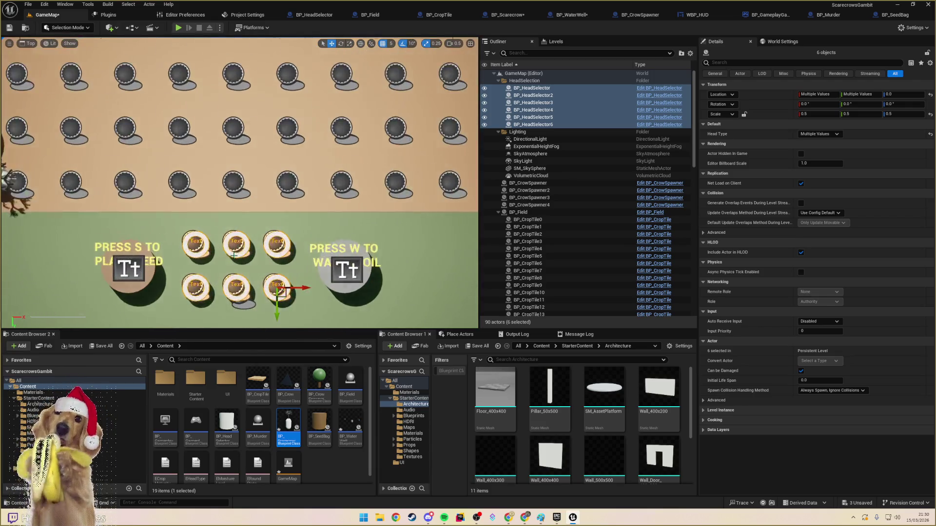
scroll(219, 258, down, 3)
scroll(161, 272, up, 2)
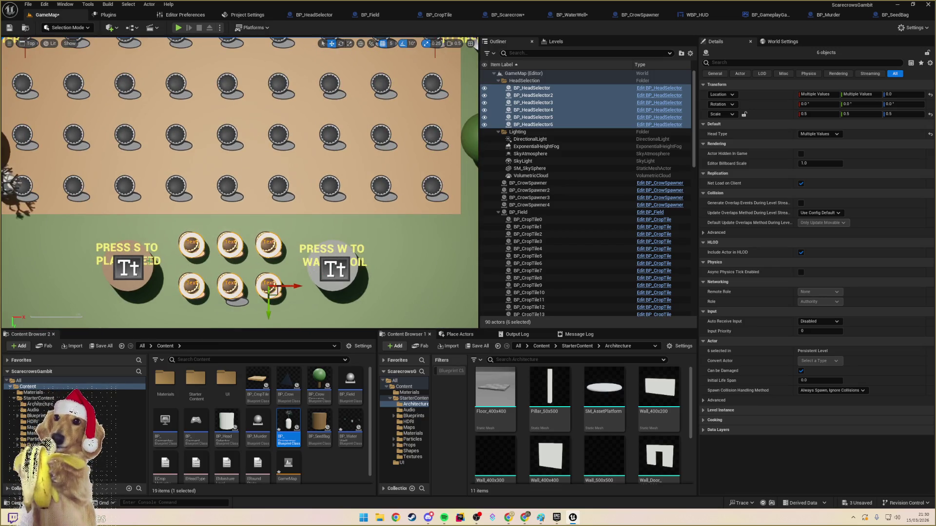
- Move the seed bag and its PRESS S TO PLANT SEED sign up along Y
click(129, 268)
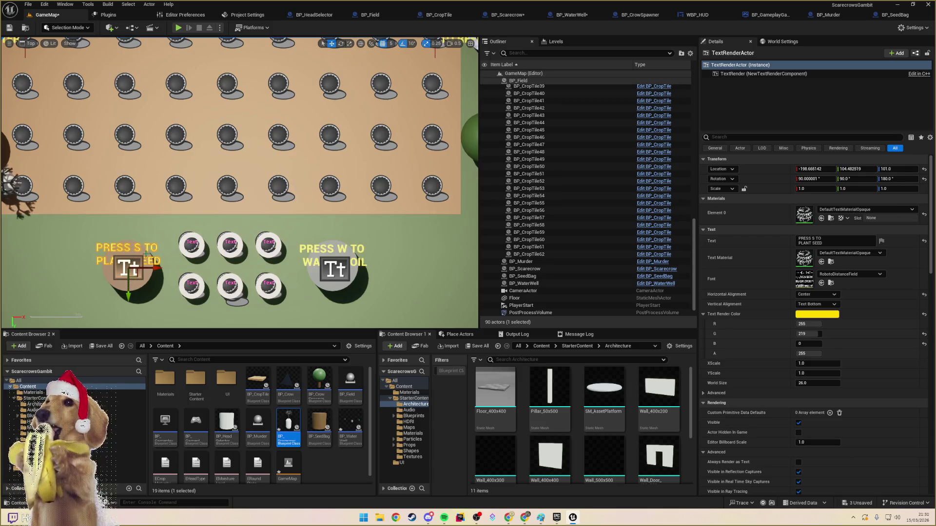
ctrl+click(230, 229)
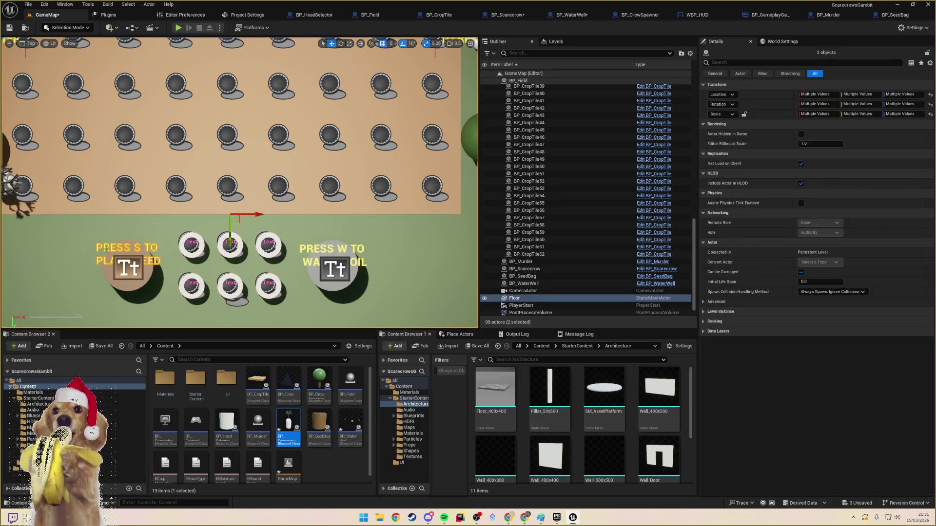
click(108, 271)
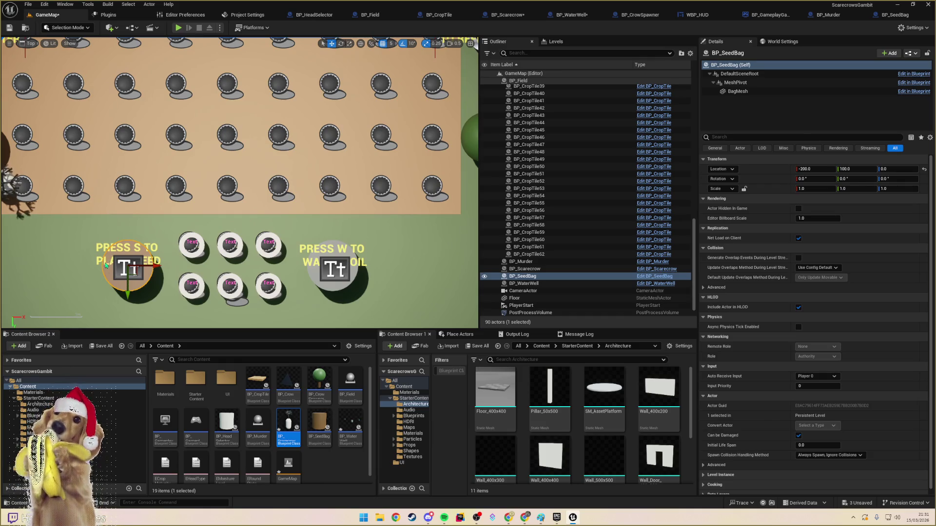
ctrl+click(106, 265)
drag(128, 292, 131, 281)
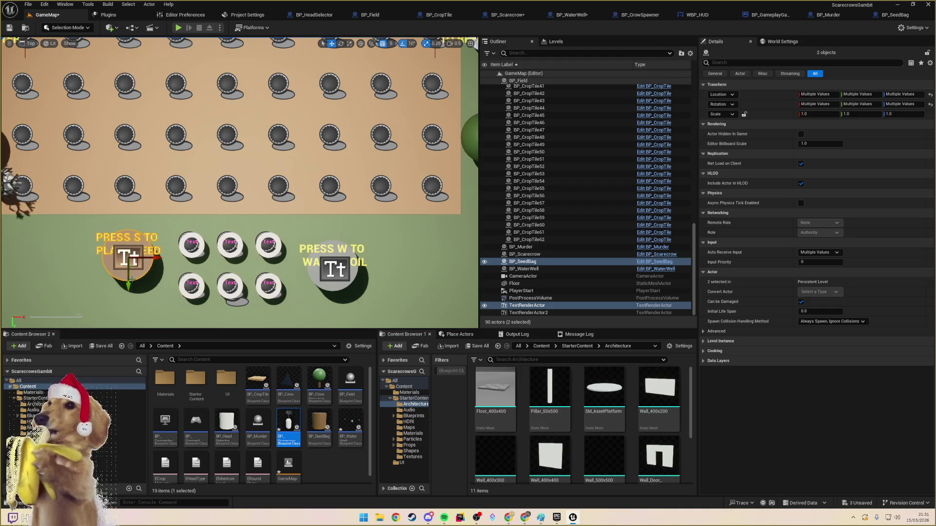
- Nudge the water well together with its watering sign up along Y
click(320, 278)
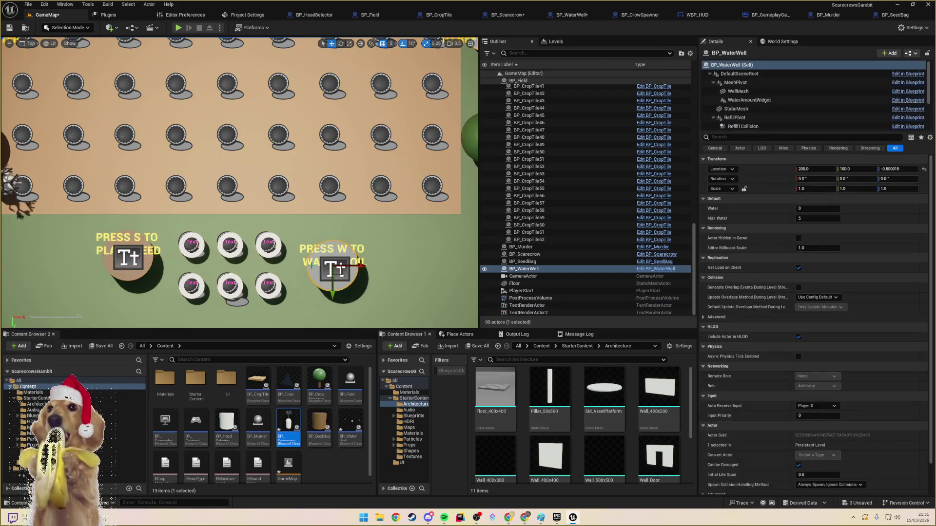
drag(335, 288, 334, 277)
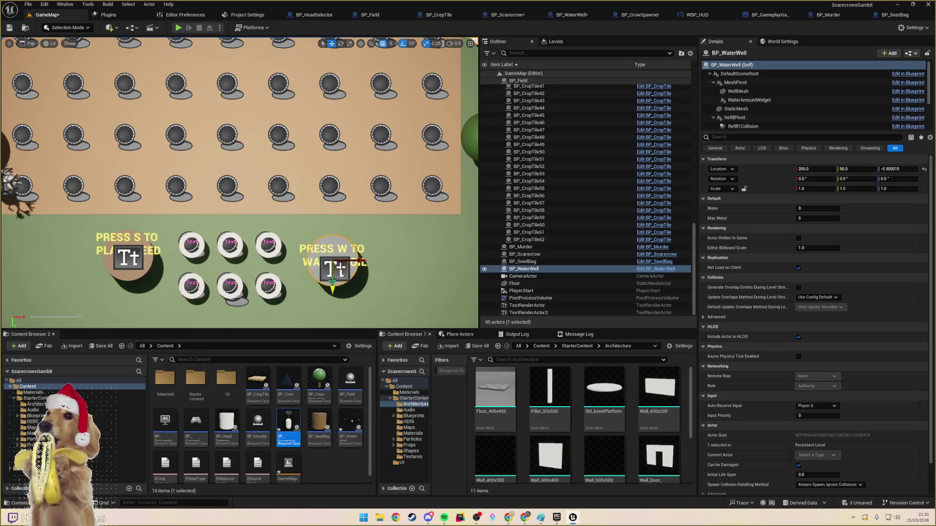
key(ctrl+z)
ctrl+click(309, 265)
drag(334, 295, 335, 288)
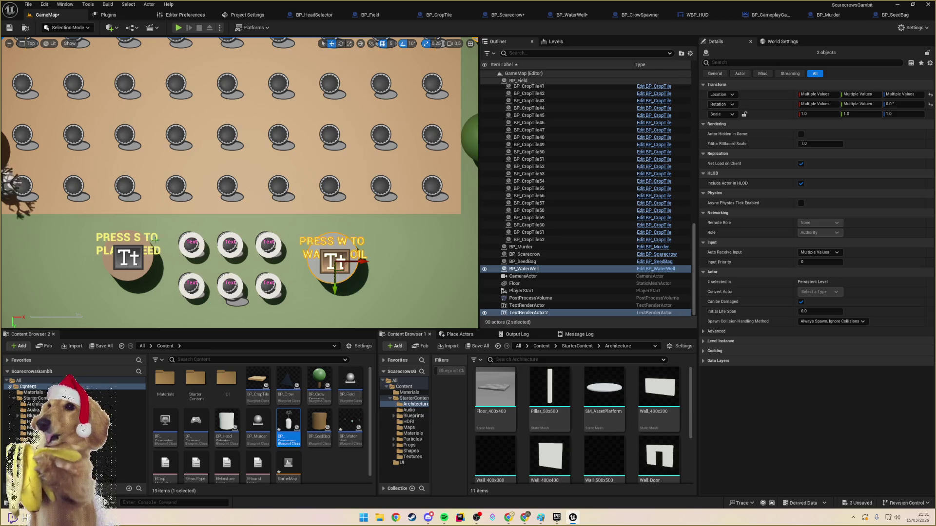
- Measure the gap between the water well and the seed bag with the ruler
drag(348, 234, 100, 232)
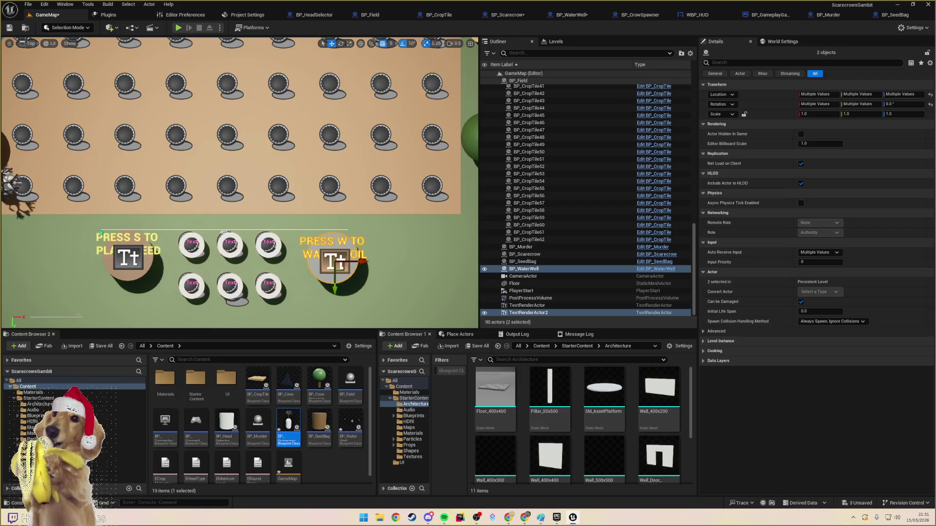
drag(100, 232, 100, 232)
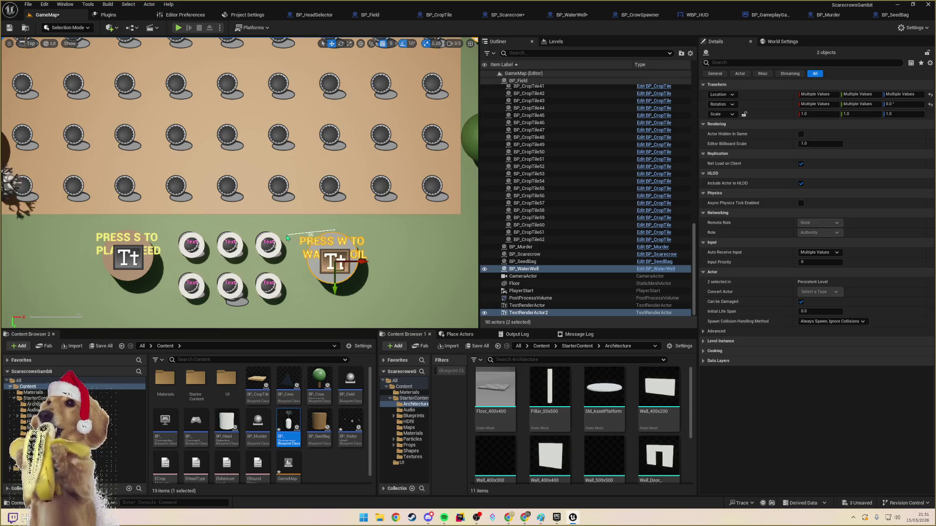
drag(289, 235, 116, 235)
click(153, 262)
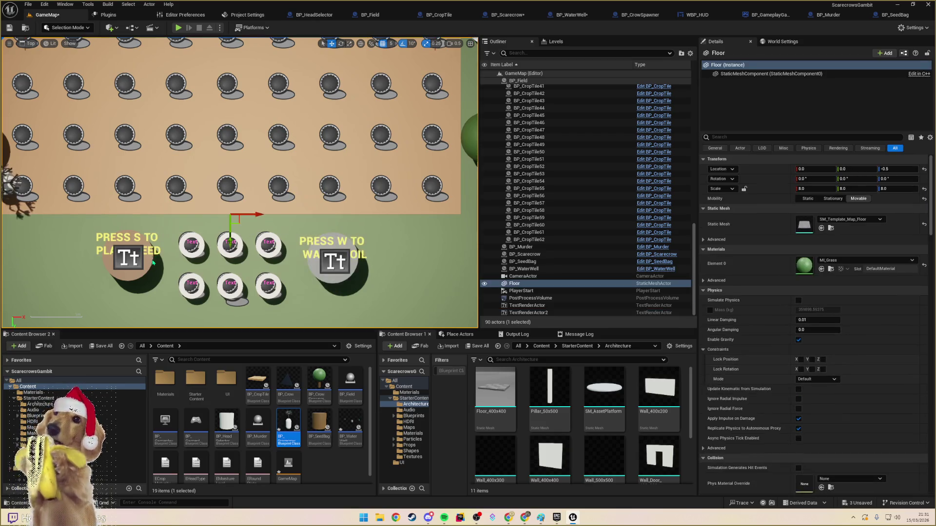
- Nudge the seed bag and sign down, re-measure the sign gap, and start a play test
click(129, 276)
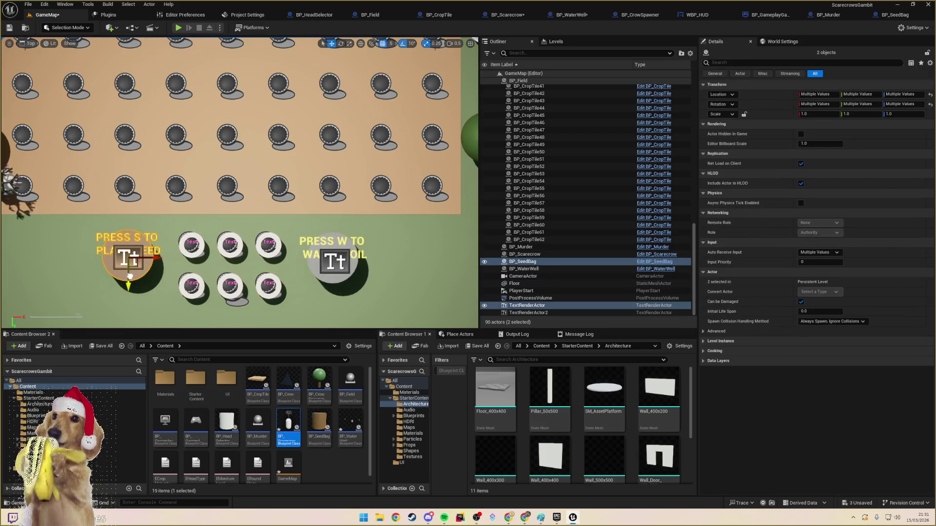
drag(130, 275, 130, 278)
mouse_move(137, 235)
mouse_down()
mouse_move(358, 236)
mouse_move(343, 236)
mouse_up()
click(166, 285)
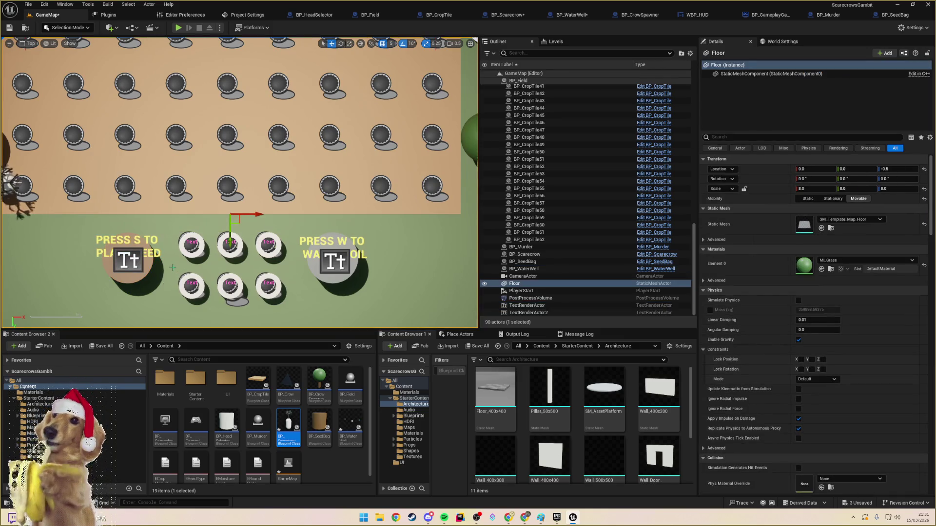
scroll(172, 267, down, 4)
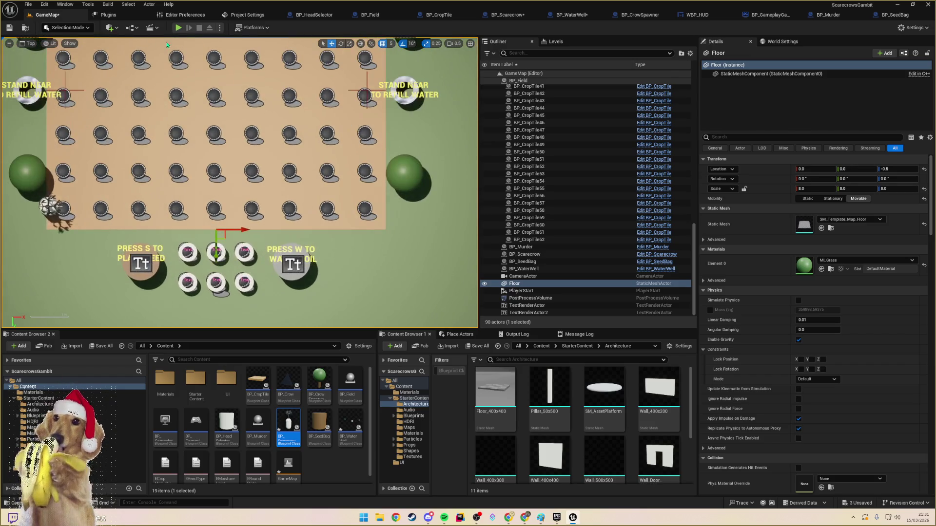
click(178, 28)
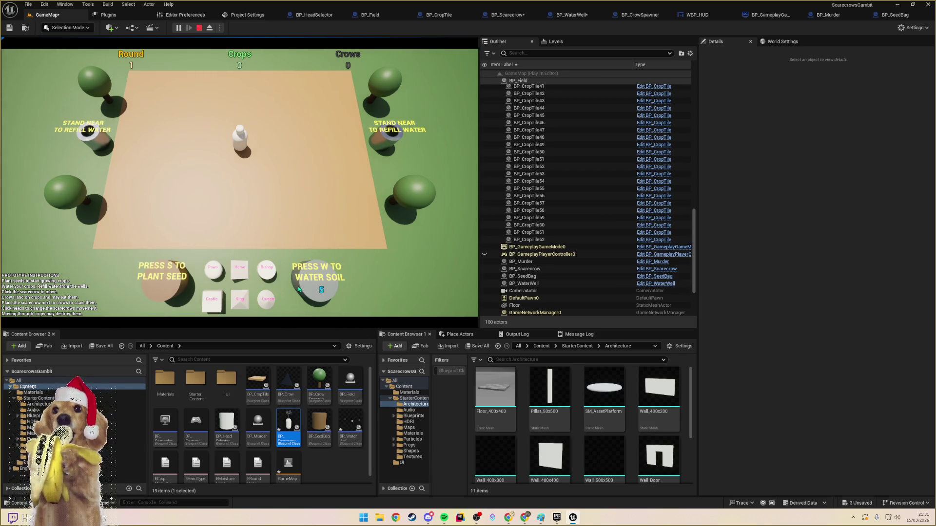
key(Escape)
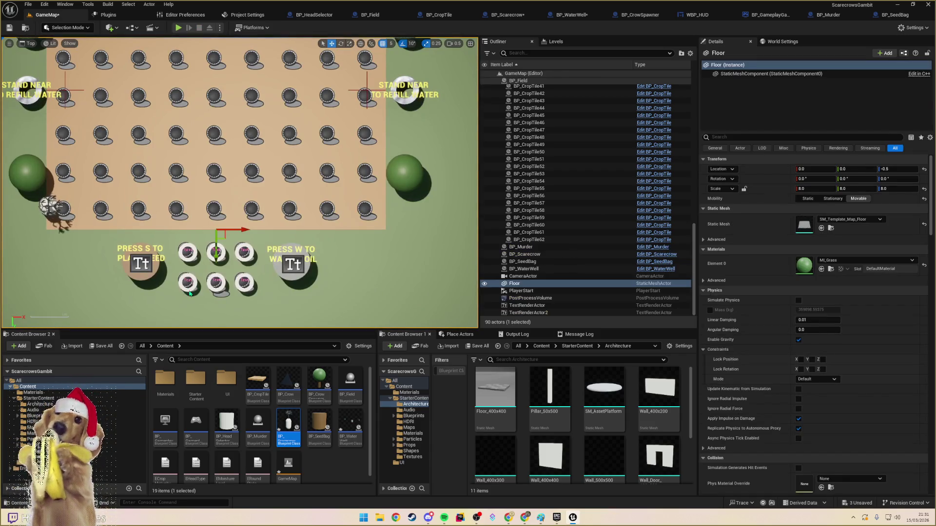
click(188, 283)
ctrl+click(218, 284)
ctrl+click(245, 282)
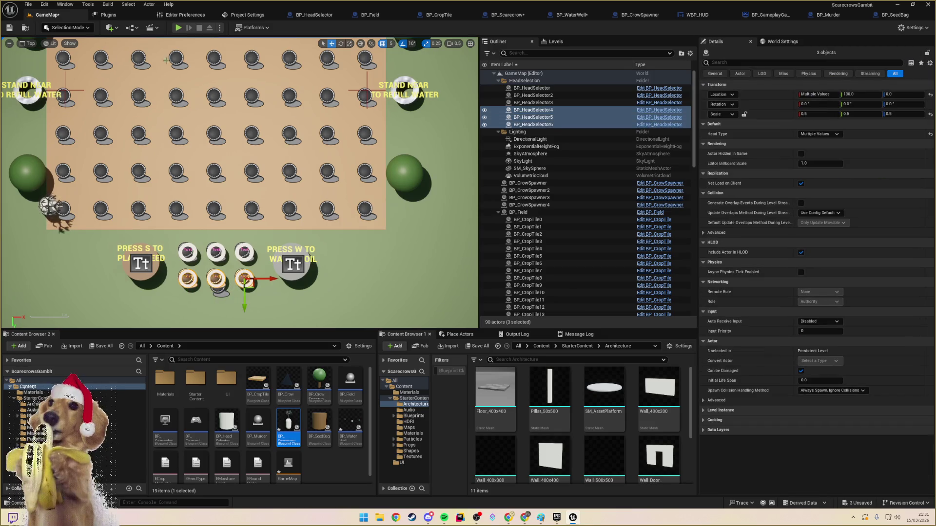
click(179, 28)
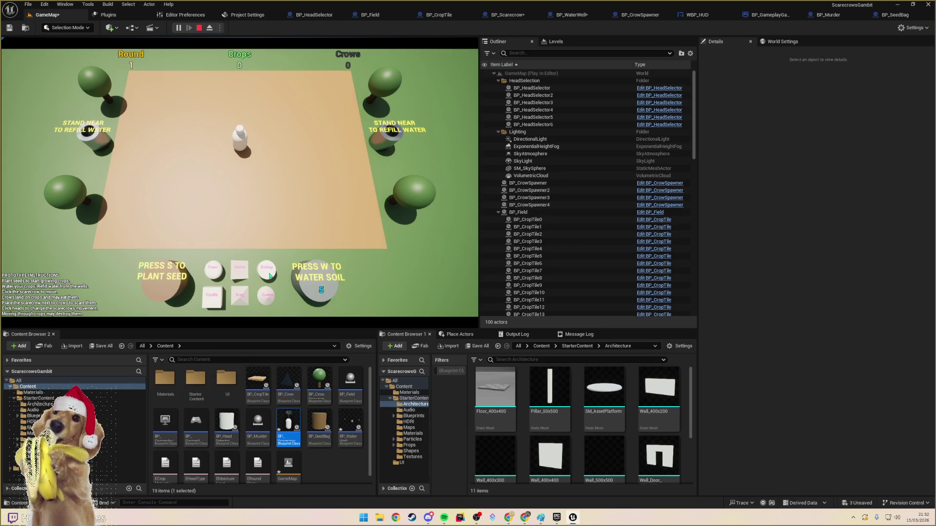
key(Escape)
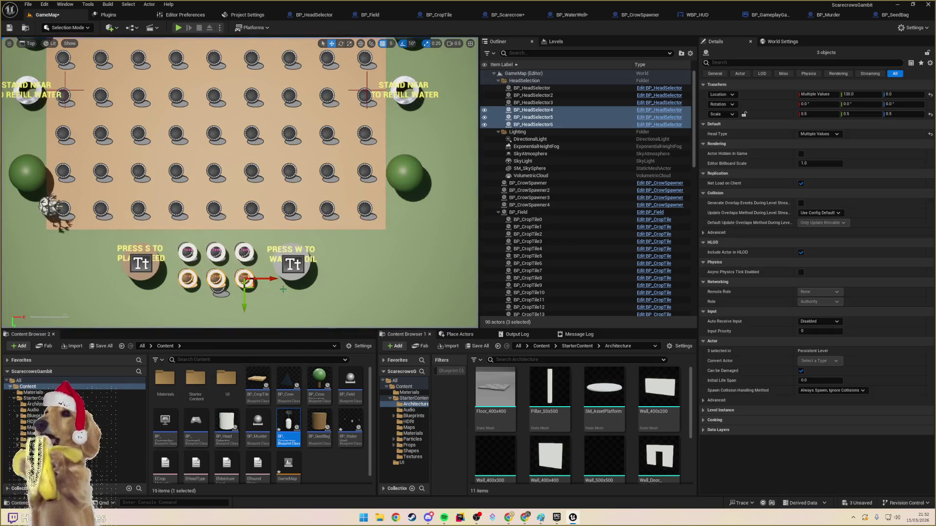
scroll(254, 289, up, 5)
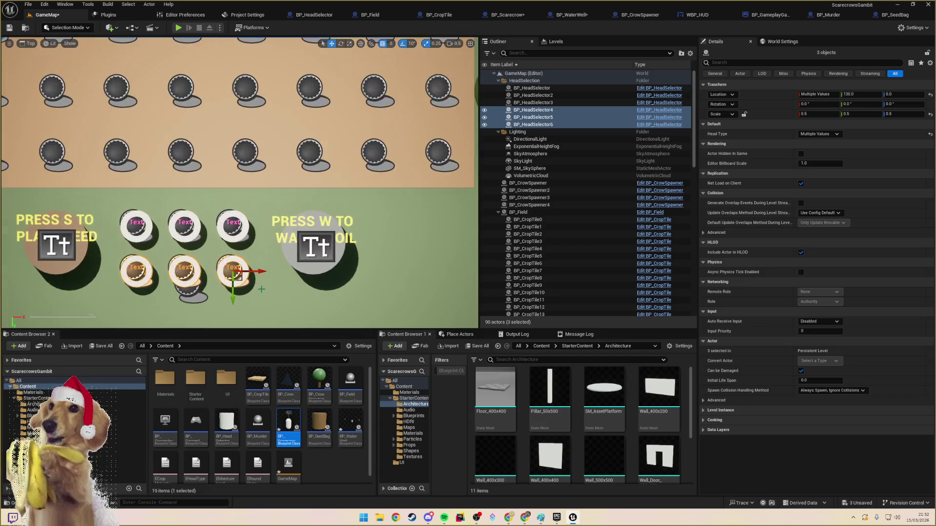
click(246, 289)
mouse_move(234, 291)
mouse_down()
mouse_move(339, 289)
mouse_move(314, 289)
mouse_up()
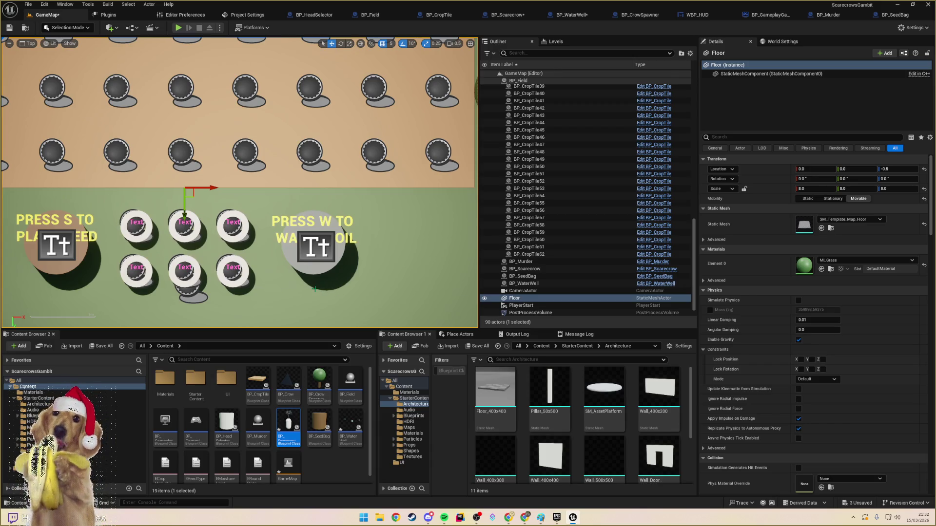
click(82, 252)
- Move the seed bag and its PRESS S TO PLANT SEED sign down slightly
ctrl+click(102, 237)
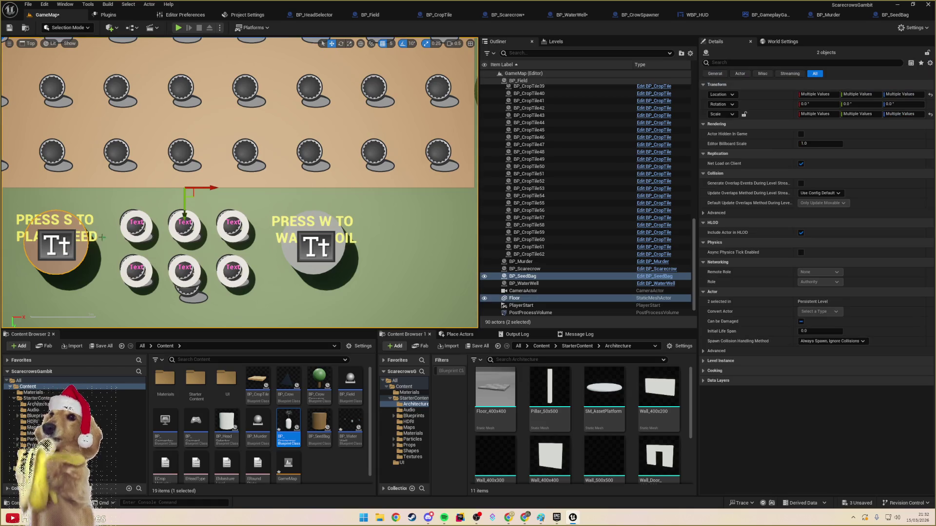
ctrl+click(91, 240)
click(96, 234)
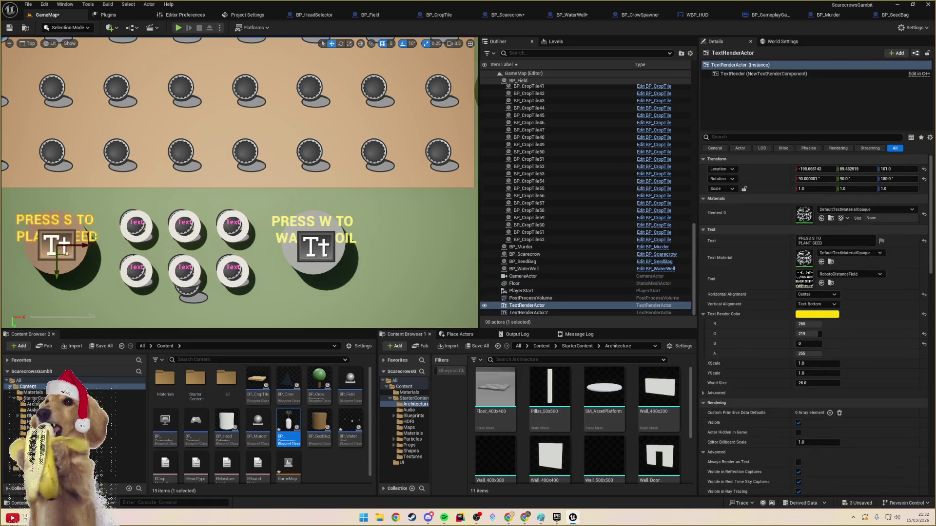
ctrl+click(82, 259)
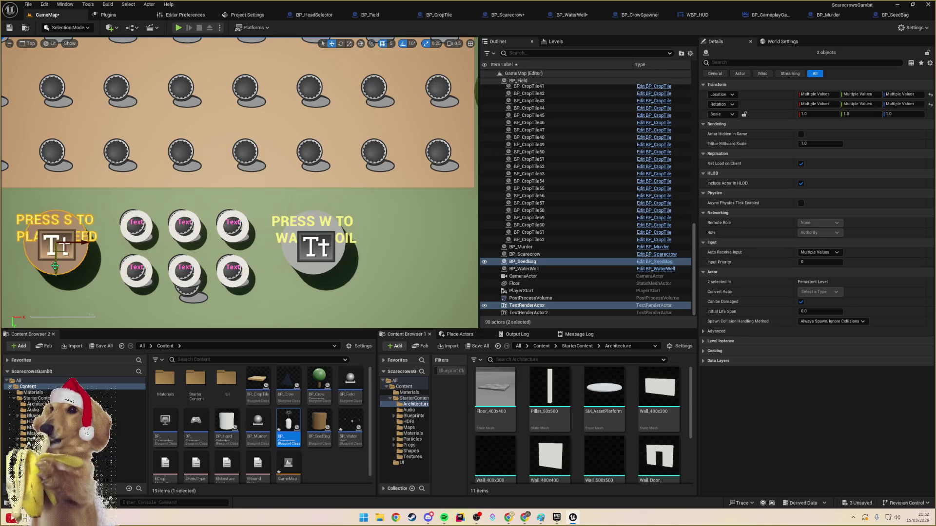
drag(56, 266, 55, 272)
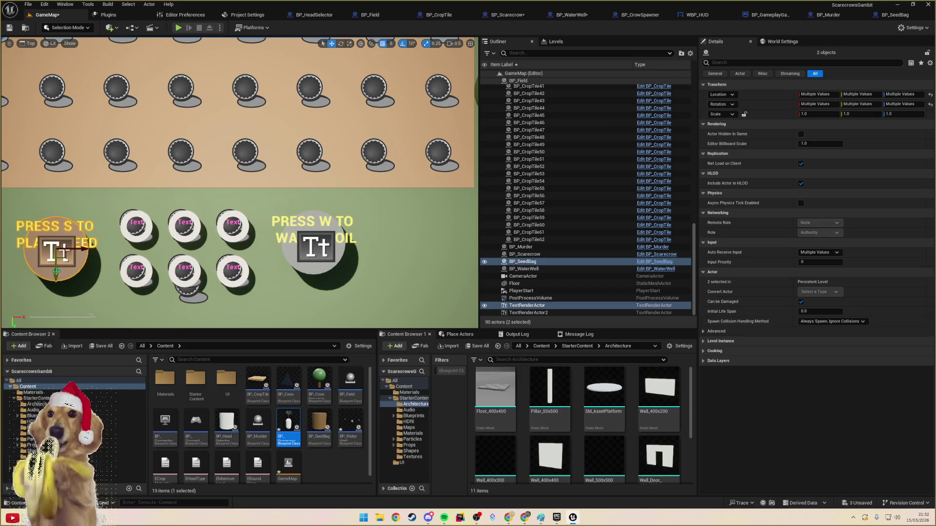
- Move the water well and its watering sign down slightly
click(293, 254)
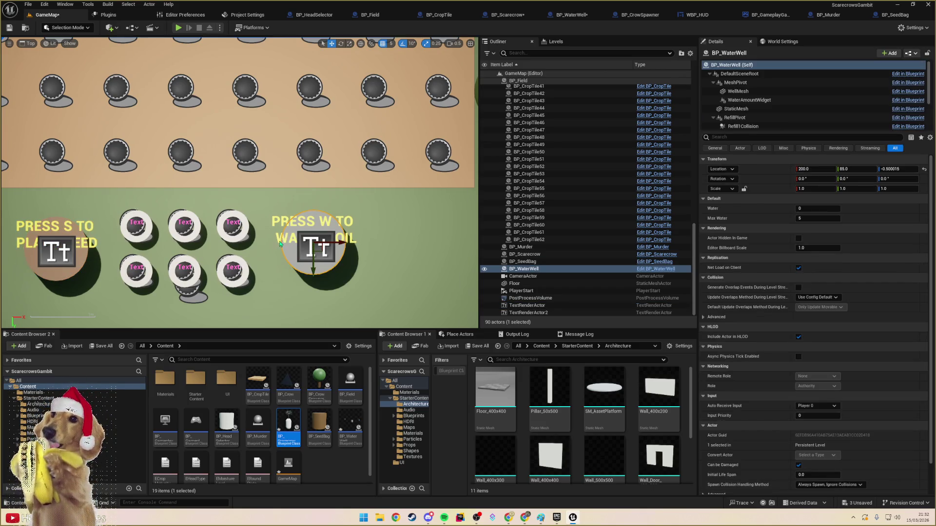
ctrl+click(281, 243)
drag(317, 275, 317, 283)
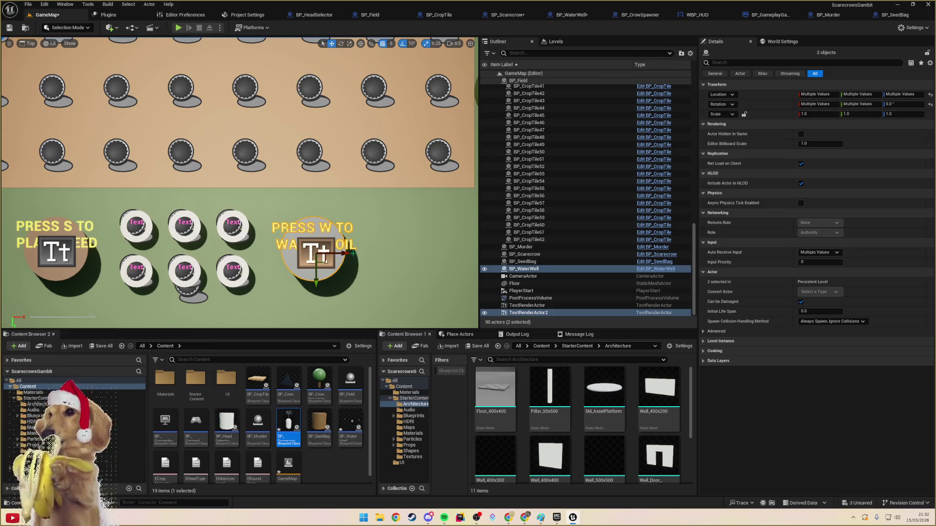
- Measure the distance from the water well to the seed bag with the ruler
drag(353, 256, 29, 257)
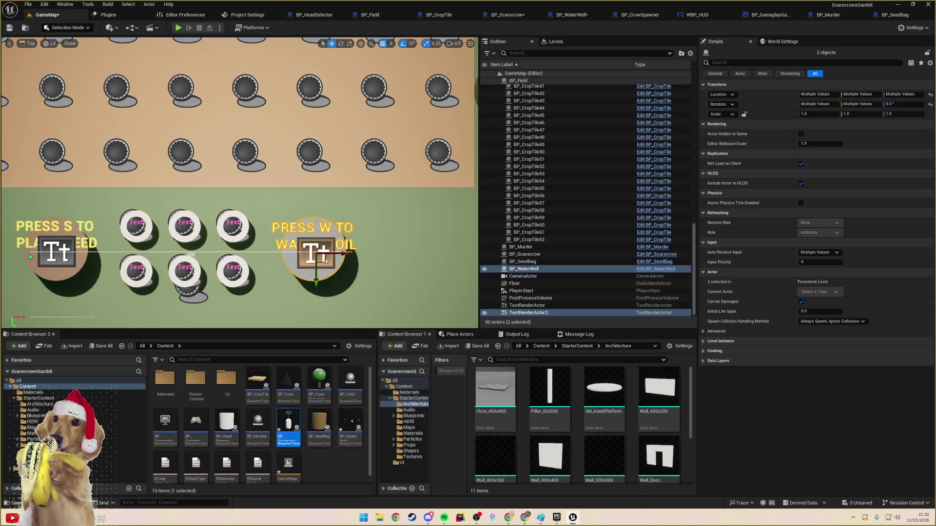
drag(29, 253, 28, 253)
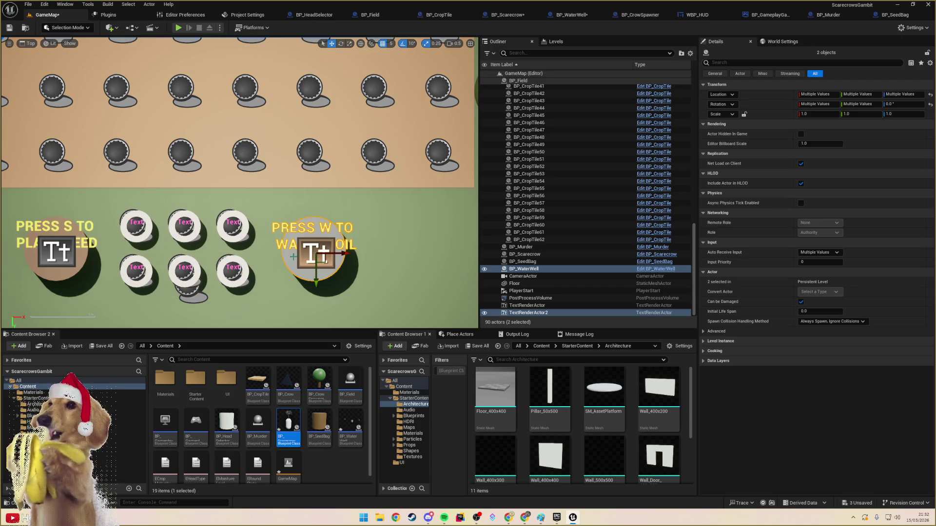
click(291, 258)
drag(360, 251, 43, 250)
click(354, 231)
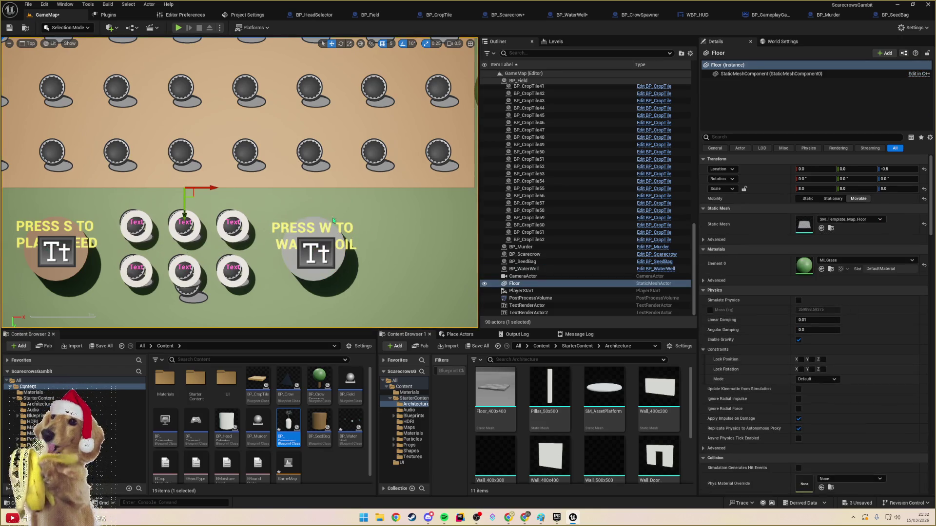
- Start a play test of the level
scroll(243, 202, down, 3)
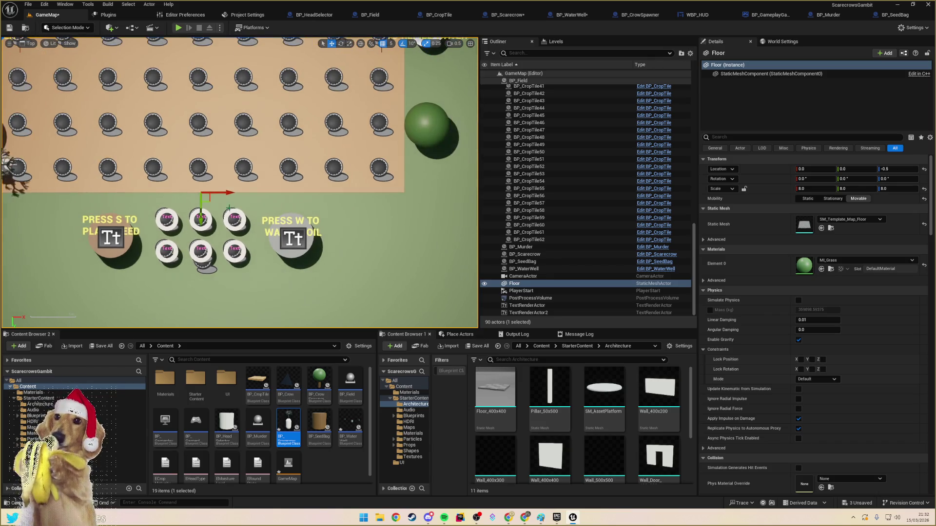
scroll(139, 218, down, 2)
scroll(139, 218, up, 1)
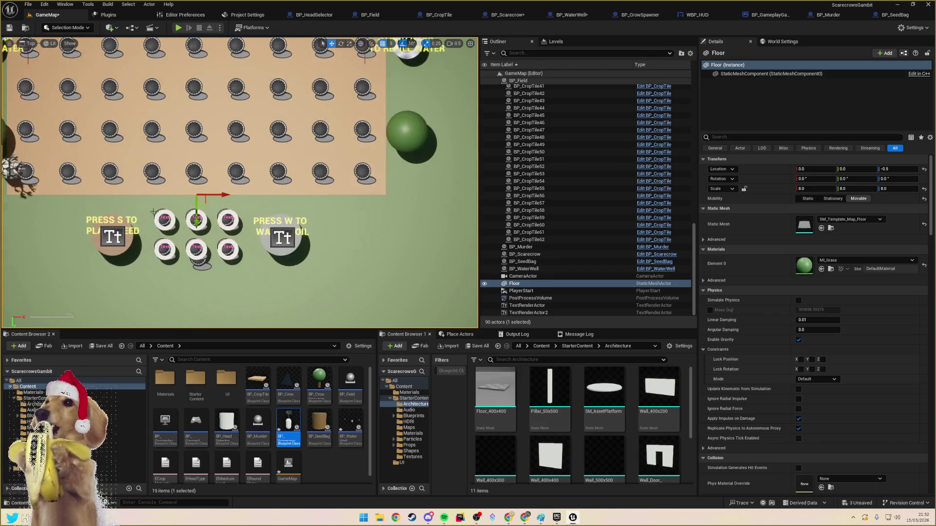
click(179, 28)
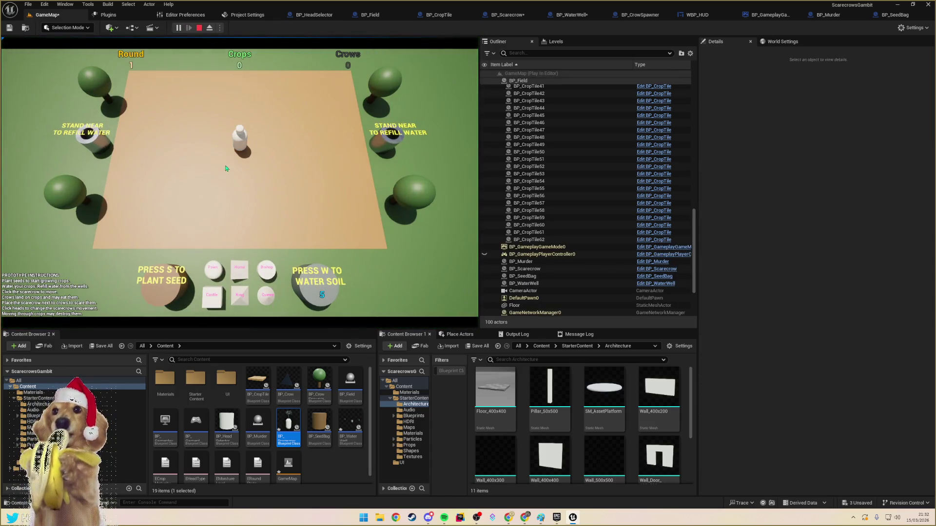
- Stop the play test and select the seed bag, both signs, water well and six head selectors
key(Escape)
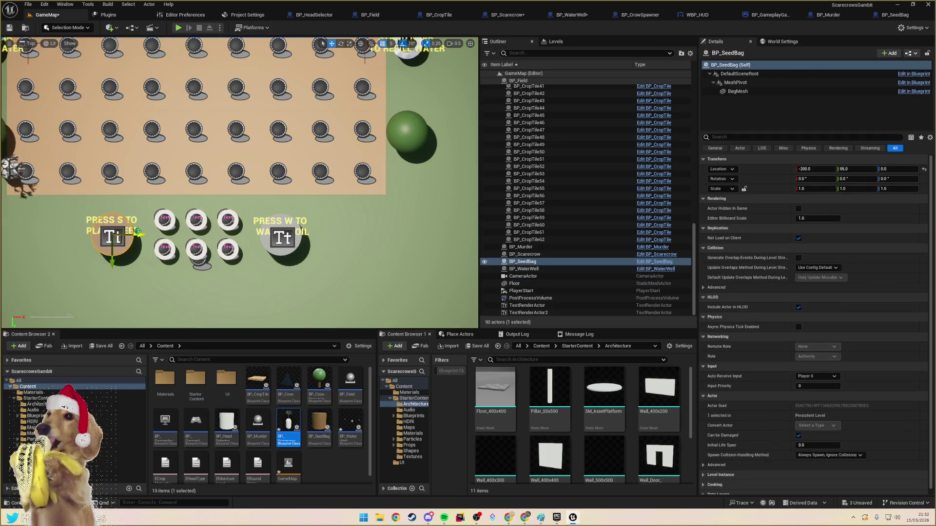
ctrl+click(137, 230)
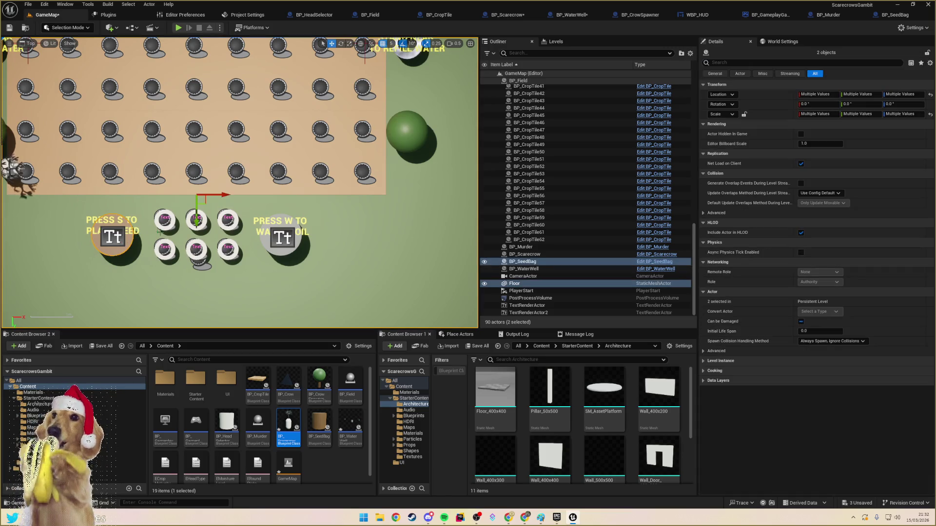
click(136, 242)
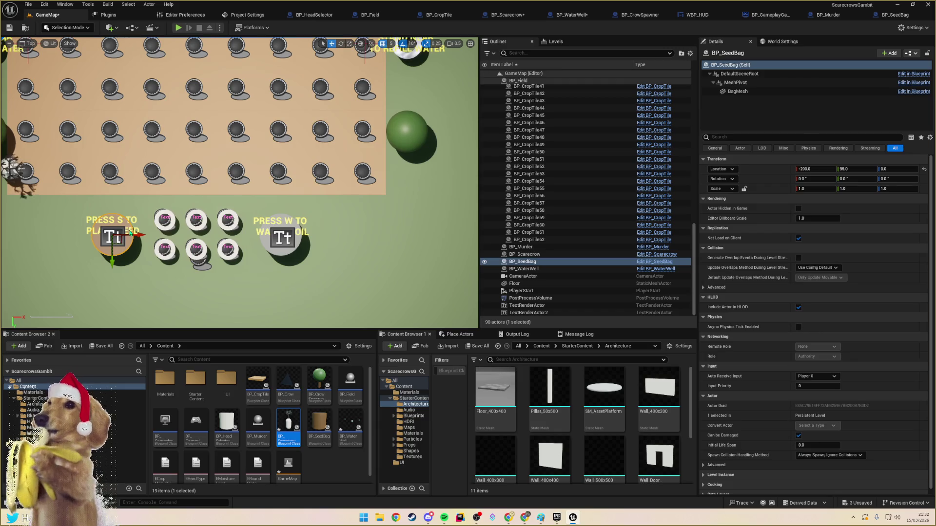
ctrl+click(129, 232)
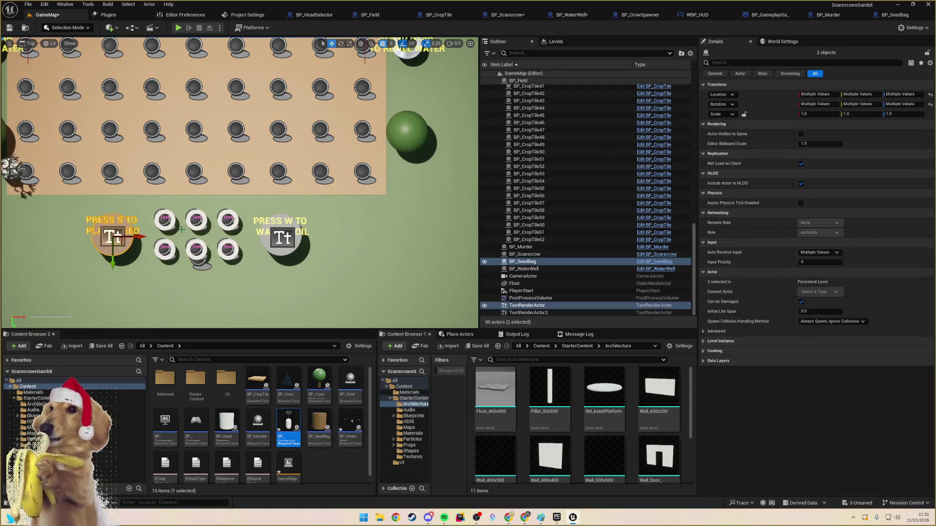
ctrl+click(267, 235)
ctrl+click(266, 242)
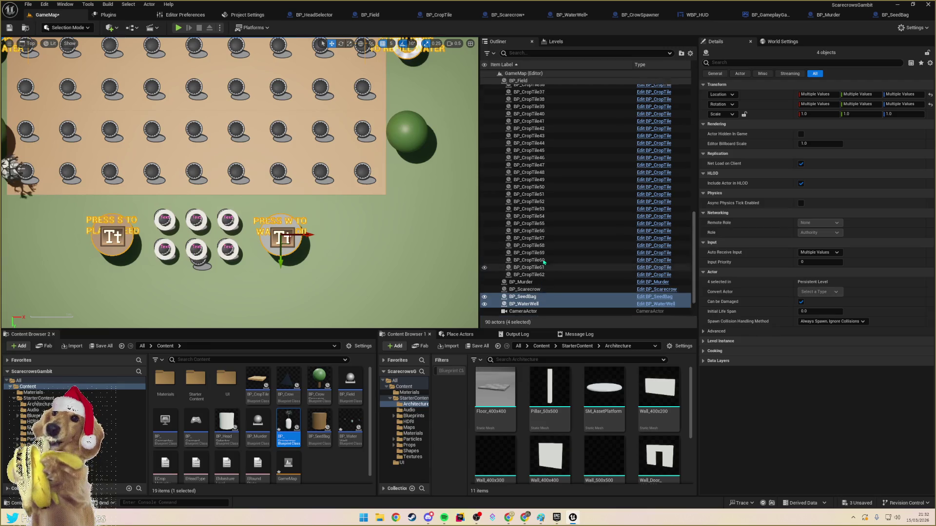
scroll(562, 248, up, 3)
scroll(562, 248, up, 15)
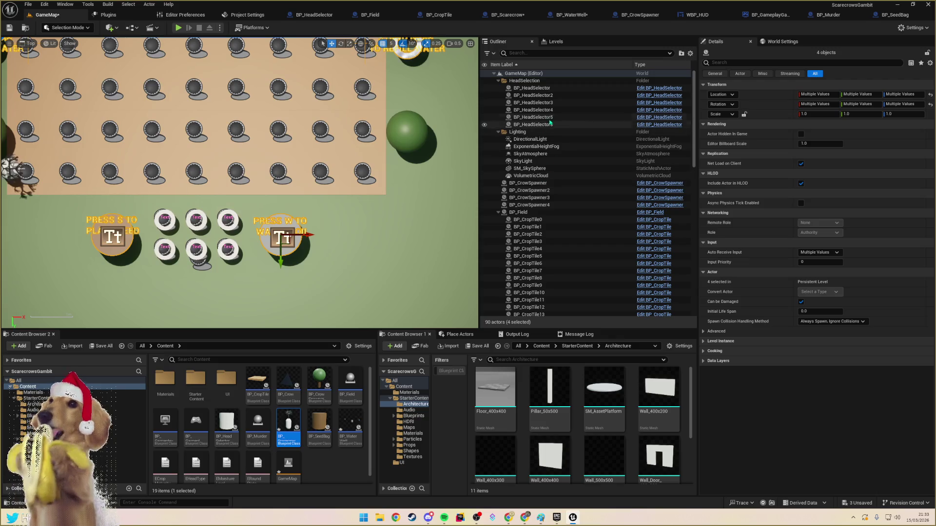
ctrl+click(541, 88)
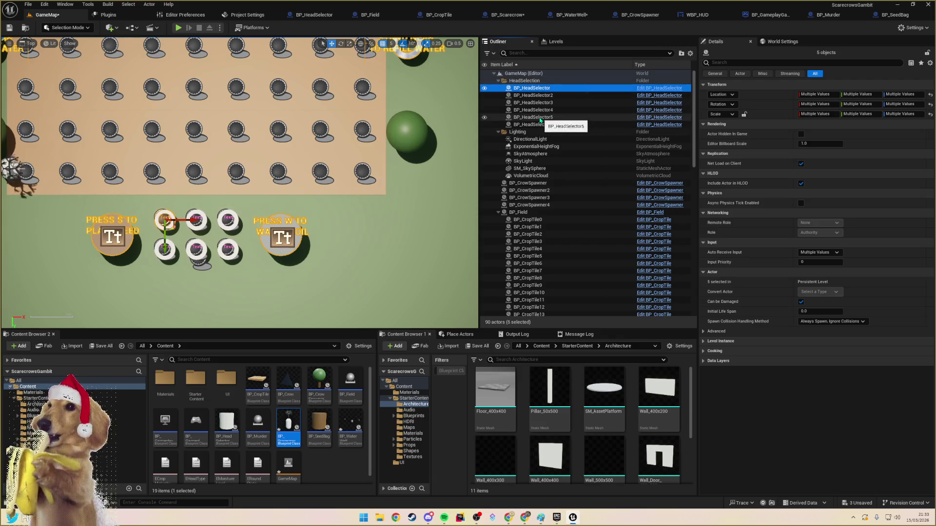
shift+click(546, 124)
- Move the selected props up along Y, then run and stop a quick play test
drag(228, 275, 226, 266)
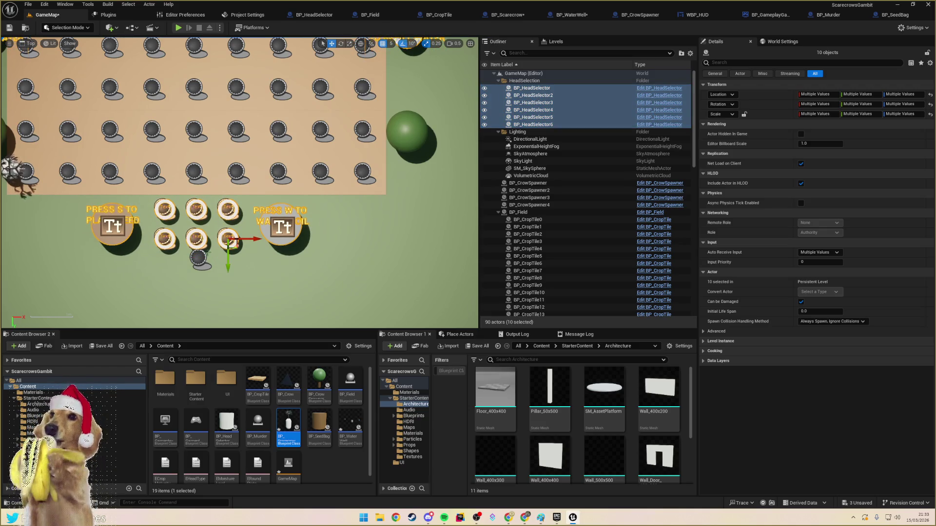
scroll(208, 239, up, 4)
scroll(209, 239, down, 3)
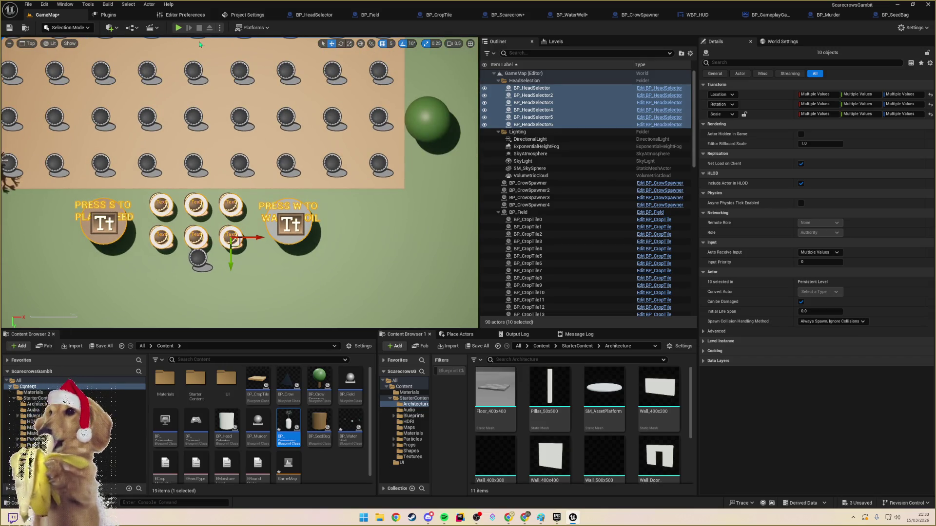
click(178, 28)
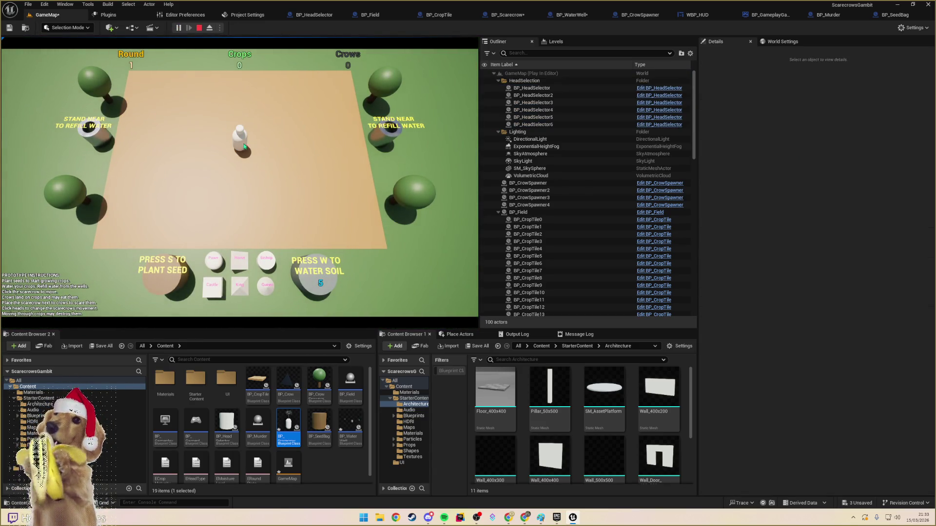
key(Escape)
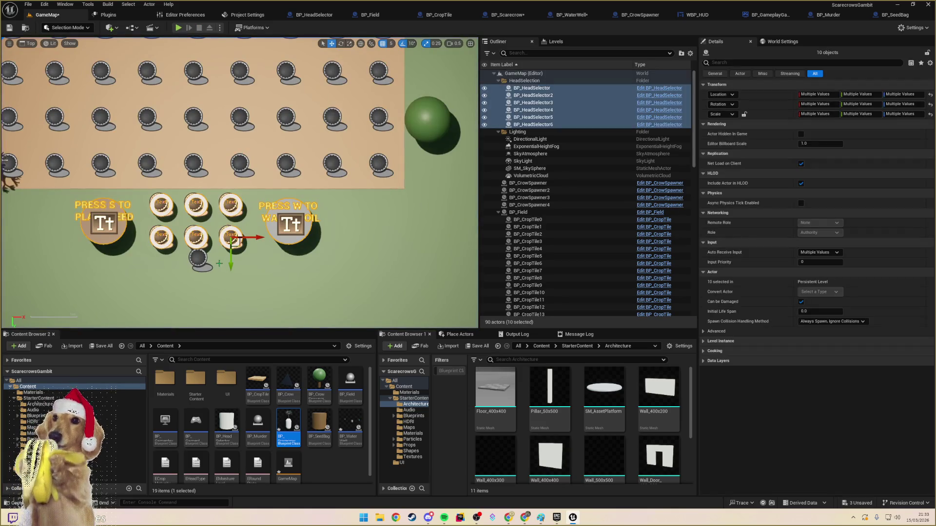
- Return the viewport to Perspective and orbit to see the field and game camera
click(241, 276)
scroll(241, 276, down, 3)
click(52, 44)
click(70, 43)
click(30, 43)
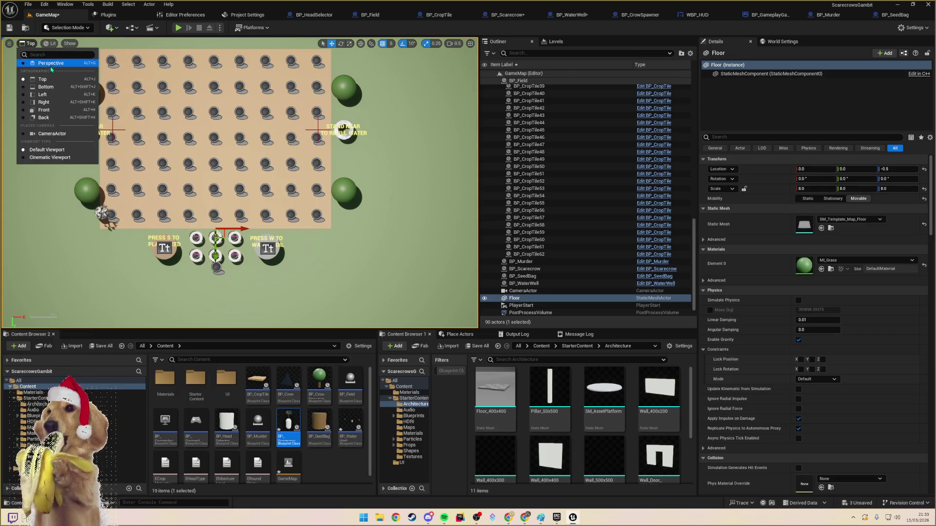
click(51, 63)
mouse_move(216, 228)
mouse_down()
mouse_move(166, 251)
mouse_move(282, 100)
mouse_move(286, 75)
mouse_move(255, 83)
mouse_move(279, 183)
mouse_up()
- Move the game camera to Y 49.464239 and play test the new framing
click(279, 182)
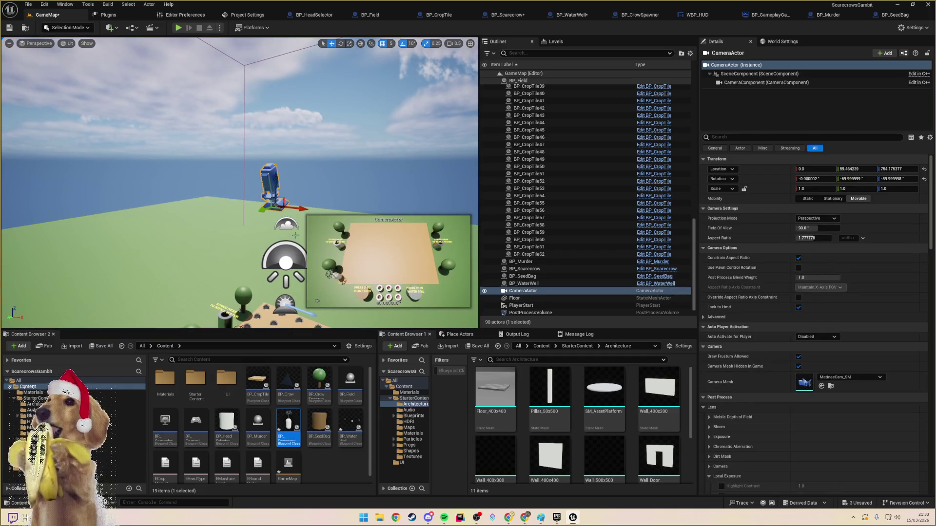
drag(273, 206, 271, 205)
click(179, 28)
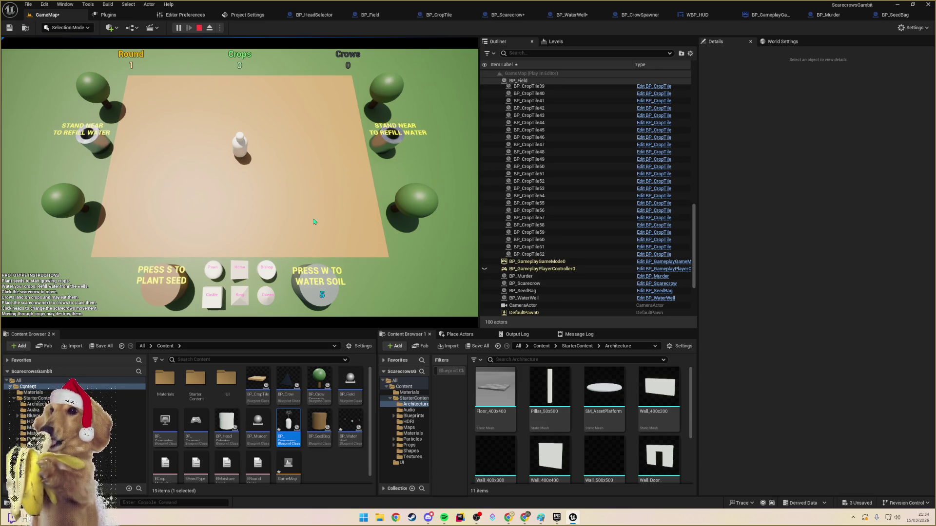
- Stop the play test and select the water well
key(Escape)
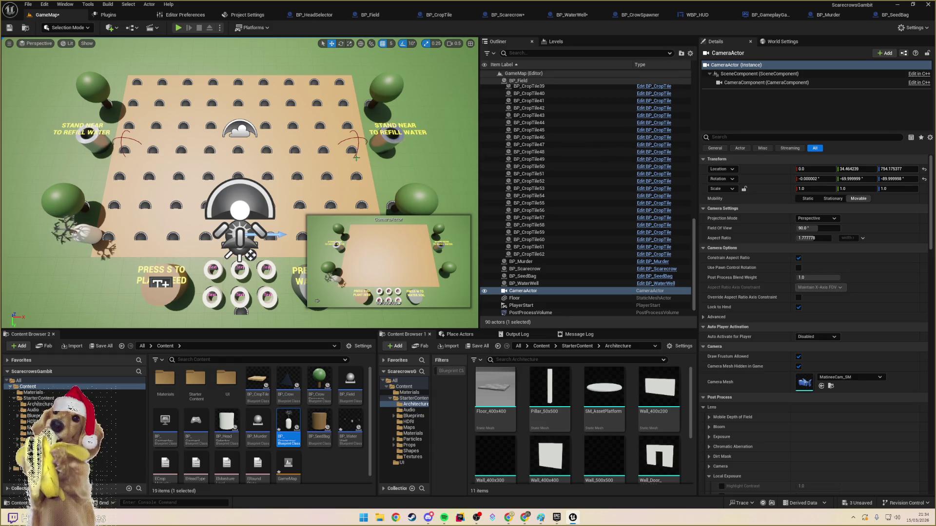
click(317, 301)
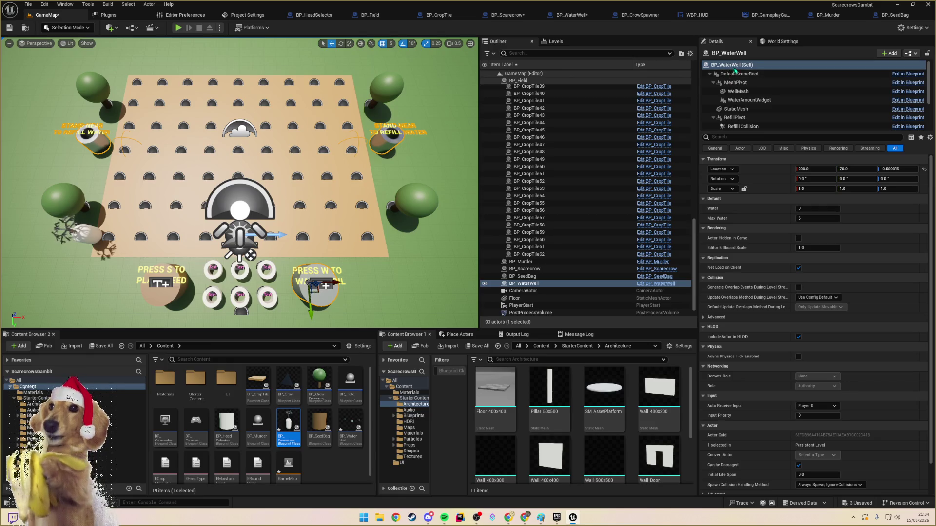
- In Top view, move both refill points of the well from Y -455 to -425
click(732, 119)
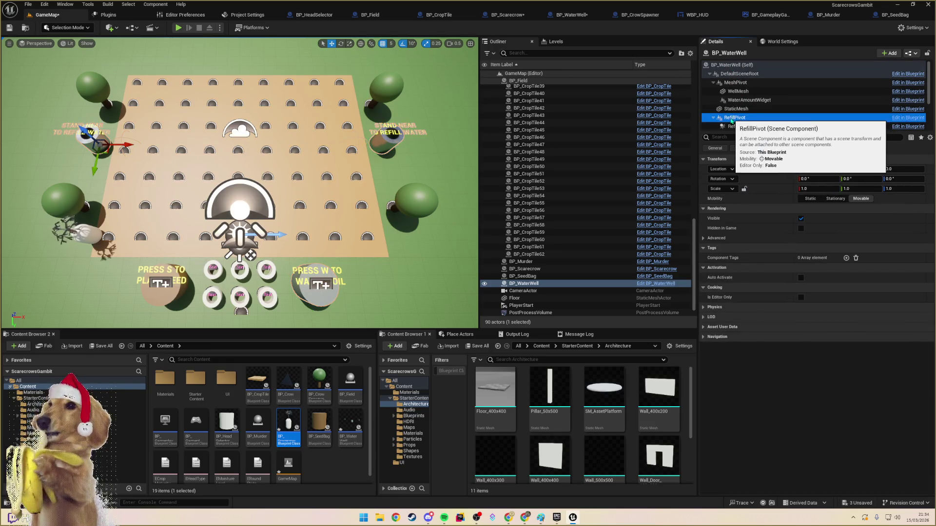
scroll(732, 118, down, 2)
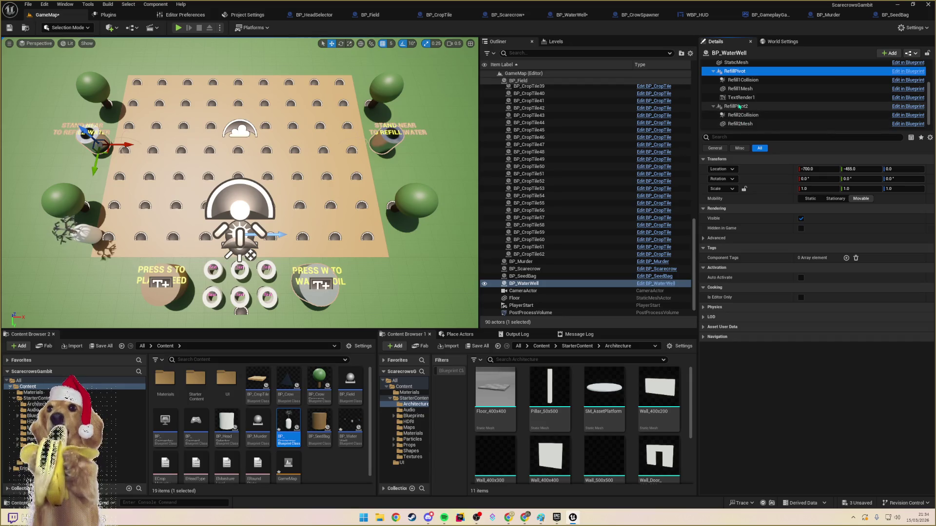
ctrl+click(737, 107)
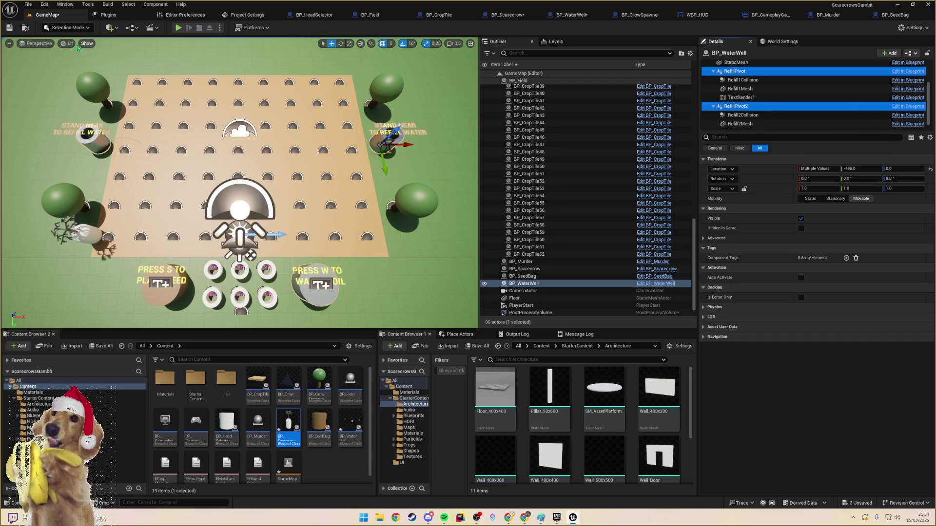
click(37, 44)
click(34, 81)
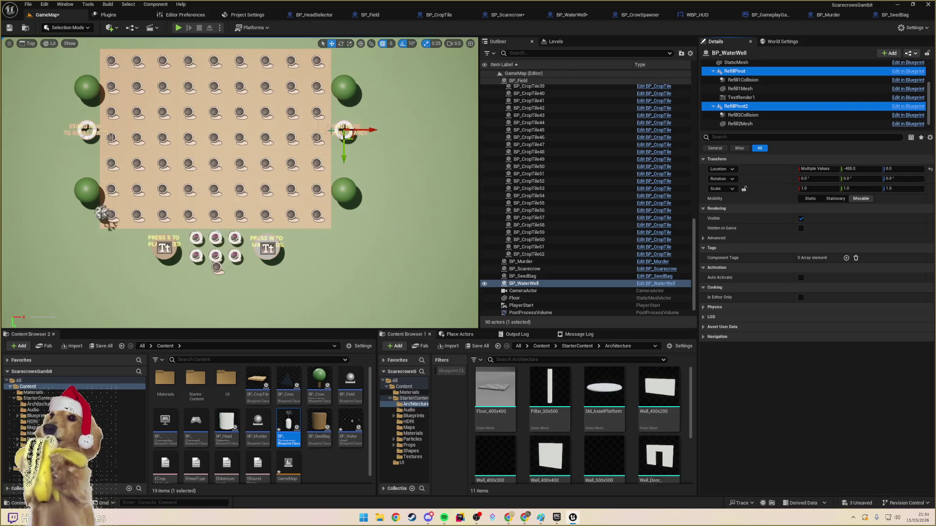
scroll(341, 131, up, 5)
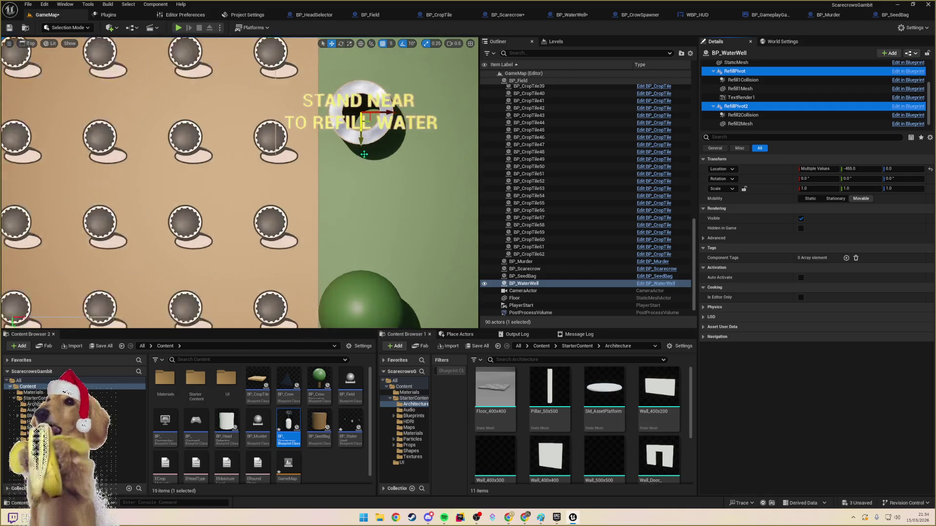
scroll(364, 153, up, 2)
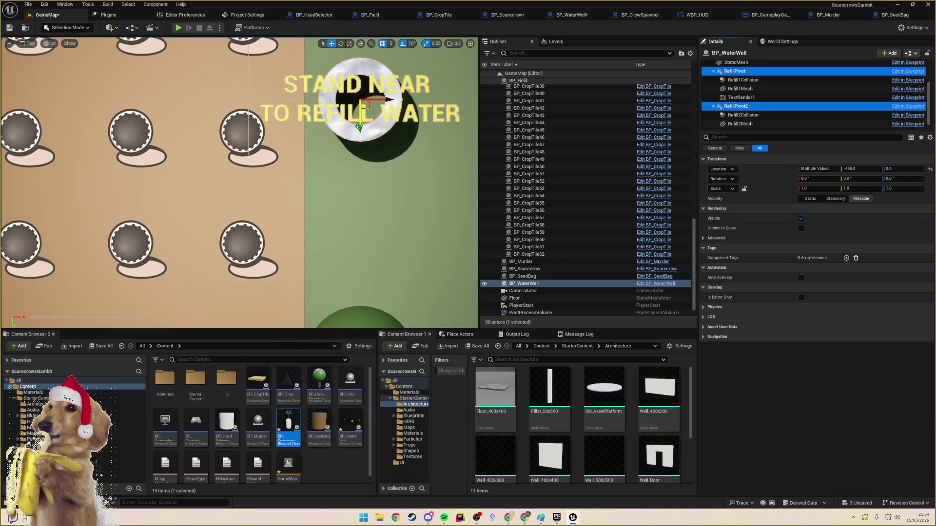
drag(358, 127, 355, 158)
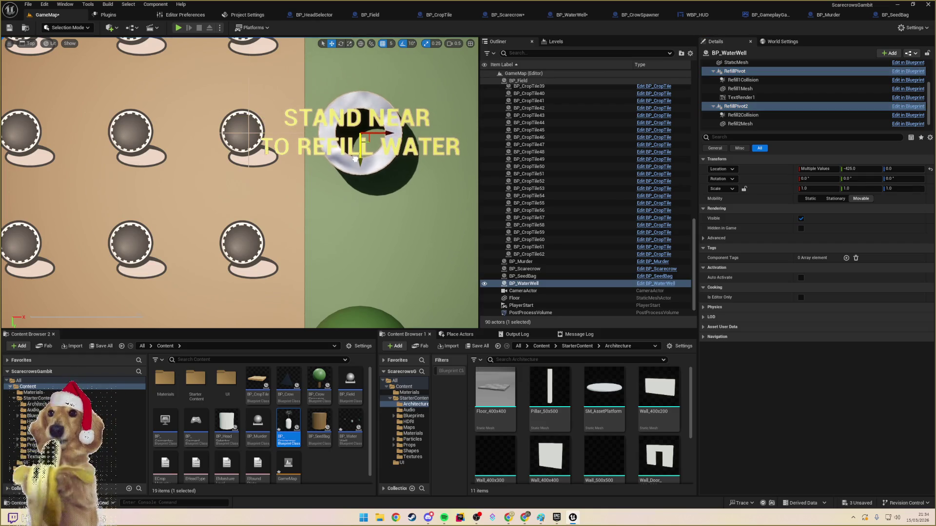
scroll(330, 161, down, 2)
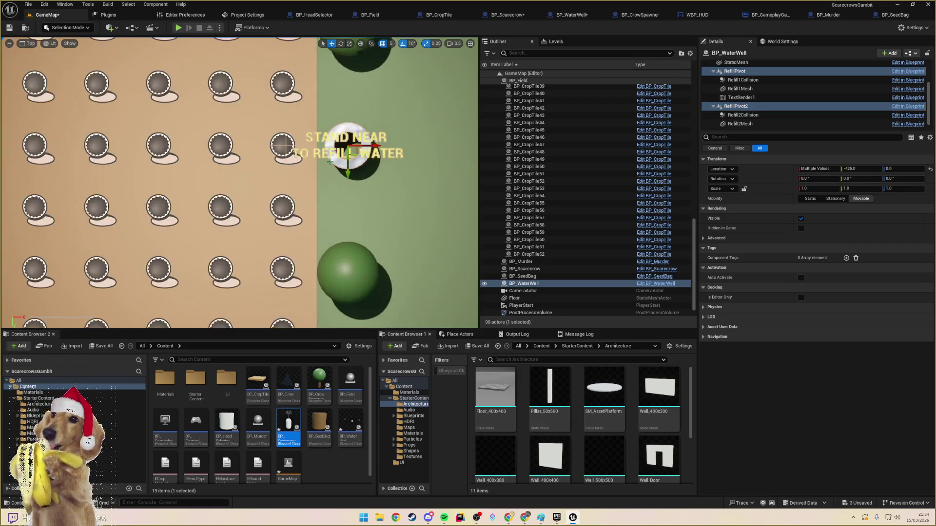
scroll(329, 161, down, 4)
scroll(330, 162, up, 3)
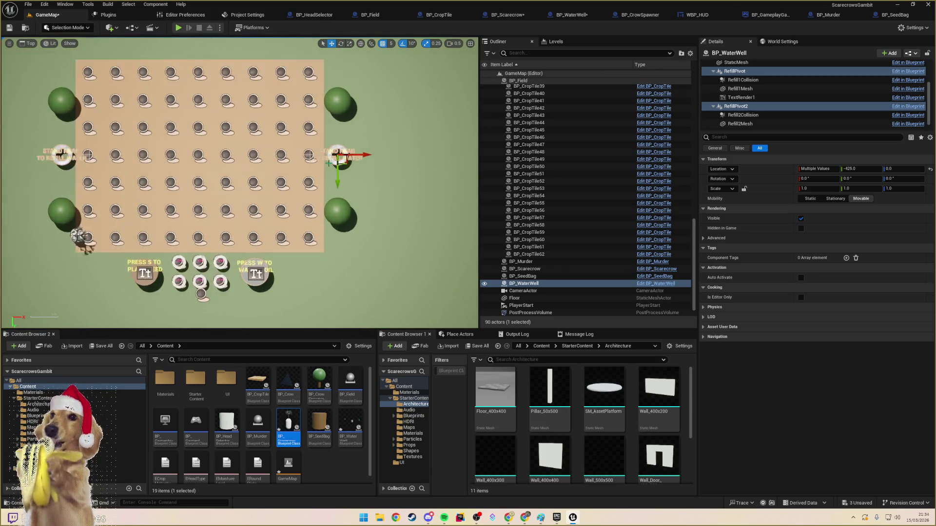
scroll(249, 183, down, 1)
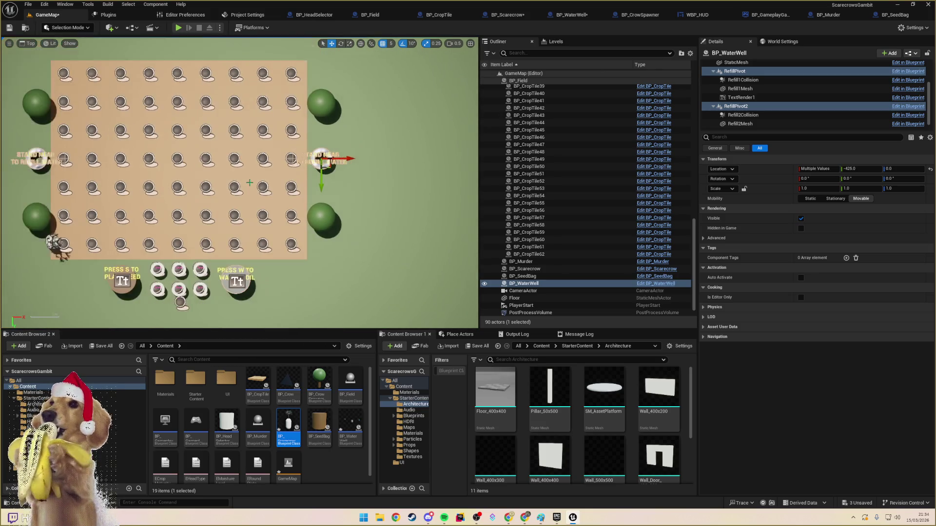
- Inspect the second refill mesh and collision sphere, then return the viewport to Perspective
click(292, 160)
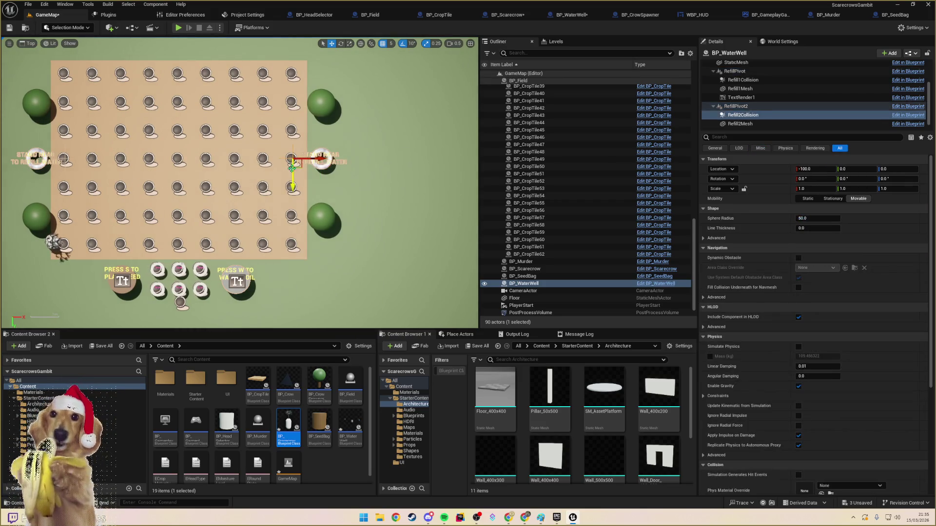
click(313, 169)
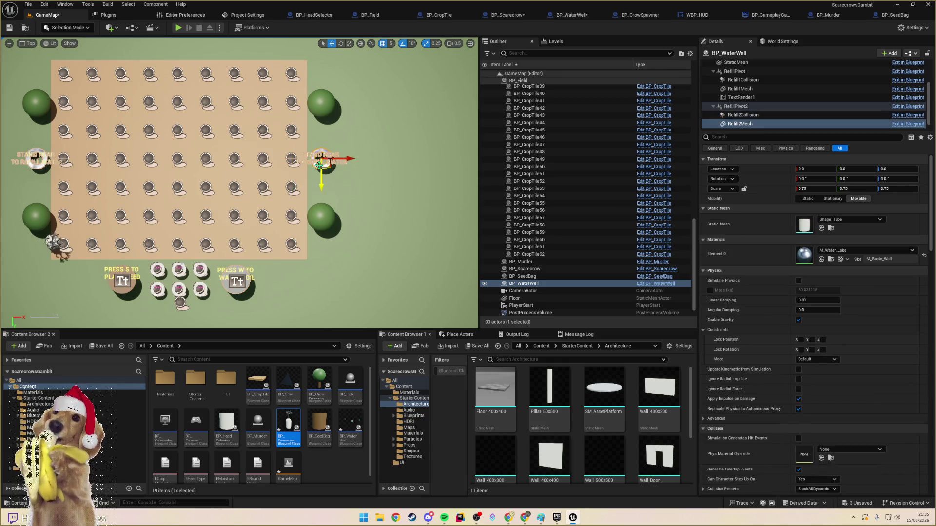
click(293, 163)
click(364, 164)
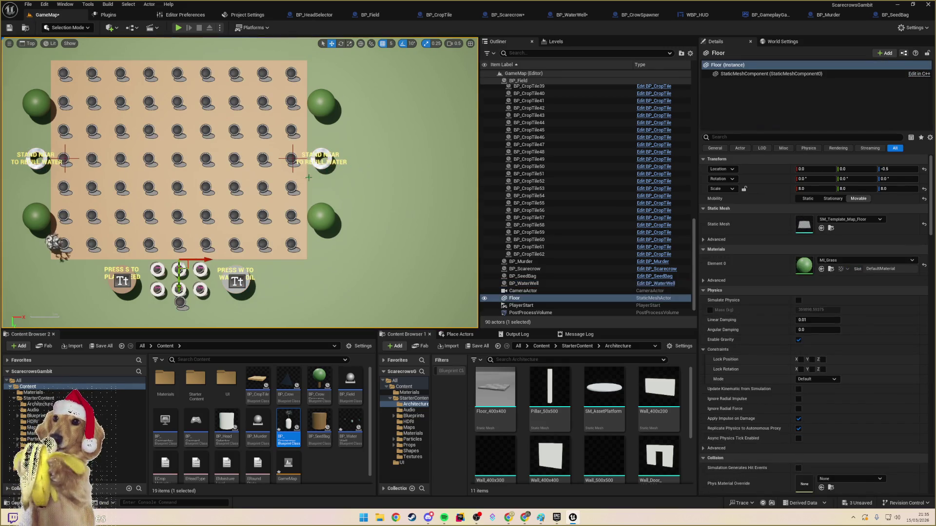
scroll(309, 177, up, 5)
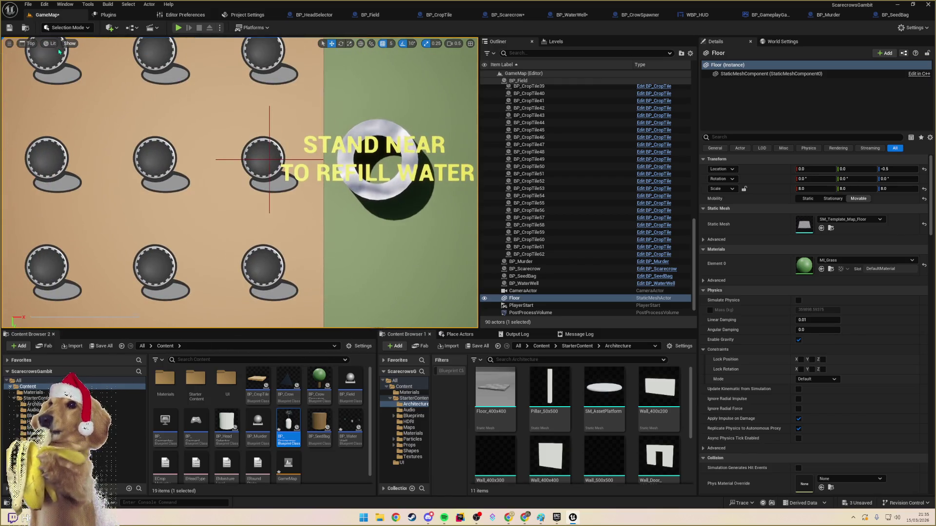
click(29, 44)
click(42, 63)
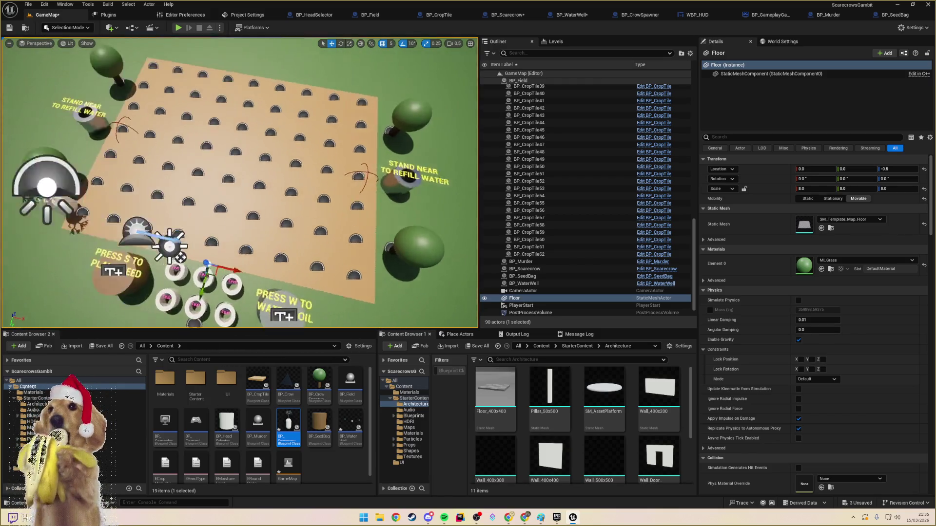
scroll(255, 212, up, 10)
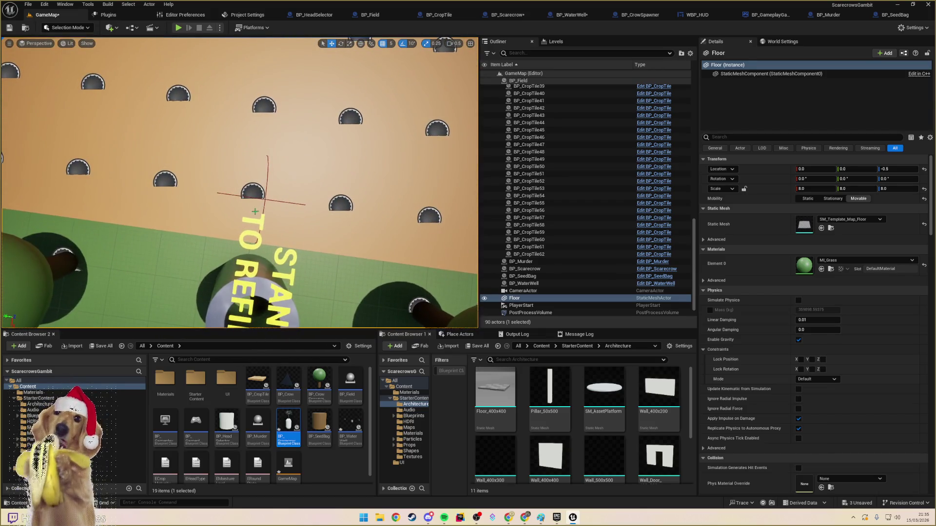
- Reselect both refill points of the water well and nudge them to Y -420
click(255, 212)
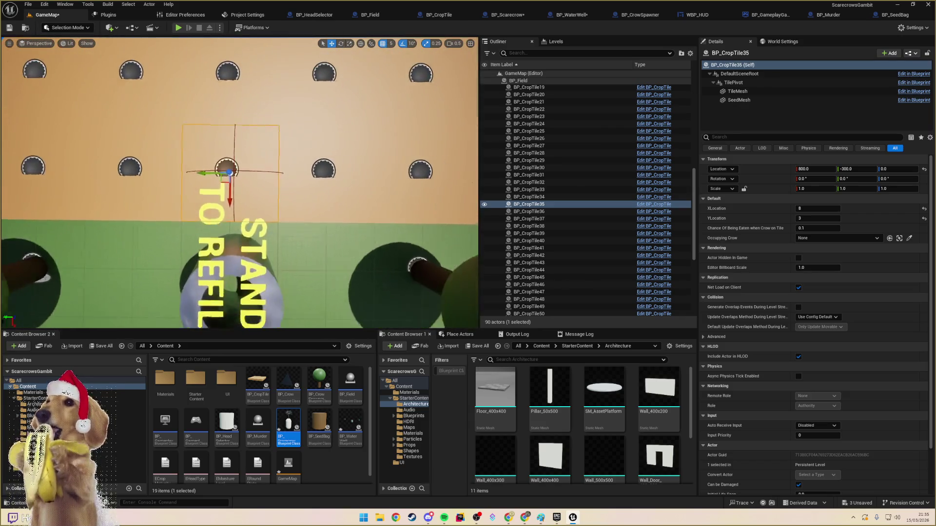
scroll(262, 235, down, 3)
click(257, 235)
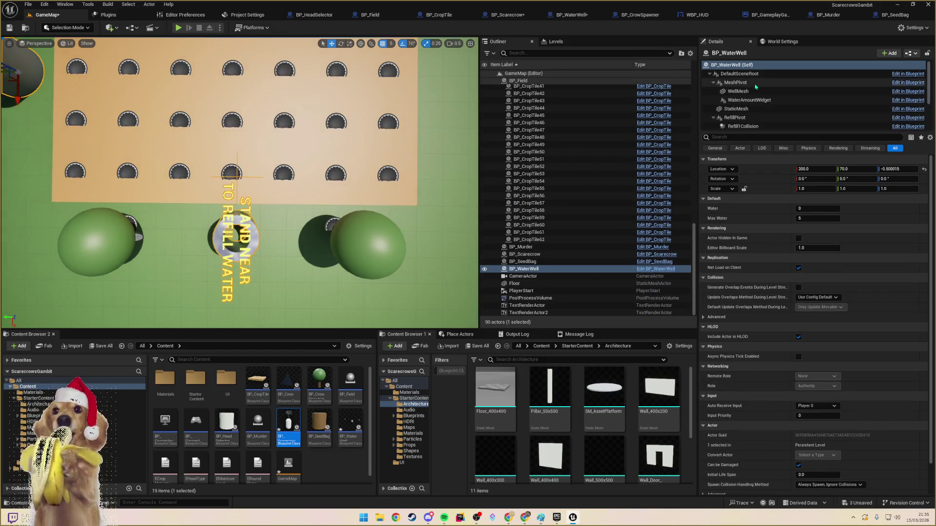
scroll(740, 100, down, 2)
click(736, 99)
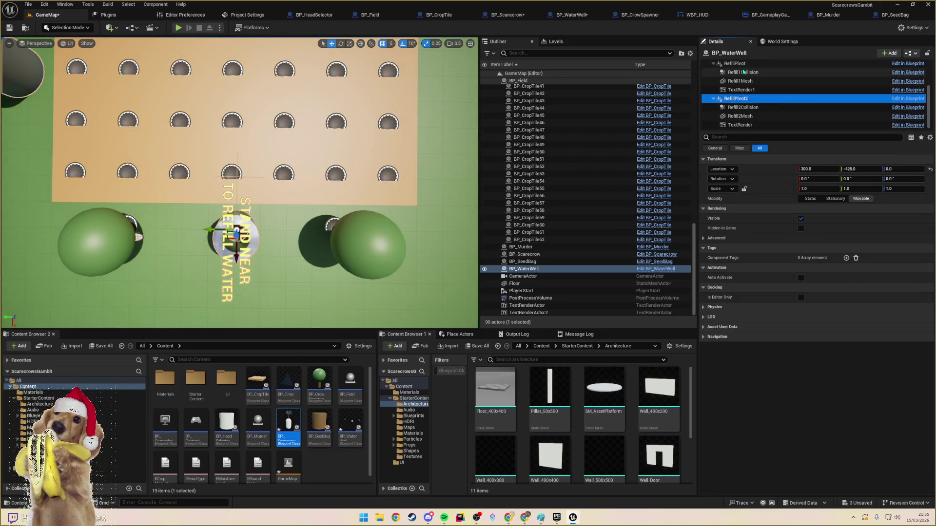
ctrl+click(734, 63)
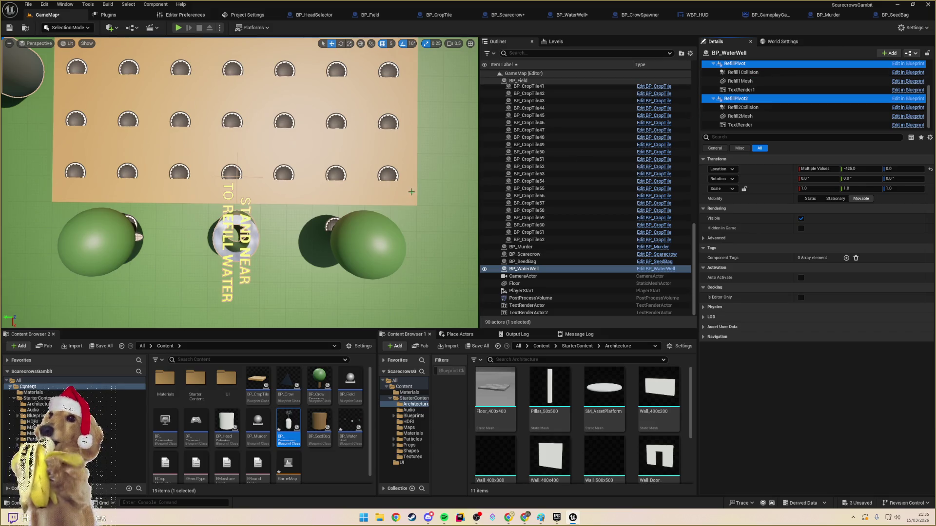
drag(244, 195, 225, 175)
key(f)
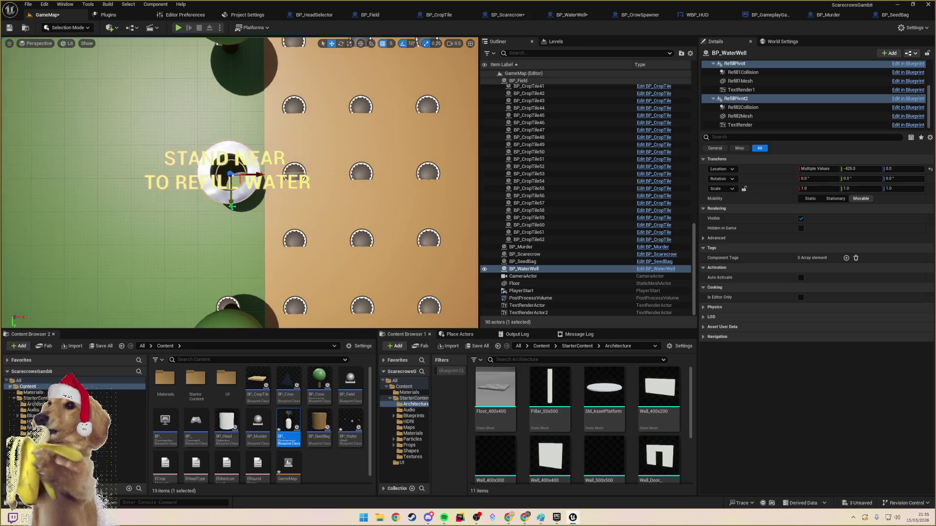
drag(231, 205, 231, 210)
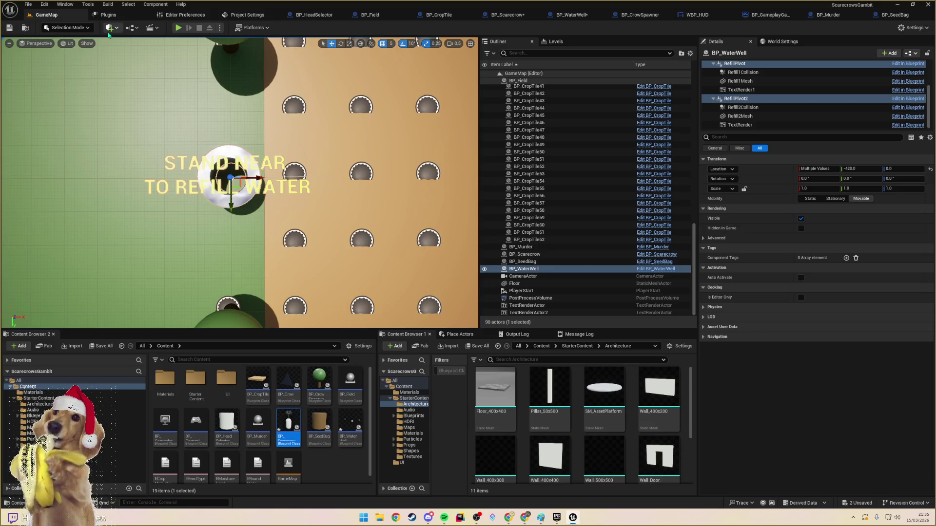
mouse_move(292, 77)
mouse_down()
mouse_move(371, 44)
mouse_move(220, 276)
mouse_up()
- Apply the instance changes to the BP_WaterWell blueprint
click(330, 291)
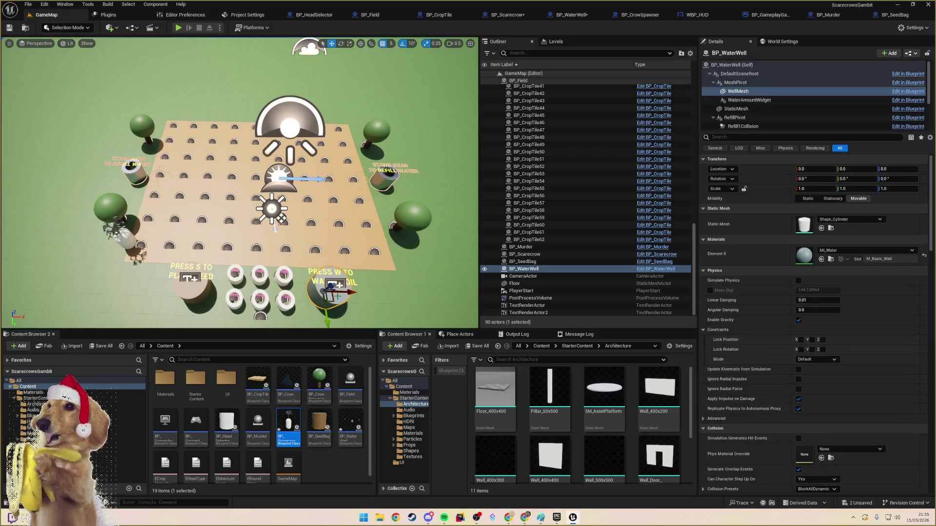
click(914, 55)
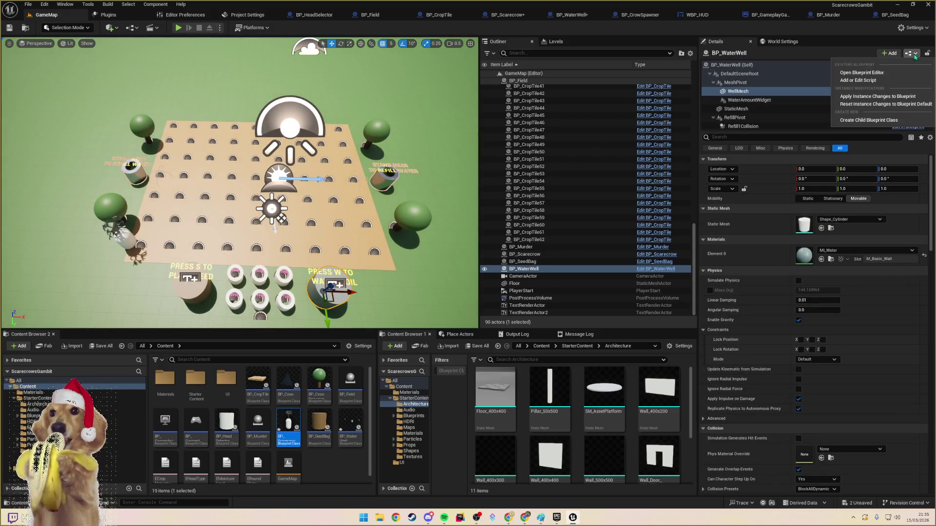
click(877, 96)
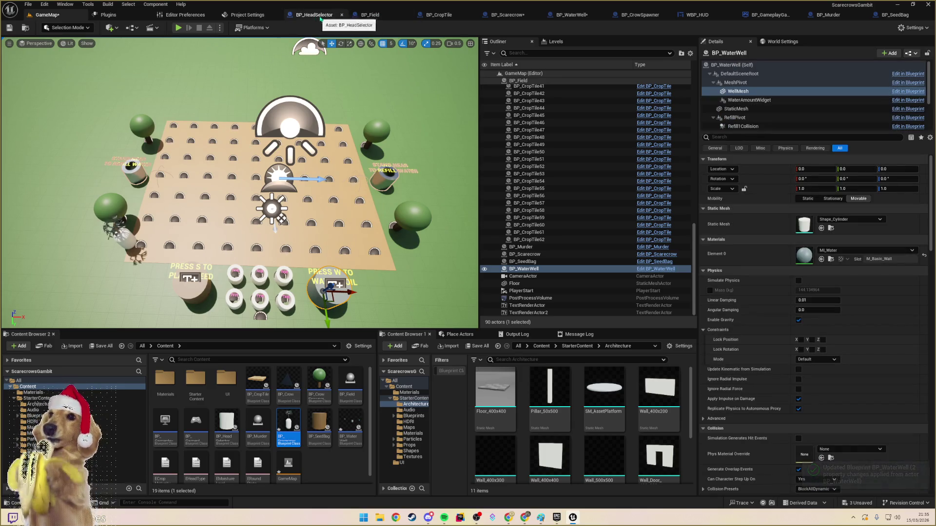
- Switch to WBP_HUD, select the CropsMatured text and open its Event Graph
click(505, 20)
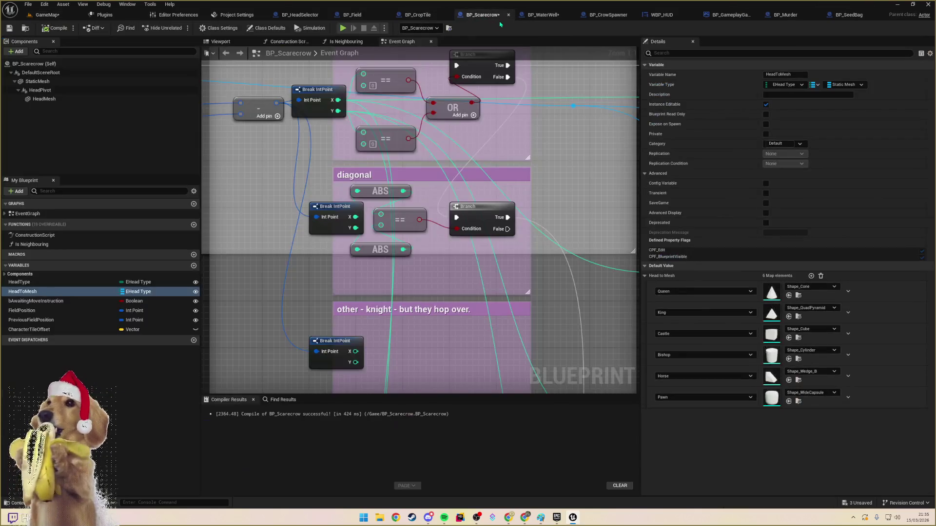
click(661, 15)
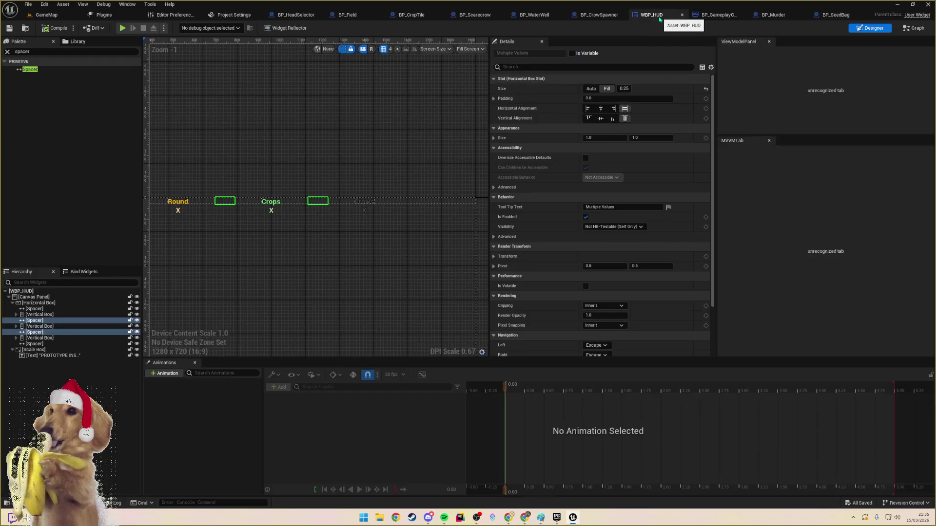
scroll(300, 167, up, 4)
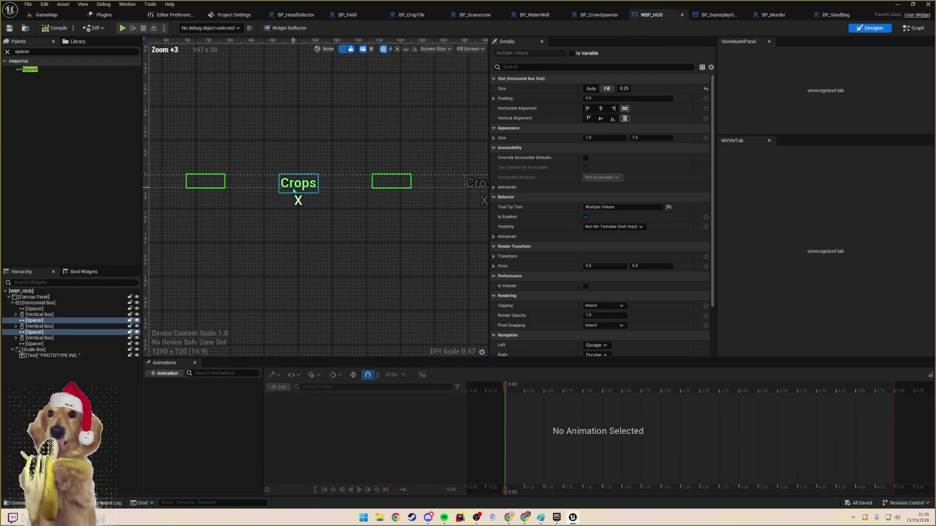
click(299, 200)
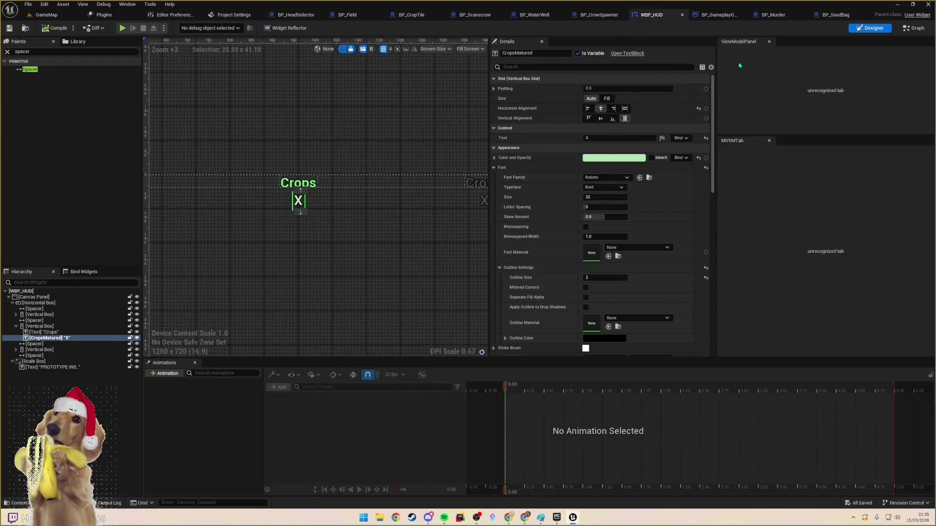
click(914, 29)
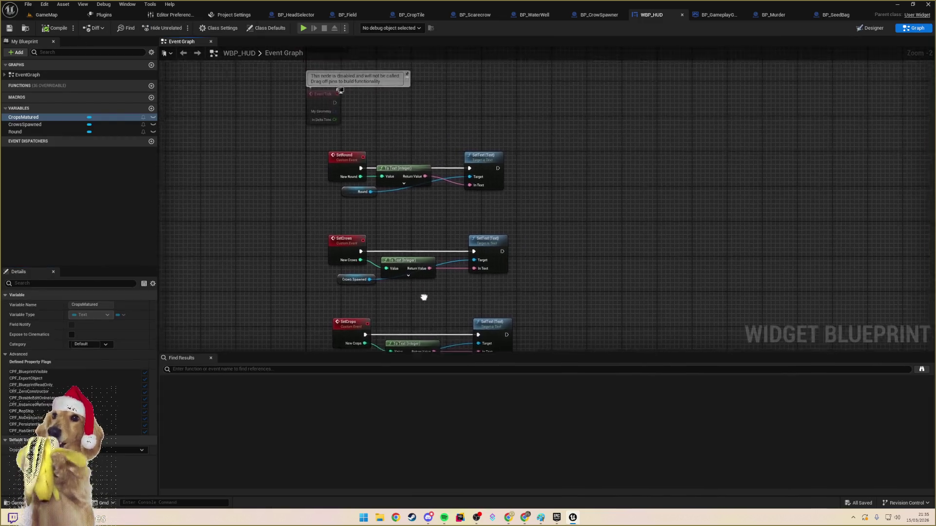
scroll(418, 288, up, 2)
- Move the SetCrops event's SetText node further to the right
mouse_move(372, 225)
mouse_down()
mouse_move(357, 226)
mouse_move(344, 194)
mouse_up()
click(448, 188)
click(401, 268)
drag(401, 268, 391, 167)
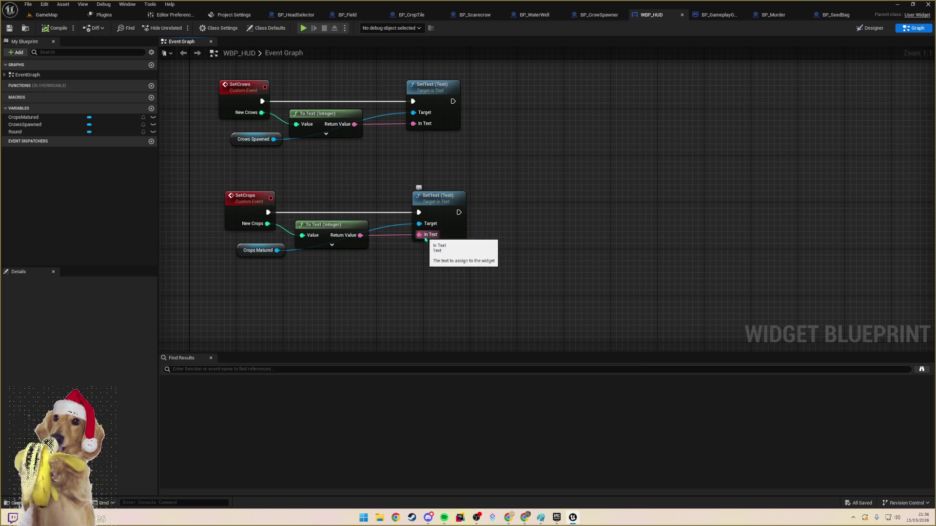
click(432, 203)
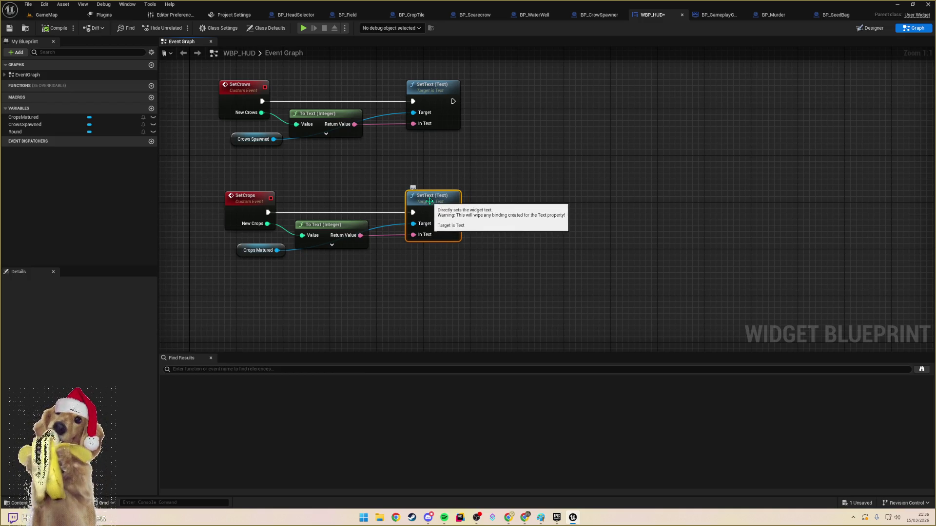
drag(433, 207, 493, 202)
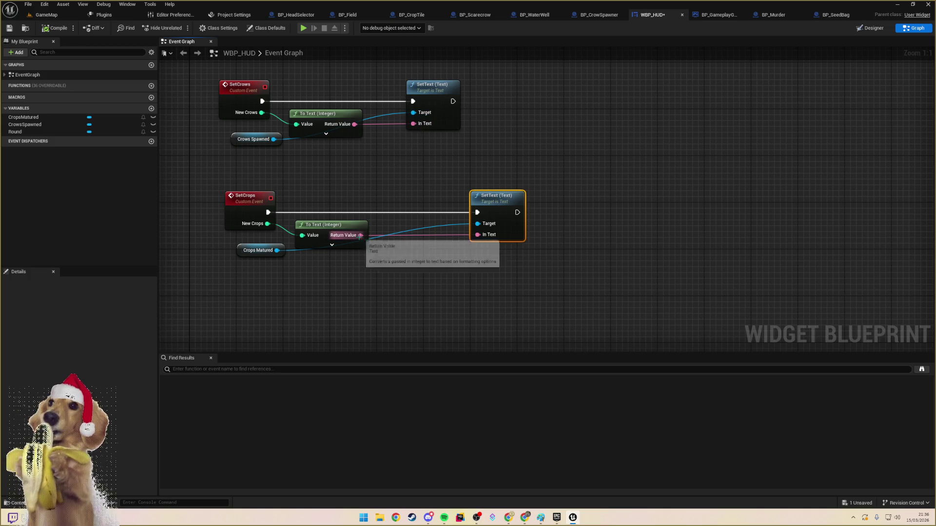
- Add an unconnected string Append node below the SetText node
mouse_move(360, 235)
mouse_down()
mouse_move(365, 262)
mouse_move(389, 271)
mouse_up()
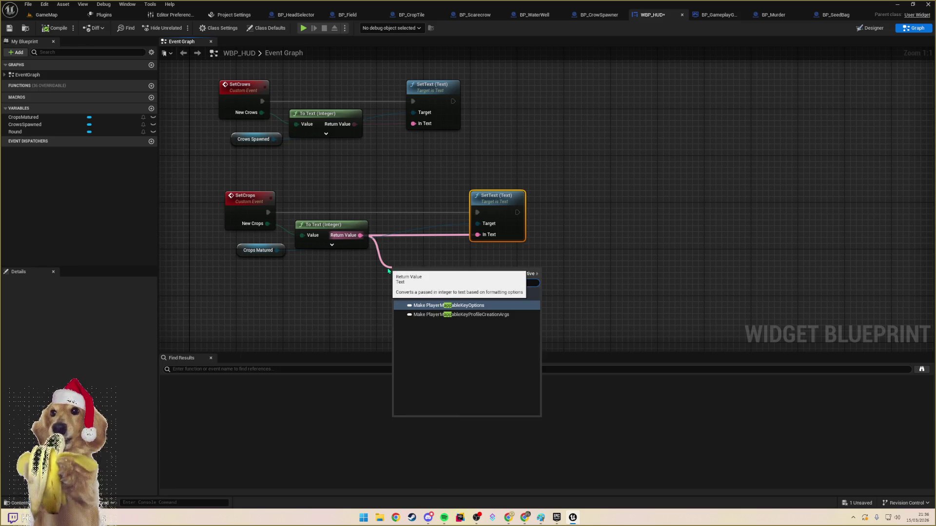
key(ctrl+a)
text(conc)
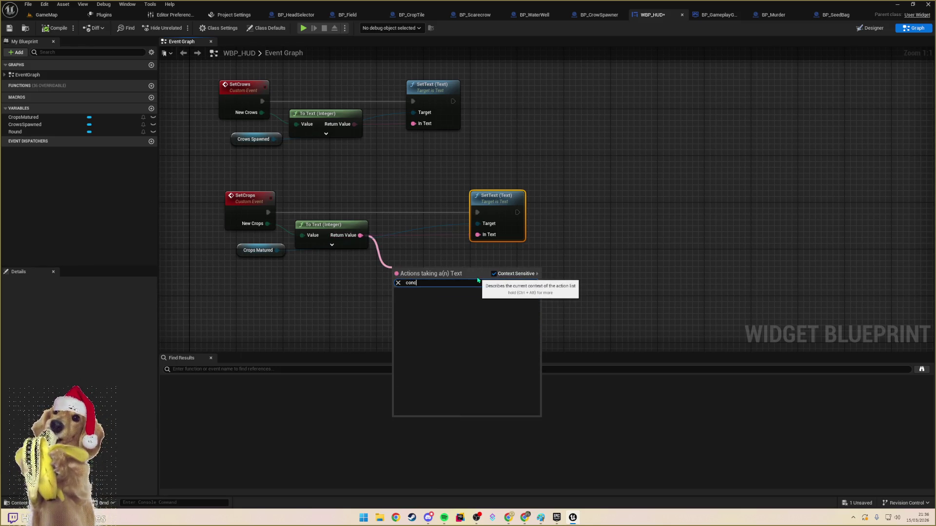
click(396, 268)
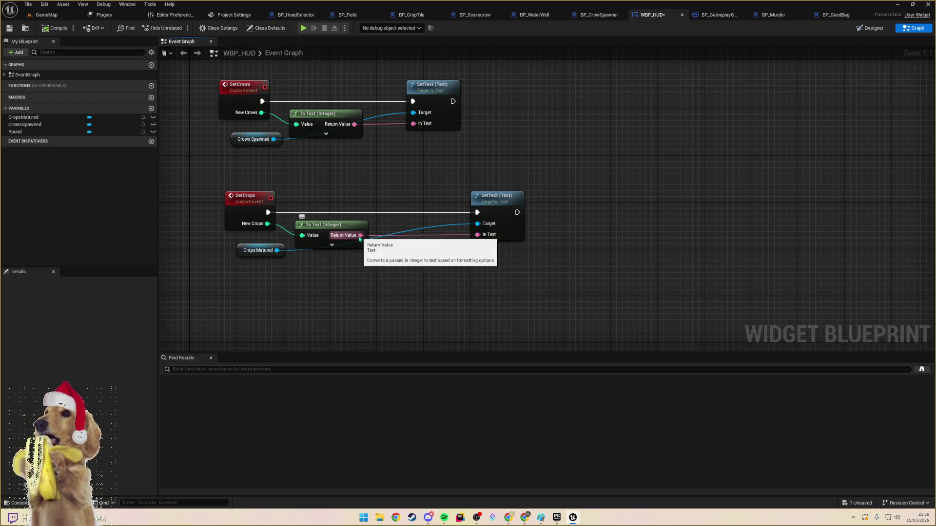
drag(360, 235, 401, 274)
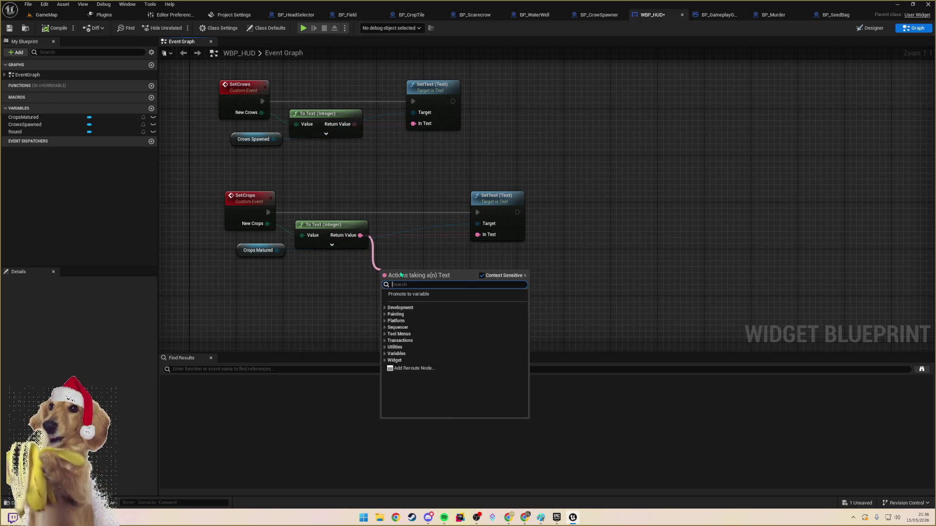
click(496, 237)
drag(476, 237, 430, 278)
text(appen)
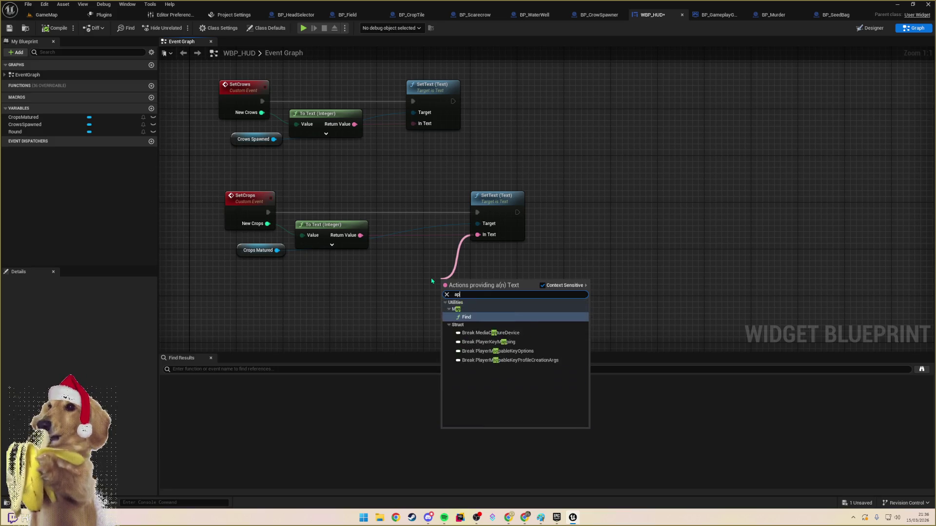
key(ctrl+a)
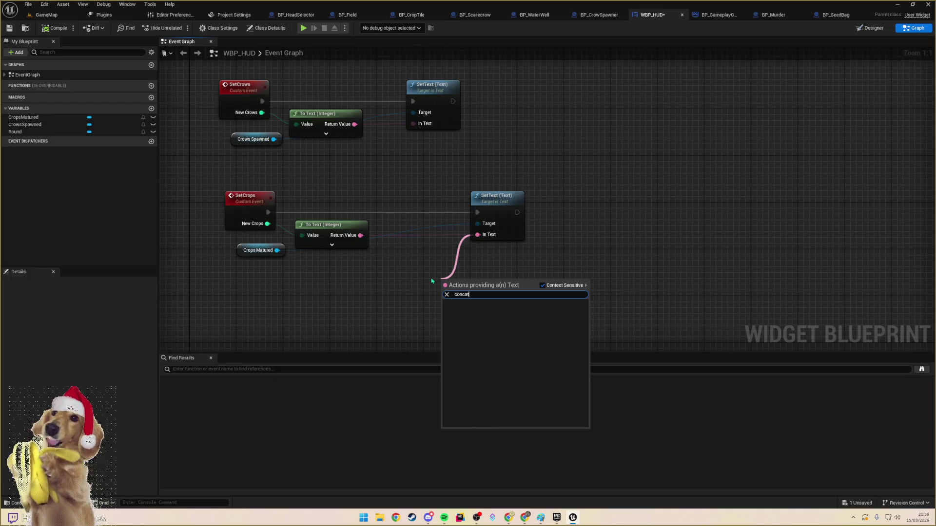
key(Escape)
right_click(431, 280)
text(append)
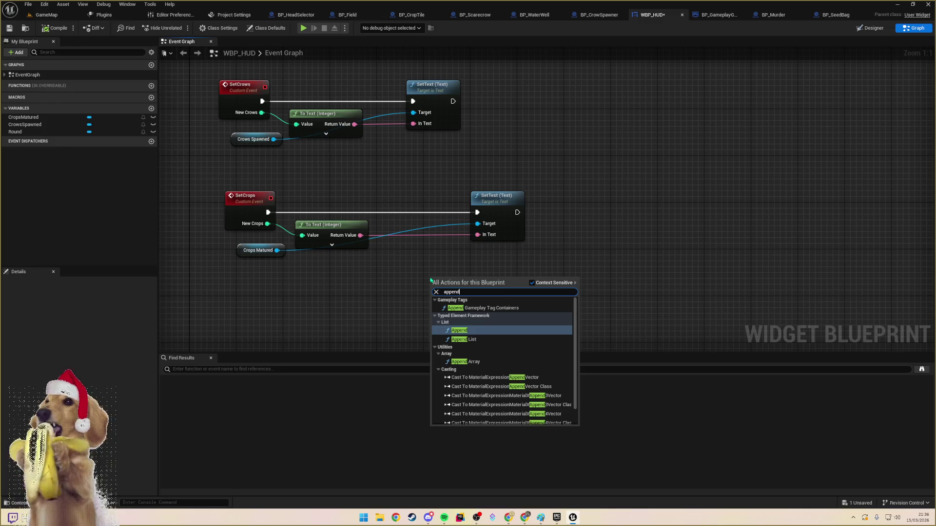
text( string)
key(Return)
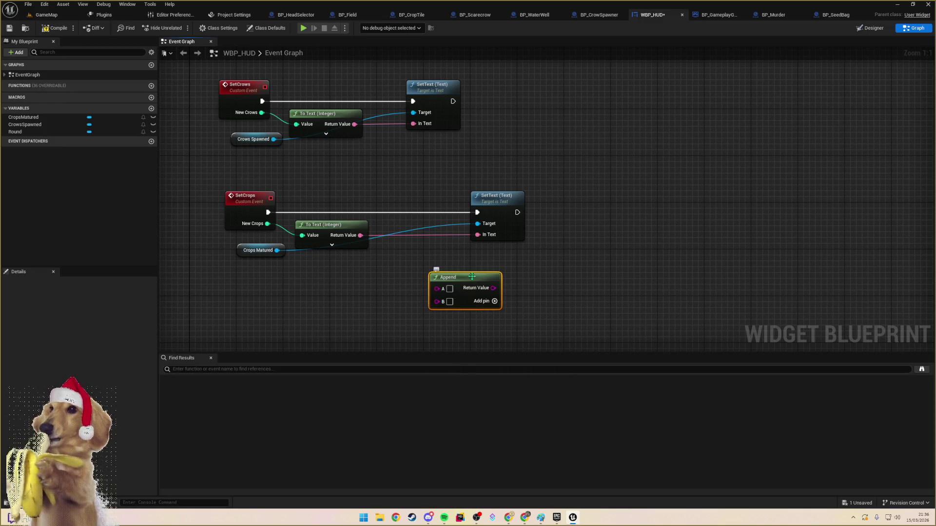
- Place the Append node, delete the To Text node, and give Append a third input
drag(435, 268, 402, 262)
drag(361, 236, 407, 277)
mouse_move(354, 222)
mouse_down()
mouse_move(353, 276)
mouse_move(405, 276)
mouse_up()
key(Delete)
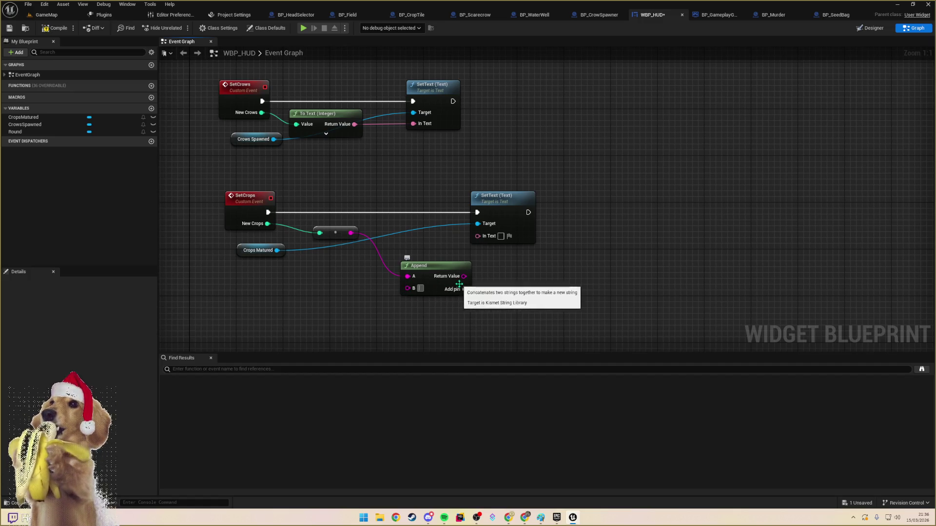
click(453, 289)
text(/)
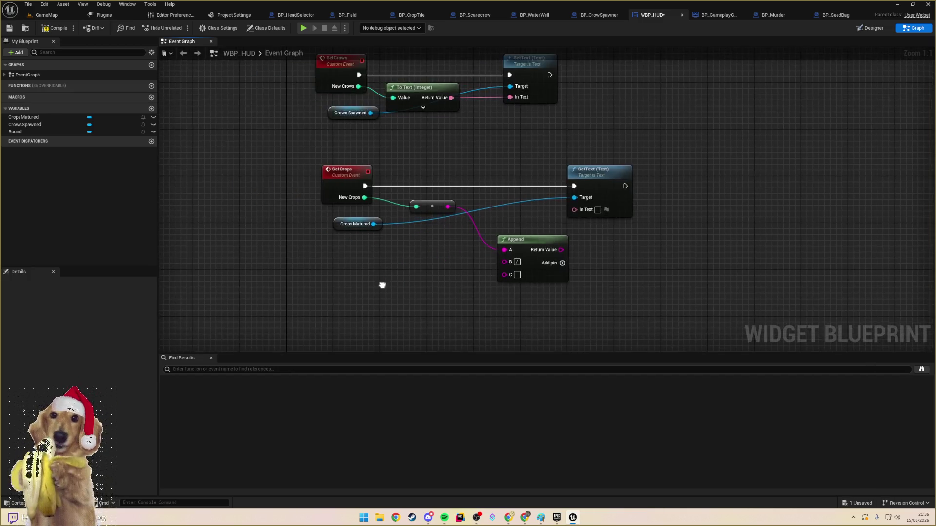
- Add Get Game Mode and a Cast To BP_GameplayGameMode node on its result
right_click(378, 291)
text(GetGa)
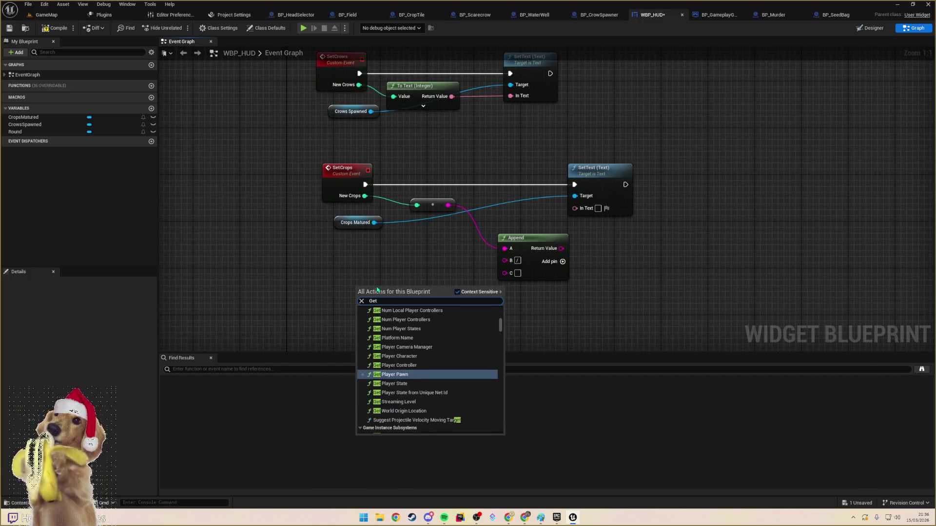
text(meMode)
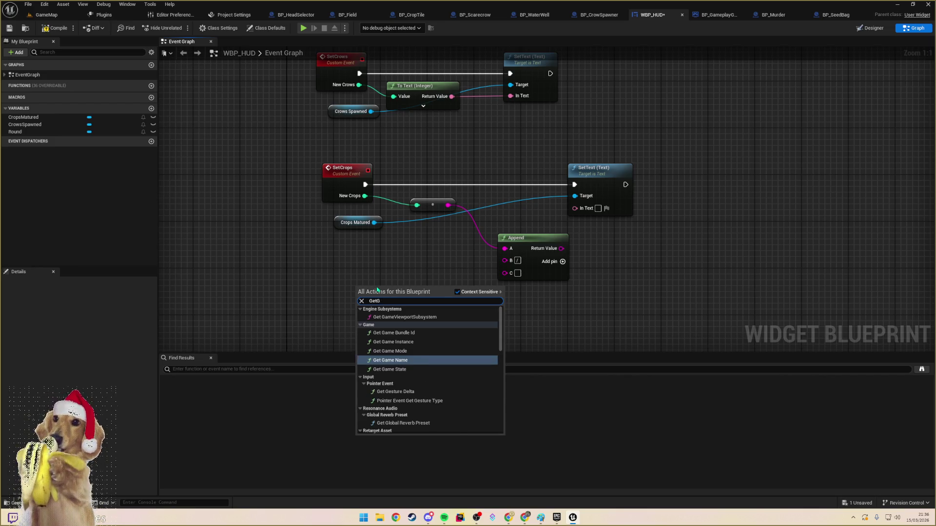
key(Return)
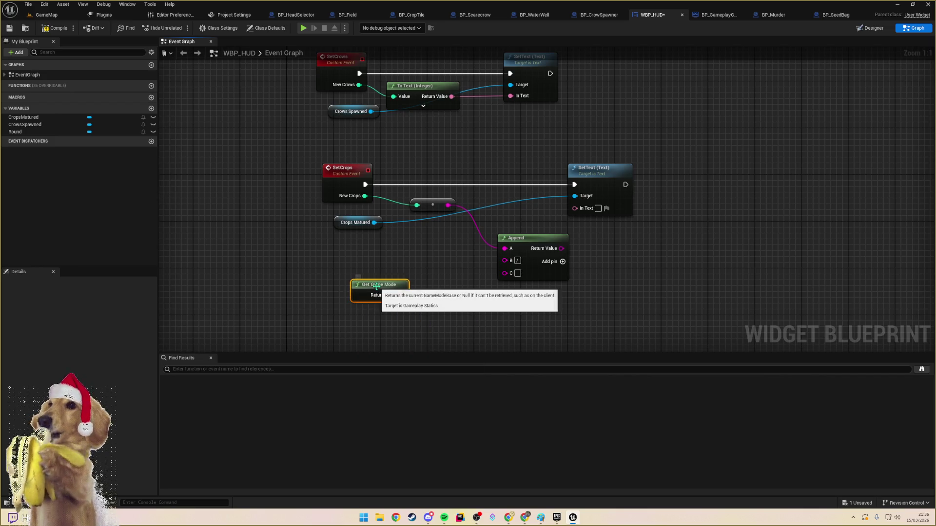
drag(400, 295, 361, 310)
text(st)
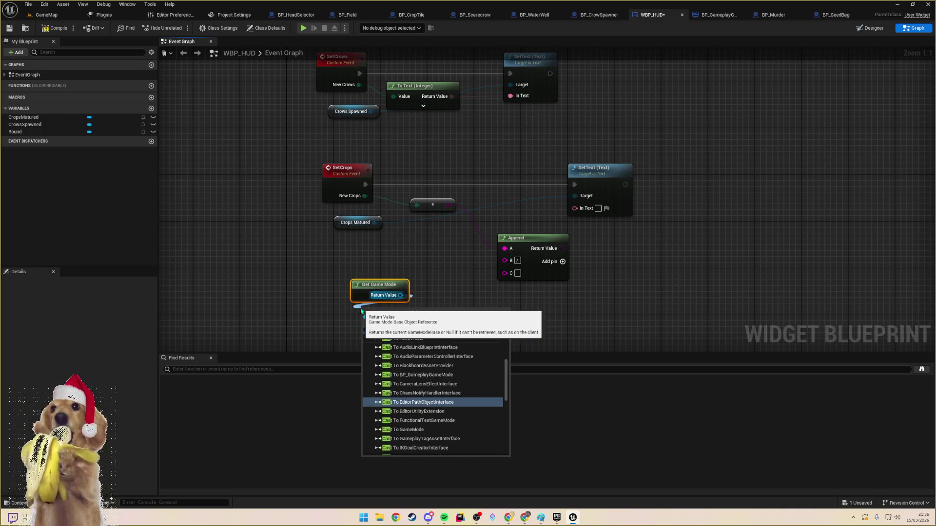
text( to game)
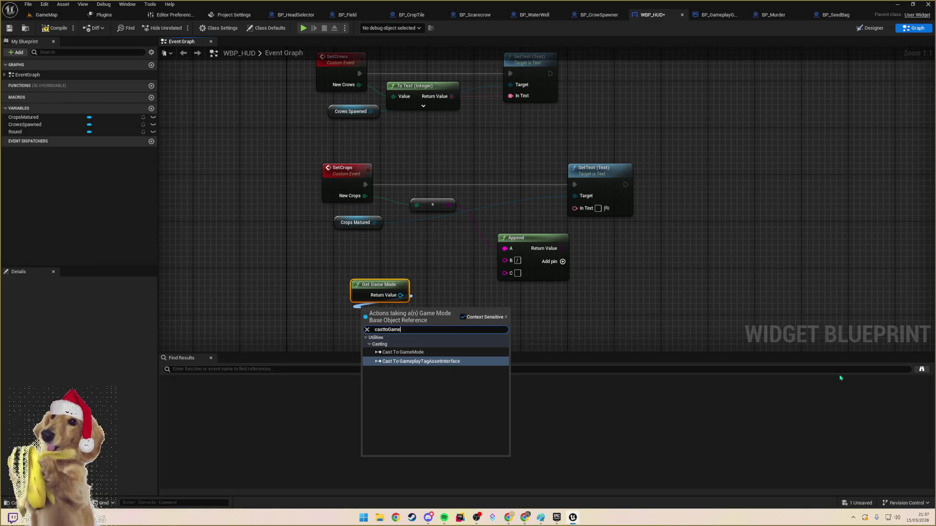
key(BackSpace)
key(BackSpace)
key(BackSpace)
text(t)
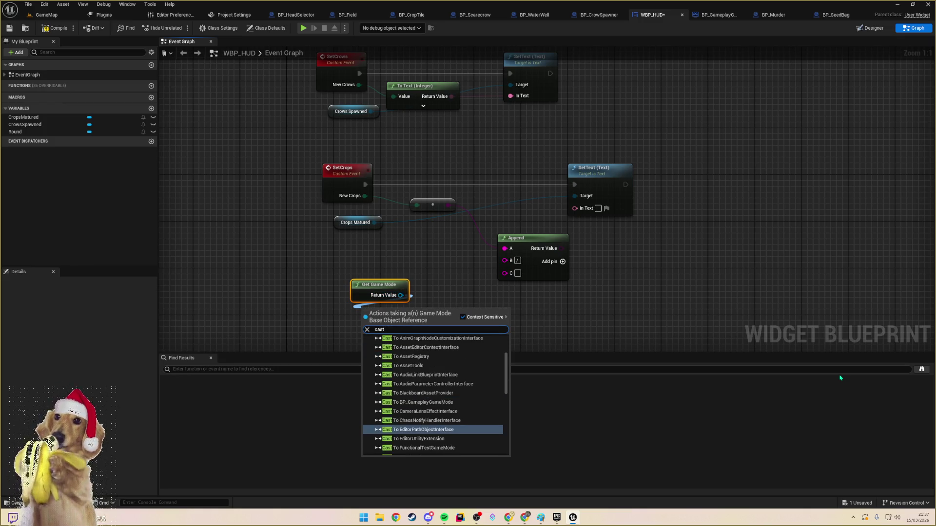
text( to gameplay)
key(Up)
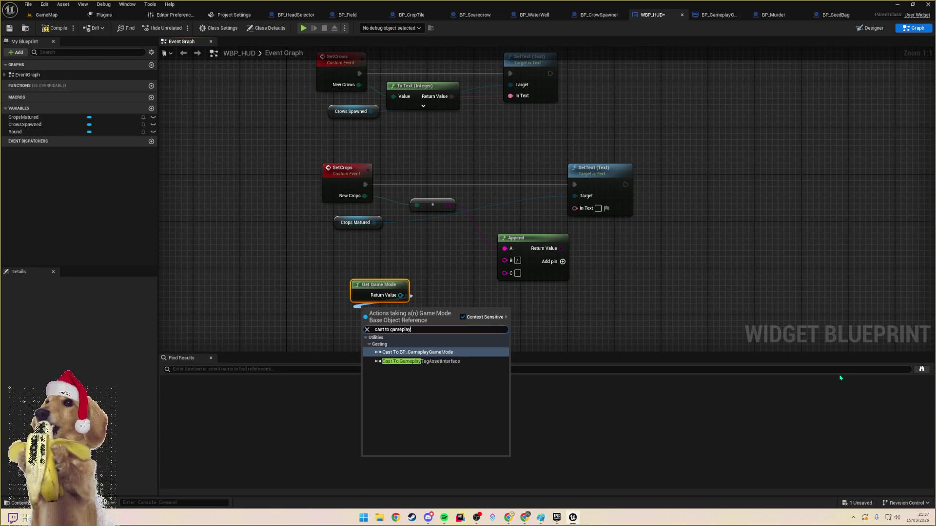
key(Return)
- Route SetCrops execution through the cast into SetText, then switch to BP_GameplayGameMode
drag(371, 185, 363, 318)
mouse_move(455, 319)
mouse_down()
mouse_move(477, 237)
mouse_move(575, 185)
mouse_up()
mouse_move(455, 341)
mouse_down()
mouse_move(451, 299)
mouse_move(422, 267)
mouse_up()
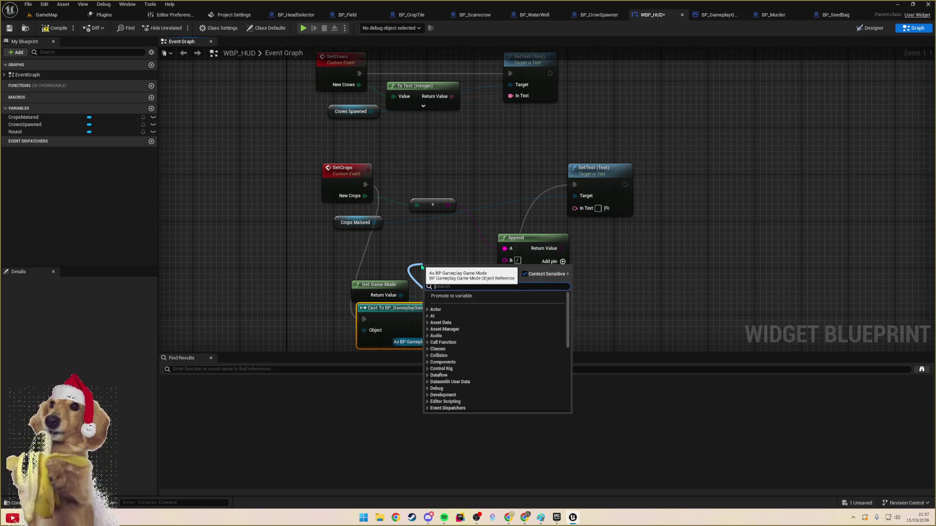
text(goal)
key(BackSpace)
key(BackSpace)
key(BackSpace)
text(crop)
key(BackSpace)
key(BackSpace)
key(BackSpace)
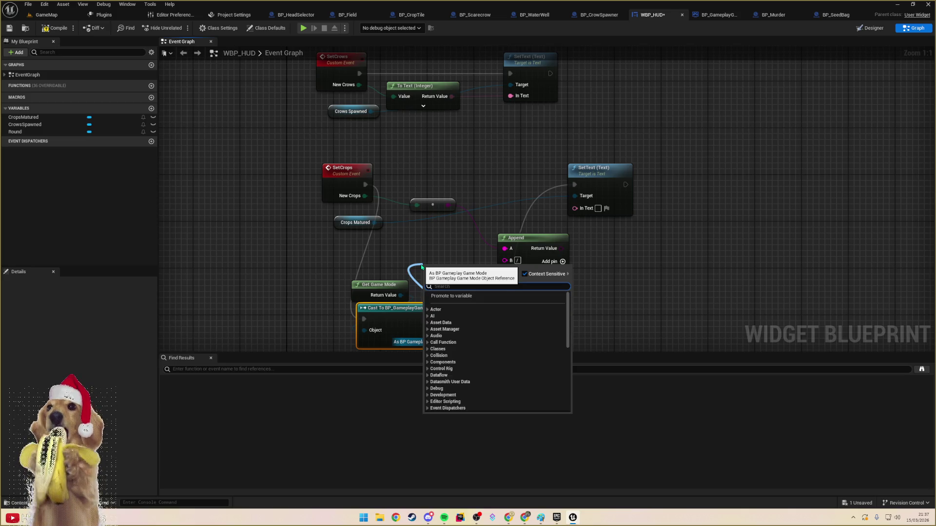
click(426, 244)
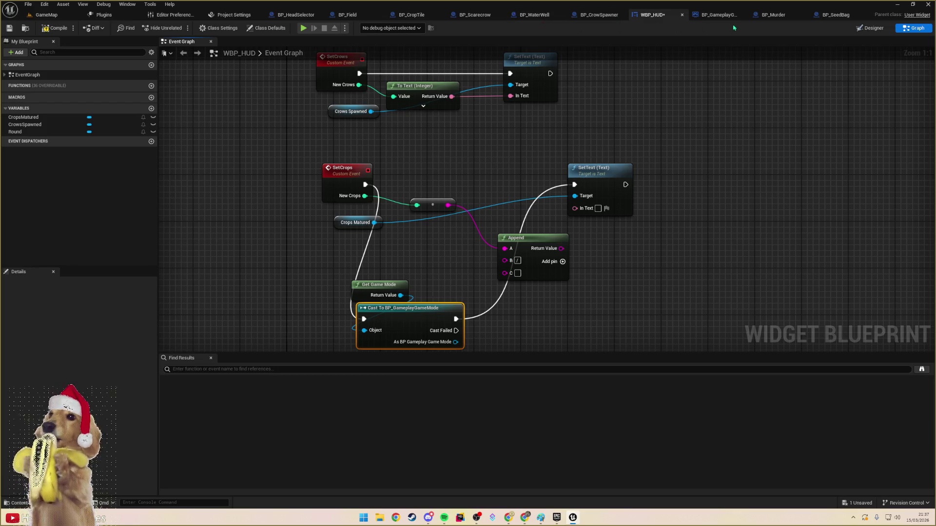
click(717, 15)
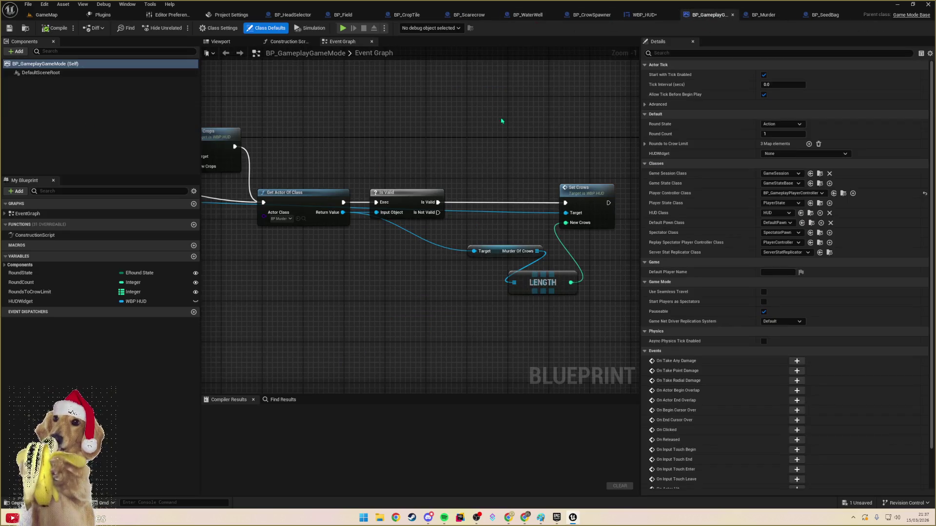
click(29, 292)
click(30, 287)
click(39, 274)
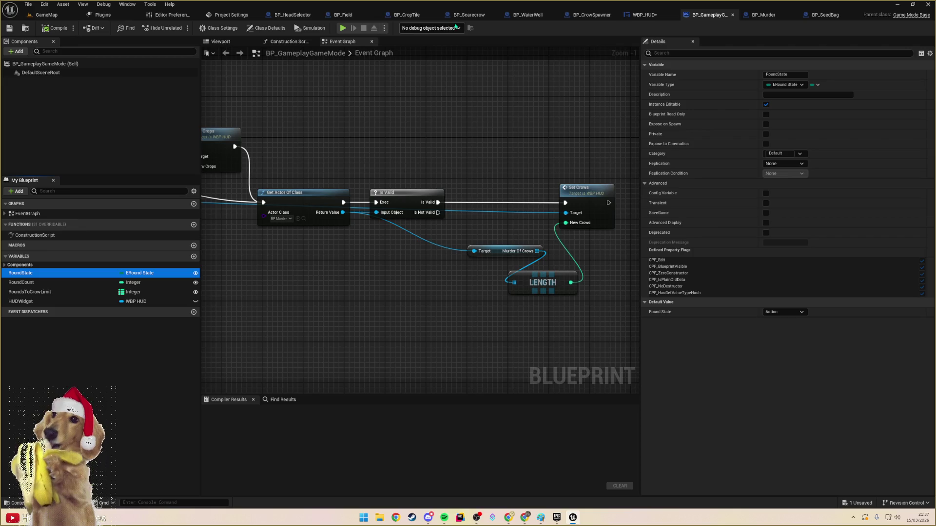
click(343, 15)
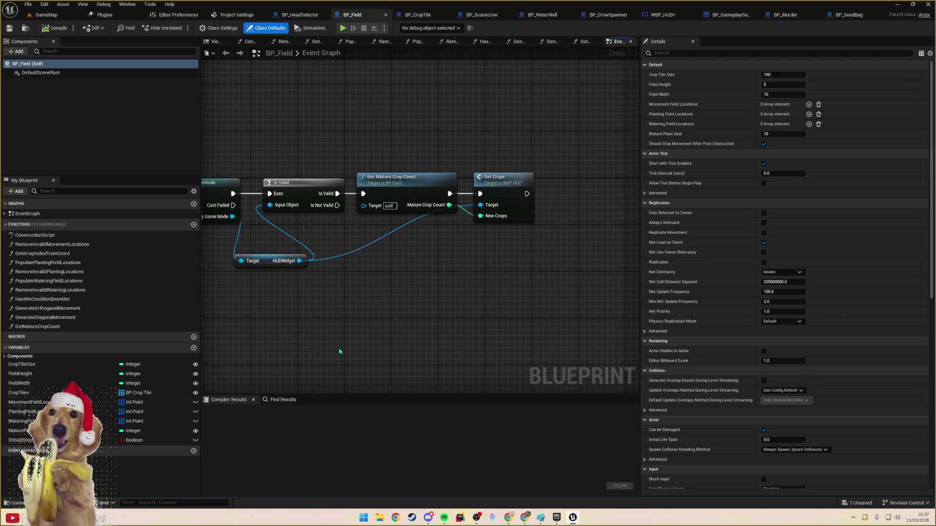
click(304, 390)
key(ctrl+shift+f)
text(WIN)
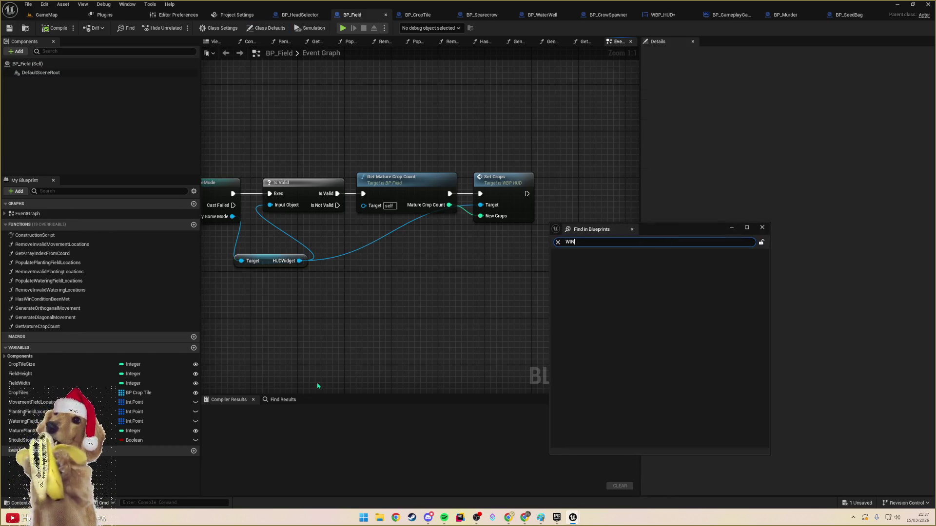
key(Return)
double_click(617, 291)
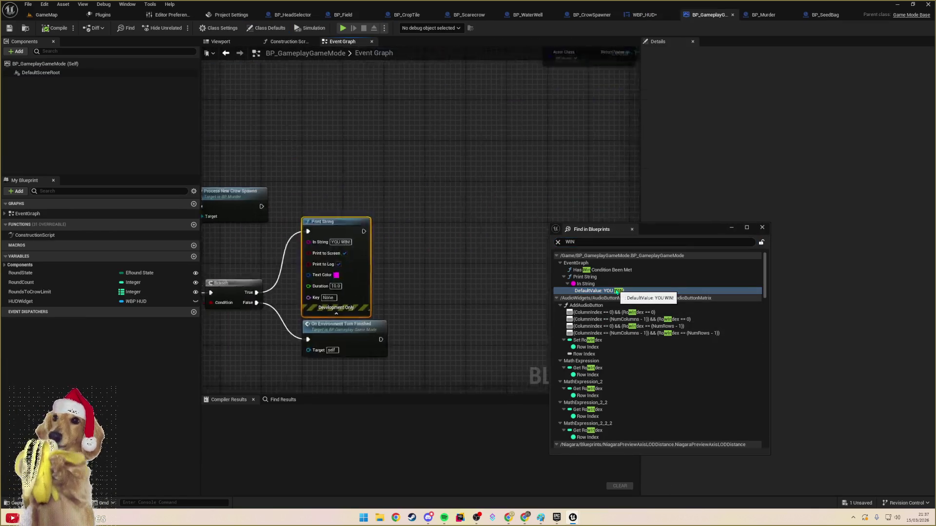
scroll(403, 286, down, 1)
mouse_move(403, 285)
mouse_down()
mouse_move(468, 302)
mouse_move(370, 234)
mouse_move(380, 213)
mouse_up()
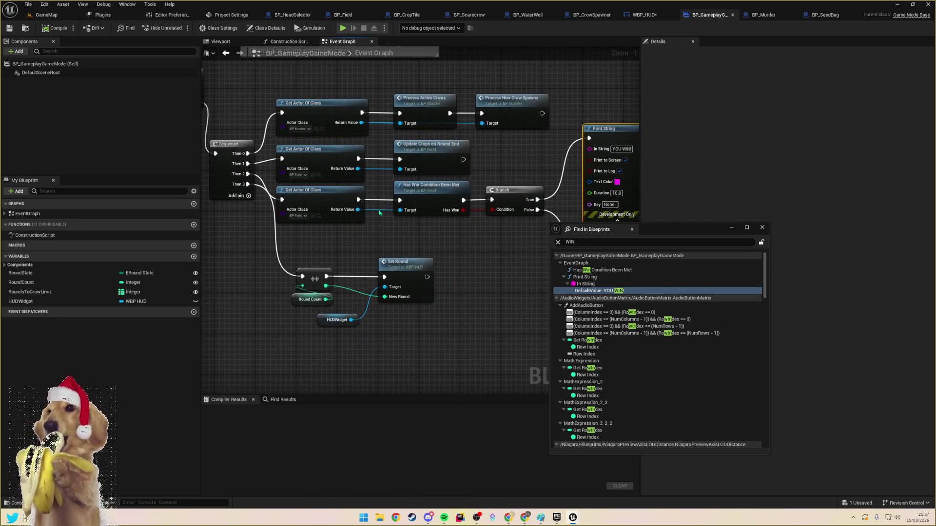
double_click(423, 191)
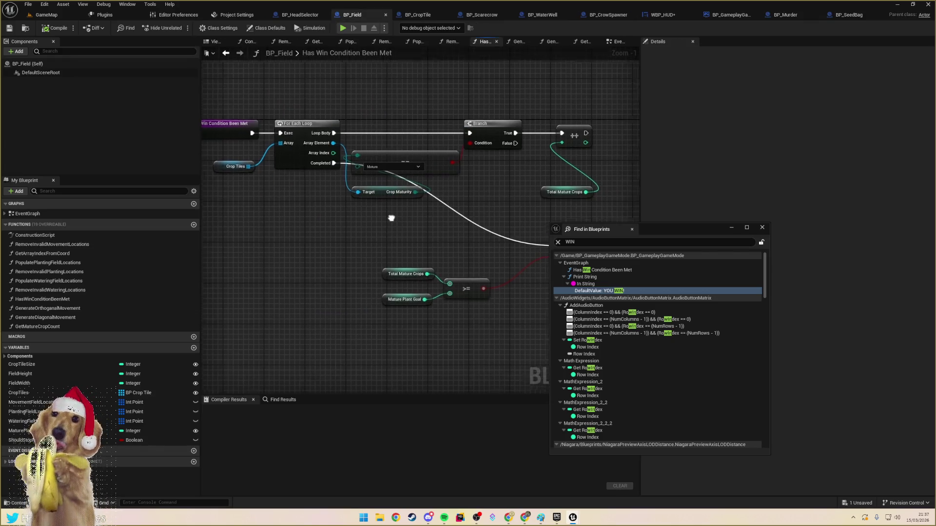
click(347, 310)
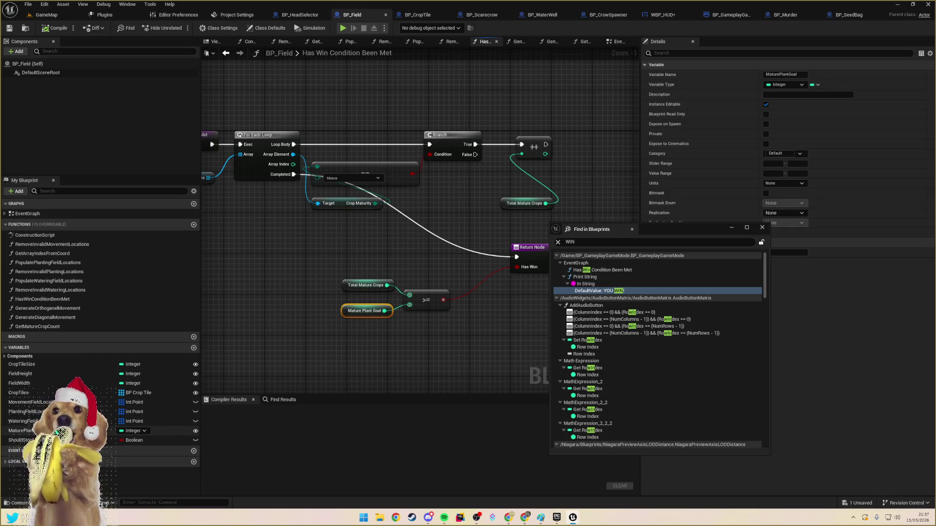
click(56, 431)
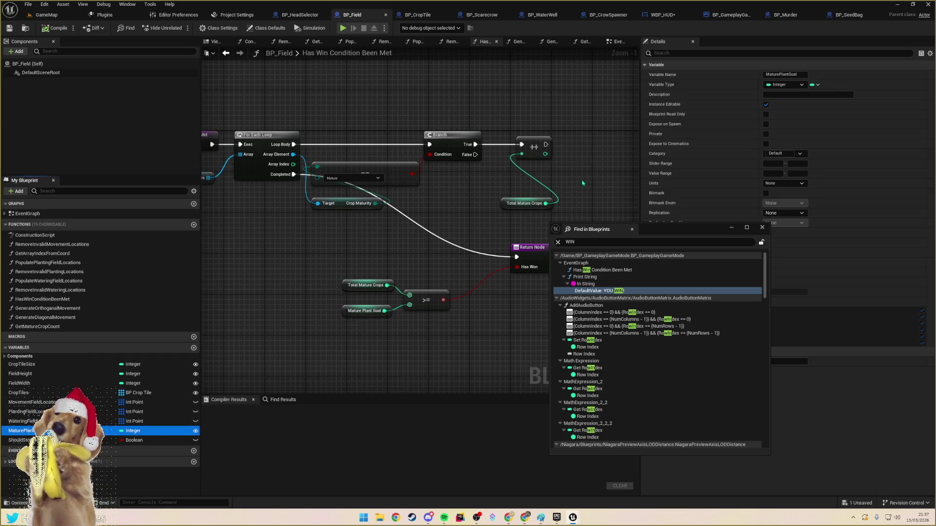
click(762, 227)
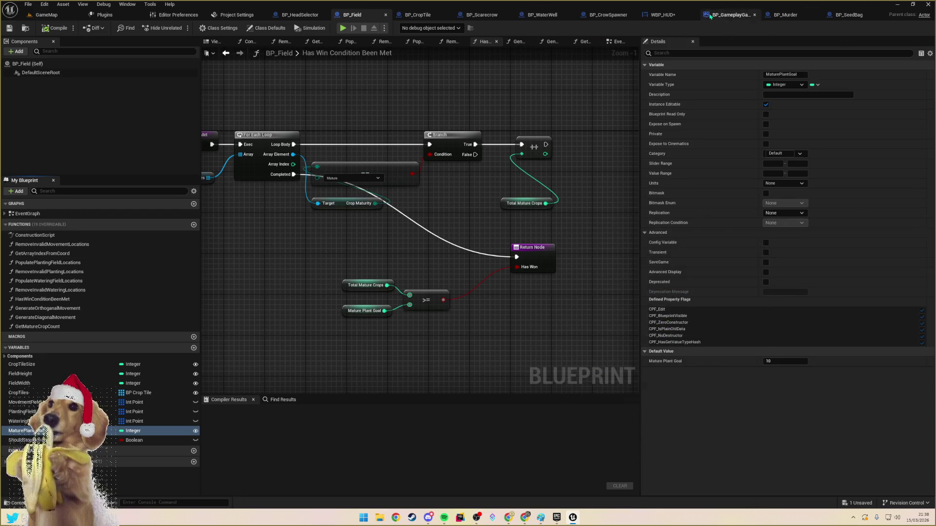
click(655, 15)
mouse_move(427, 279)
mouse_down()
mouse_move(438, 205)
mouse_move(420, 226)
mouse_up()
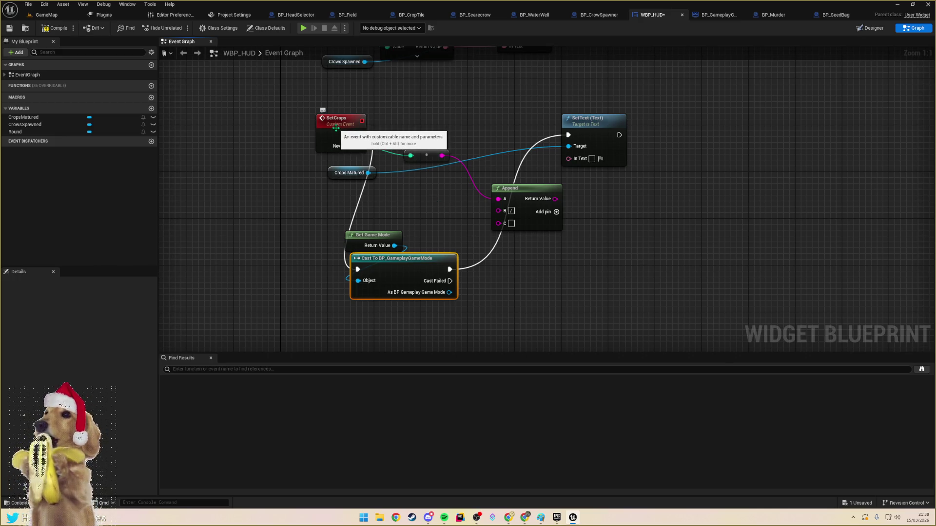
- Find all SetCrops references, visit each result, and land on WBP_HUD's SetCrops event
right_click(337, 125)
mouse_move(385, 253)
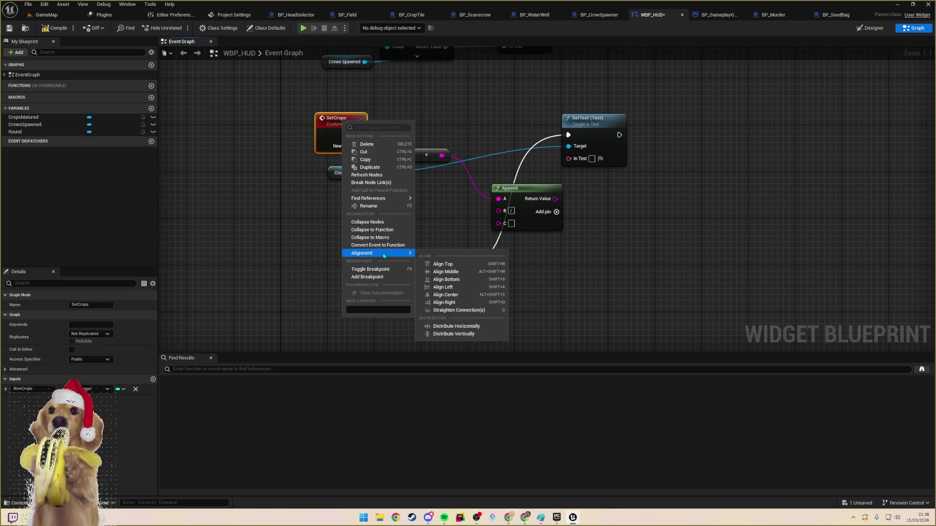
click(334, 160)
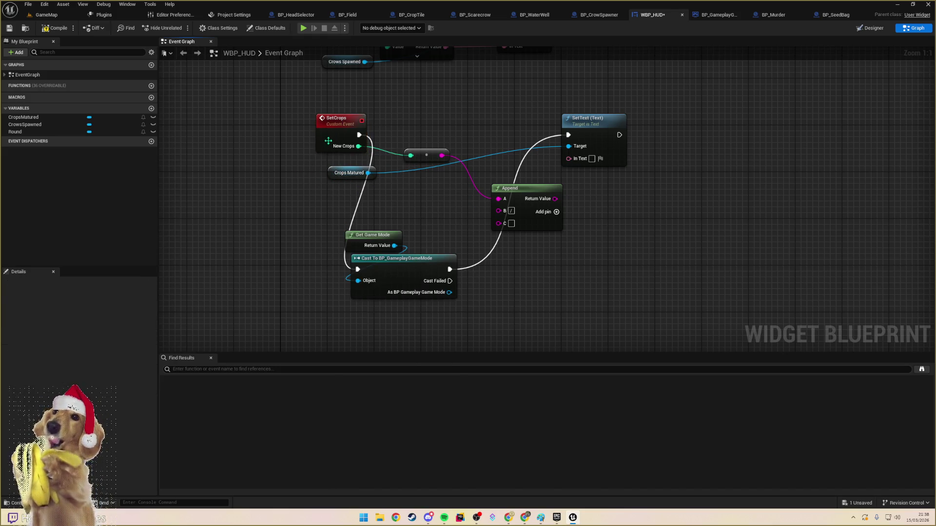
right_click(328, 141)
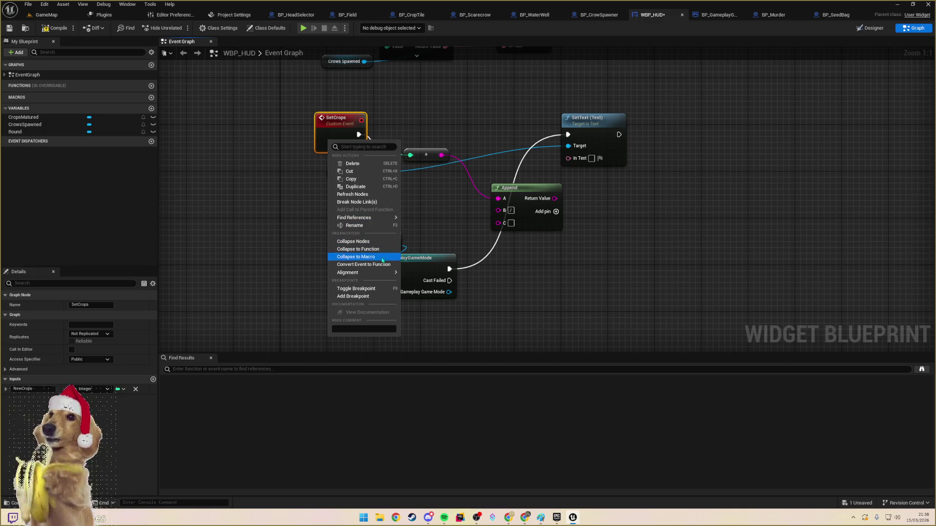
mouse_move(375, 217)
click(418, 225)
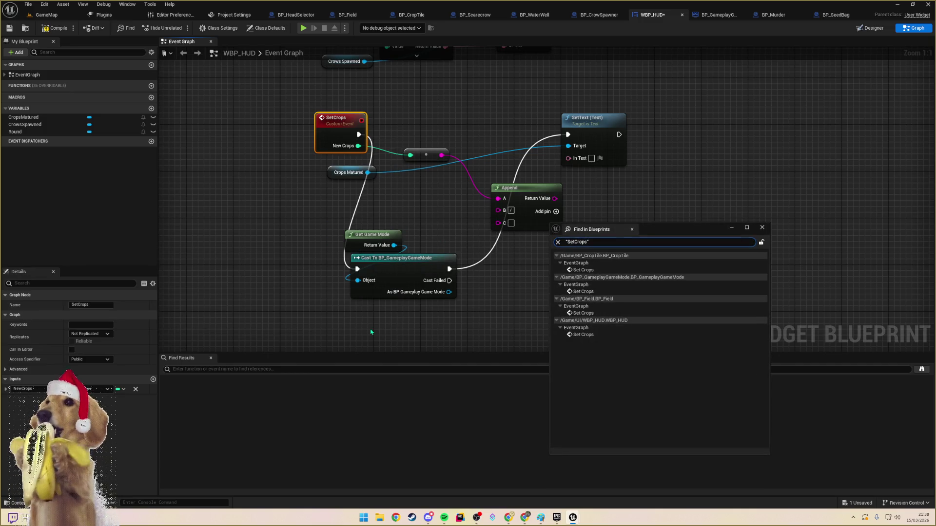
click(583, 313)
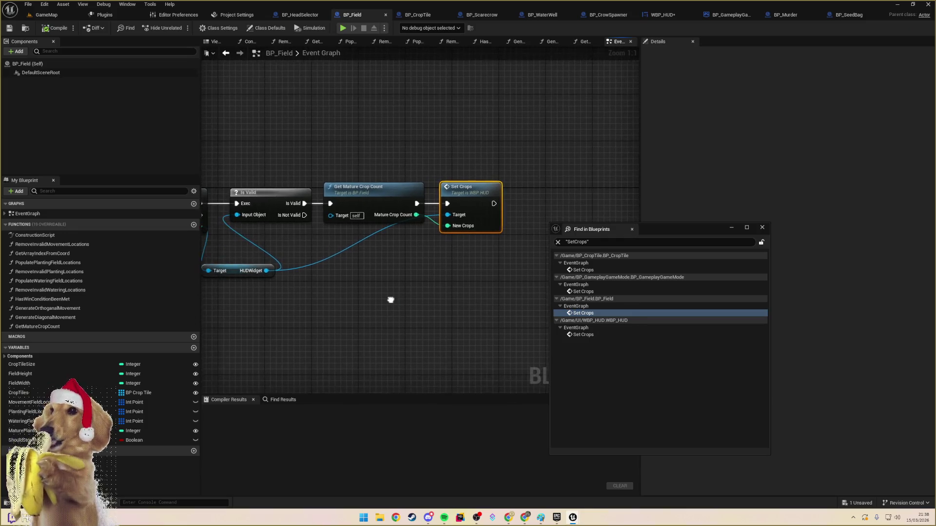
click(584, 335)
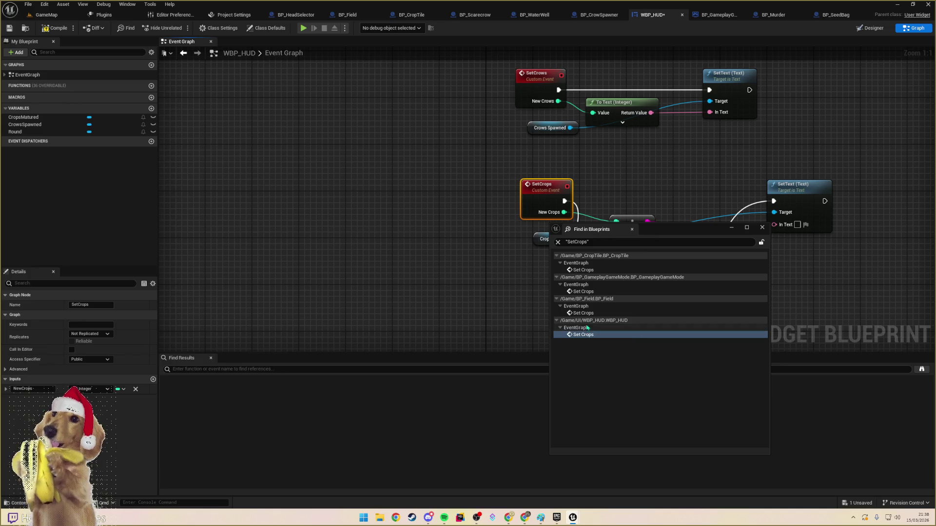
click(590, 291)
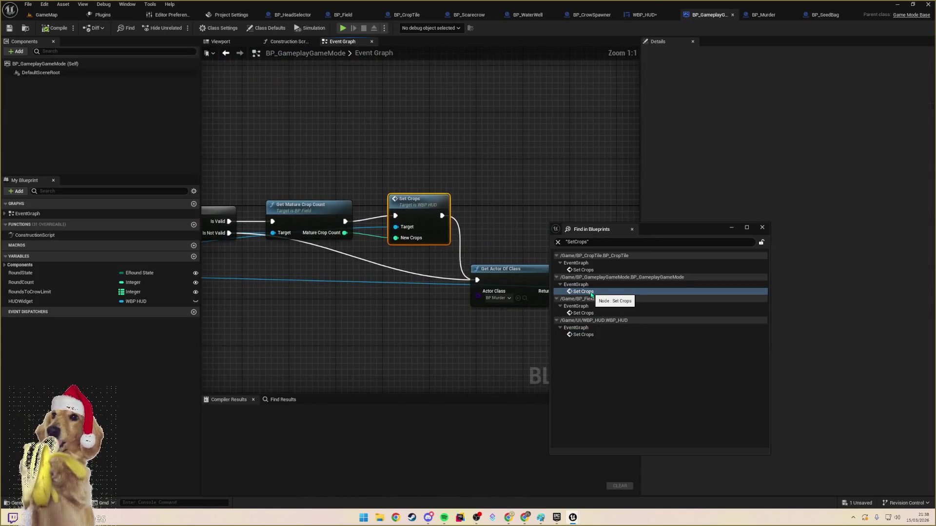
click(583, 270)
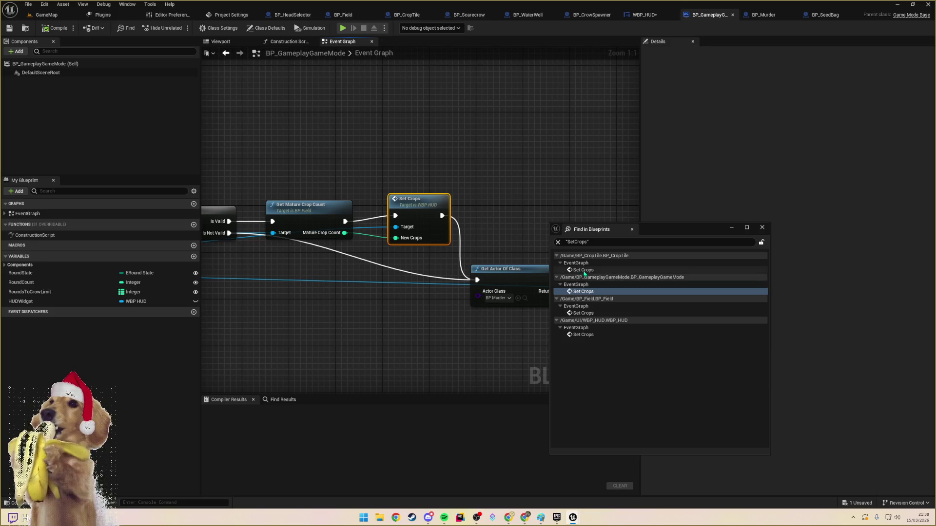
click(583, 335)
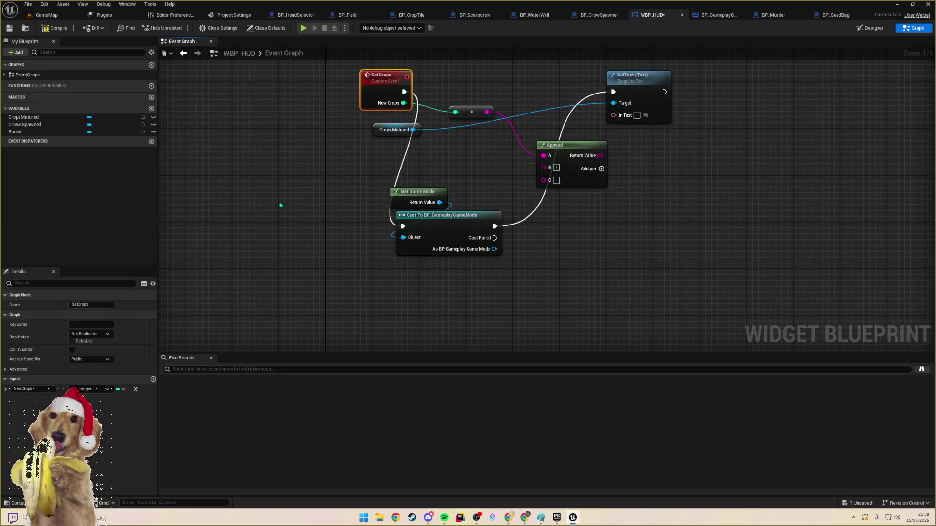
- Replace the game-mode cast with a Get Actor Of Class node set to BP Field
drag(366, 227, 427, 349)
key(Delete)
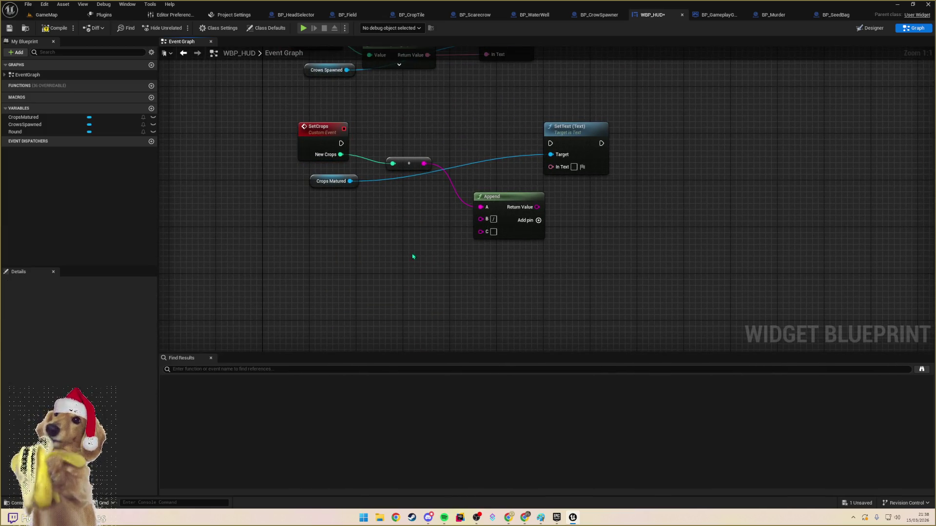
mouse_move(340, 144)
mouse_down()
mouse_move(397, 110)
mouse_move(394, 116)
mouse_up()
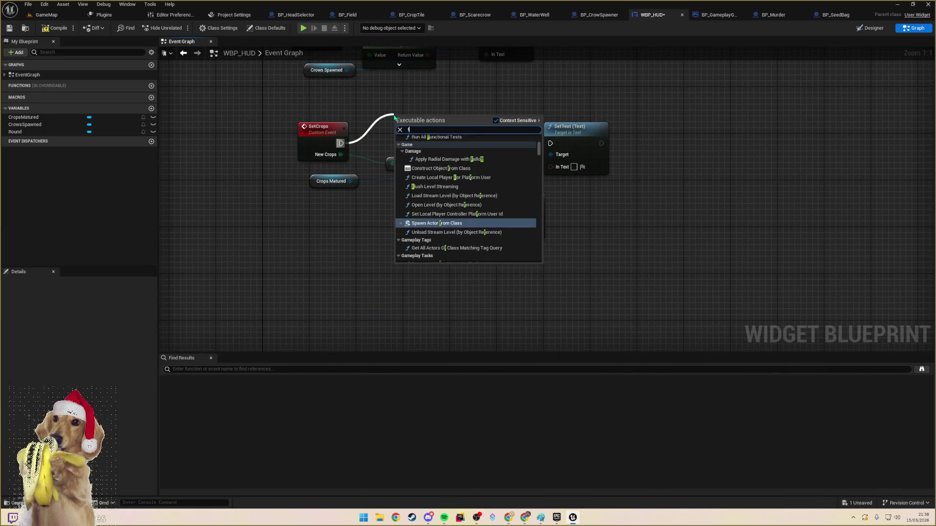
text(f=i)
text(getacto)
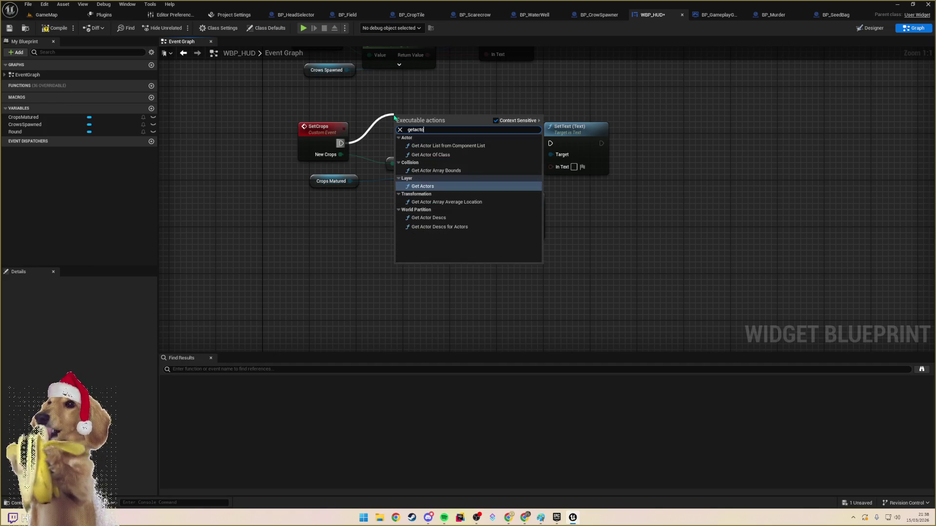
text(of)
key(Return)
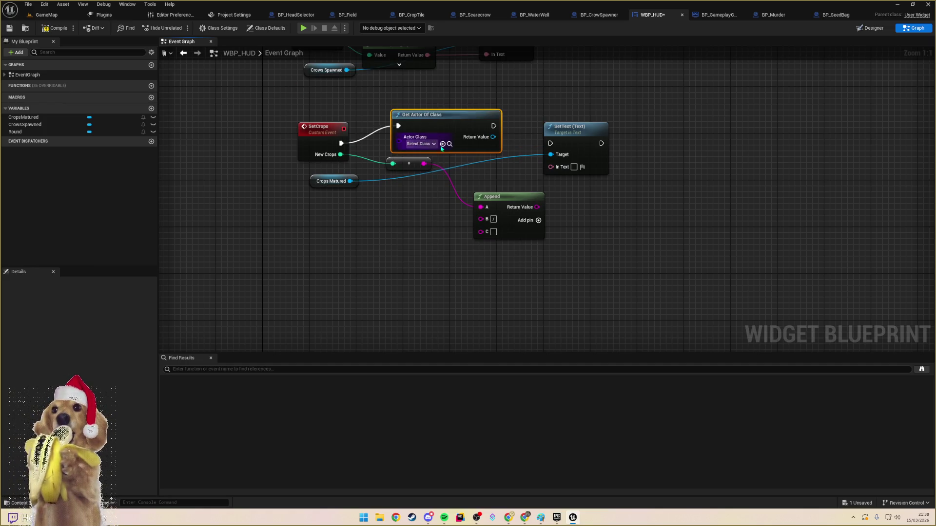
click(433, 144)
text(field)
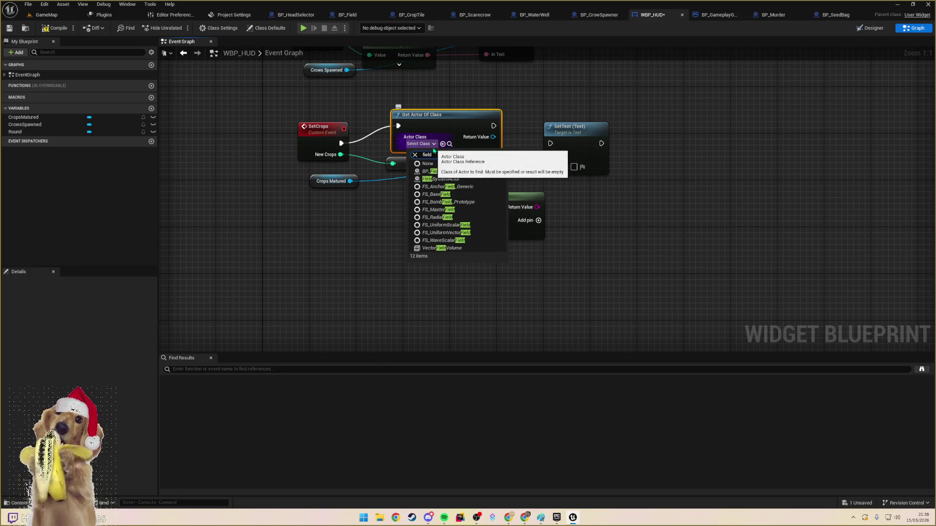
click(429, 172)
drag(575, 127, 620, 127)
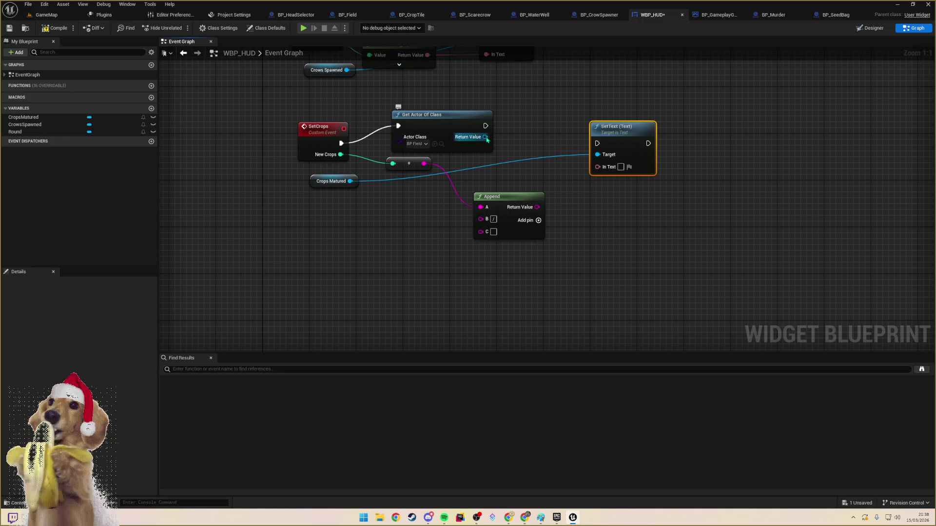
- Add an Is Valid check on the found BP Field and align it with SetText
drag(486, 139, 511, 126)
text(is valid)
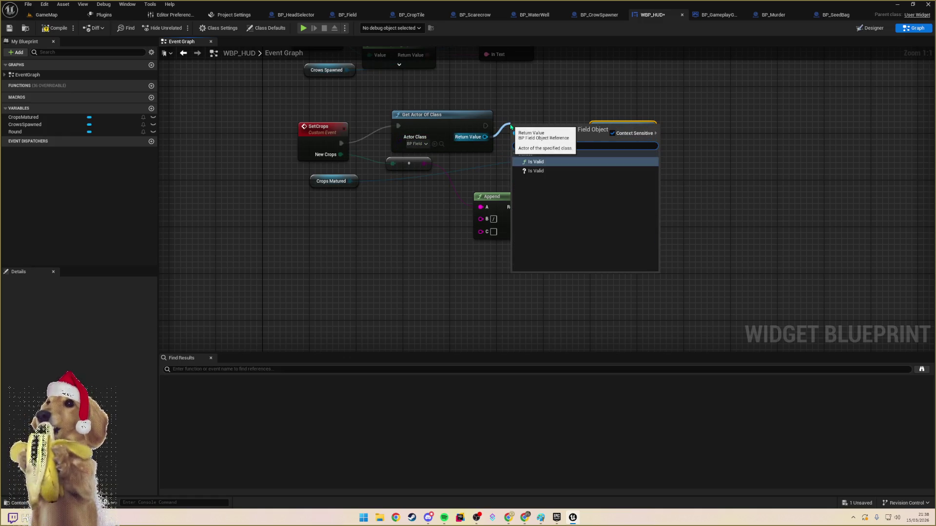
click(535, 171)
drag(604, 127, 668, 126)
click(540, 125)
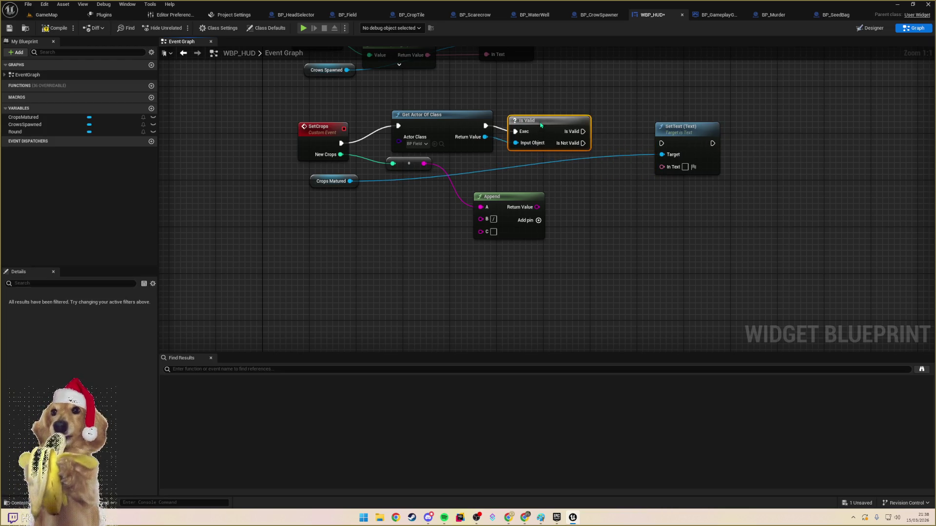
key(q)
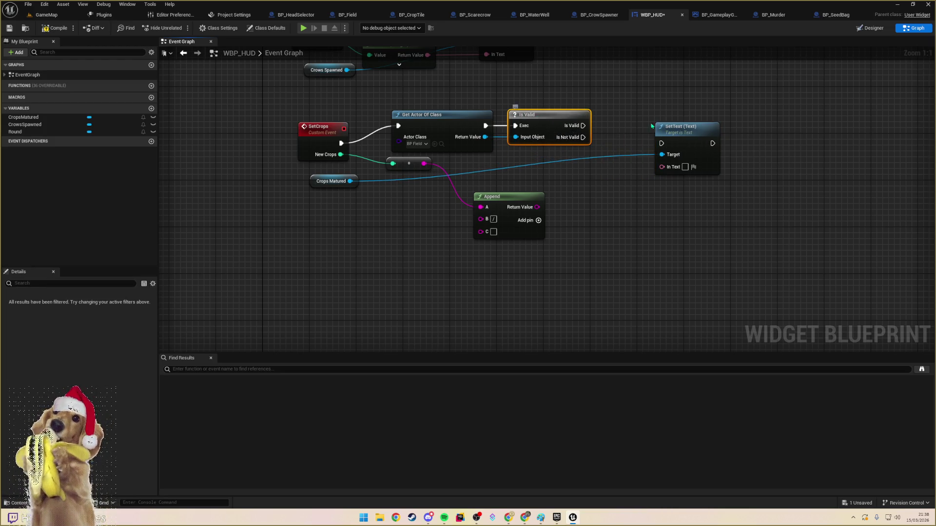
click(682, 128)
drag(682, 127, 688, 122)
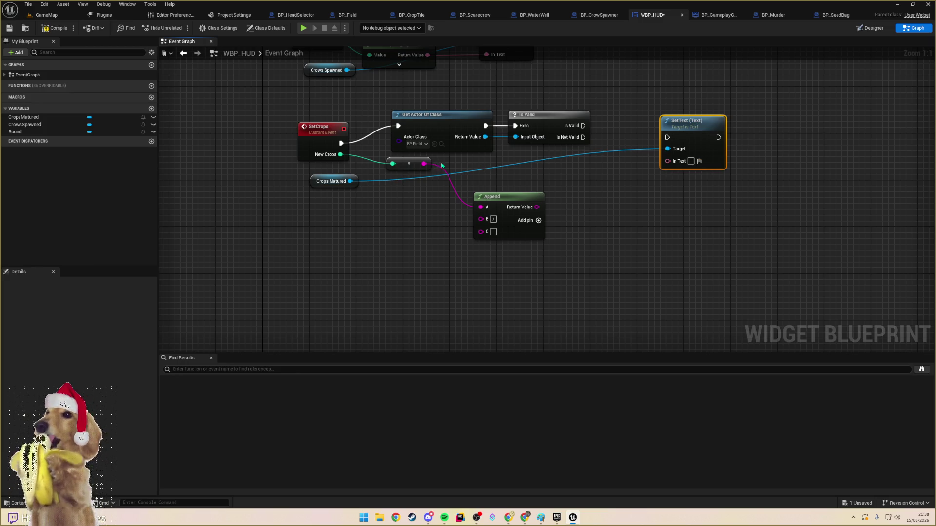
- Wire Mature Plant Goal into Append C, Append into SetText via Is Valid, then compile and save
drag(475, 142, 528, 160)
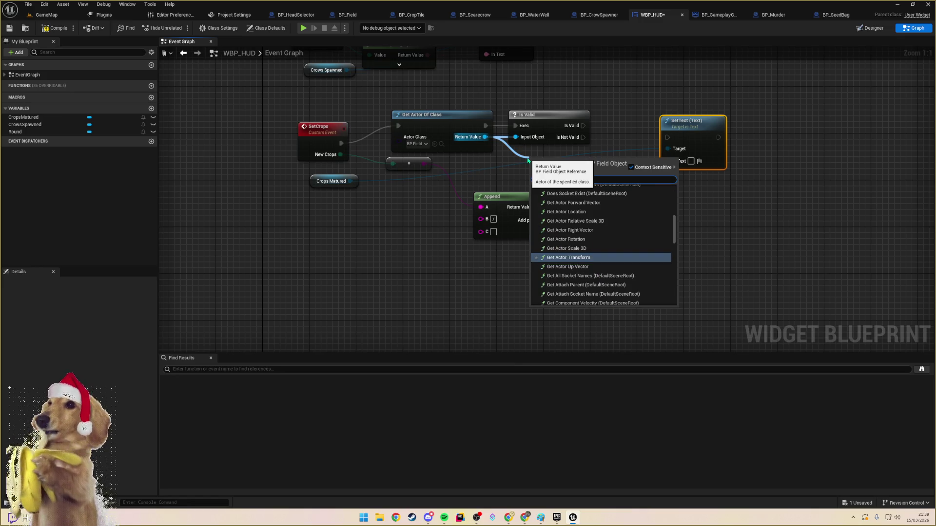
text(maturi)
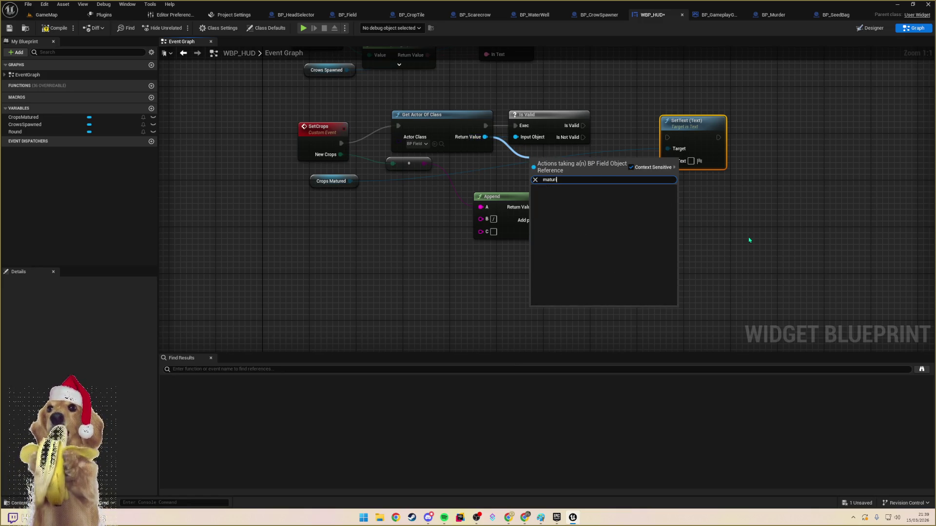
key(BackSpace)
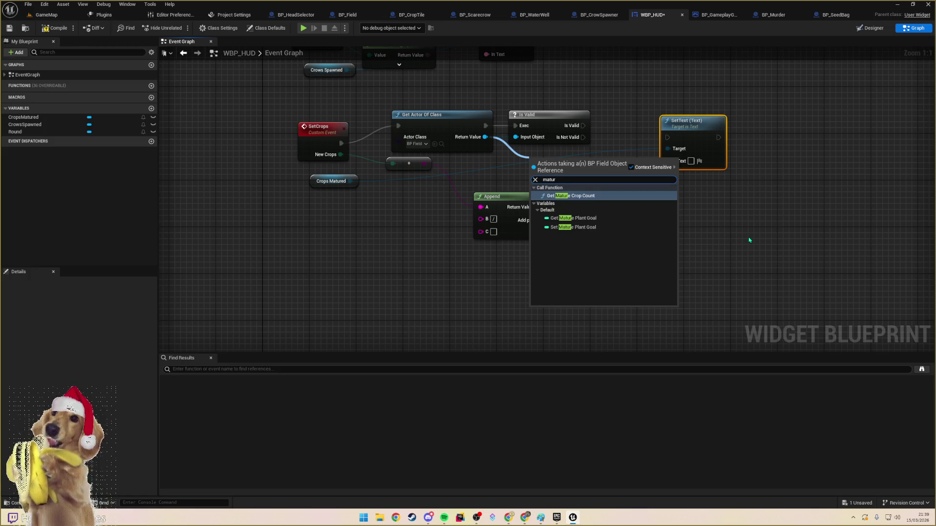
key(Down)
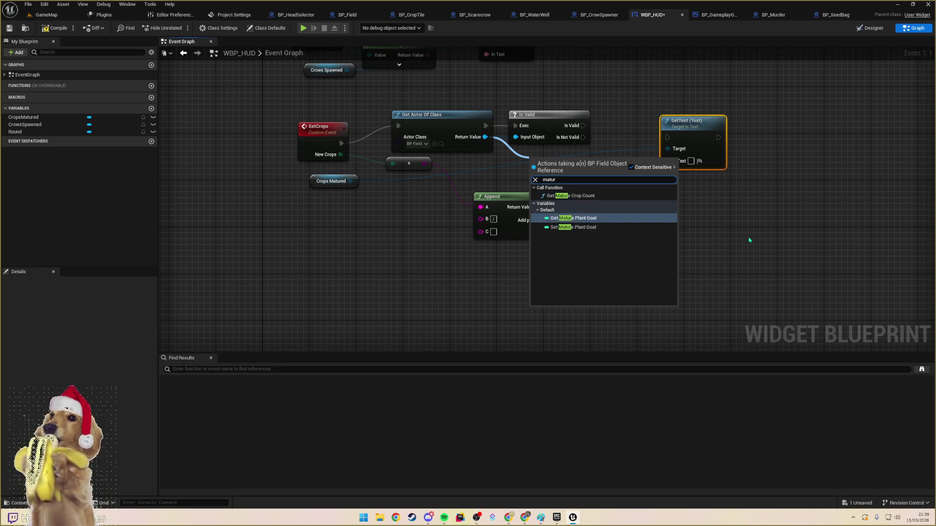
key(Return)
mouse_move(605, 163)
mouse_down()
mouse_move(452, 228)
mouse_move(481, 232)
mouse_up()
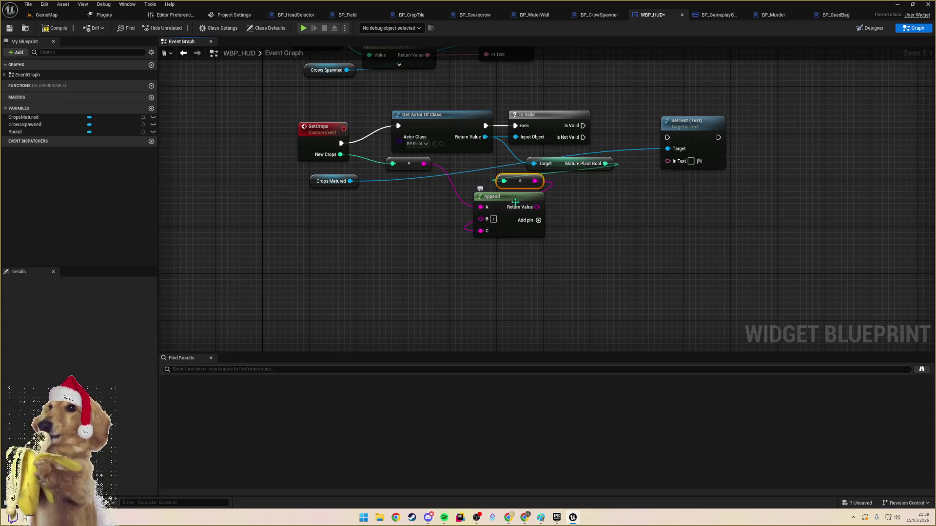
mouse_move(541, 209)
mouse_down()
mouse_move(631, 202)
mouse_move(668, 161)
mouse_move(614, 205)
mouse_up()
mouse_move(583, 125)
mouse_down()
mouse_move(667, 138)
mouse_move(672, 127)
mouse_up()
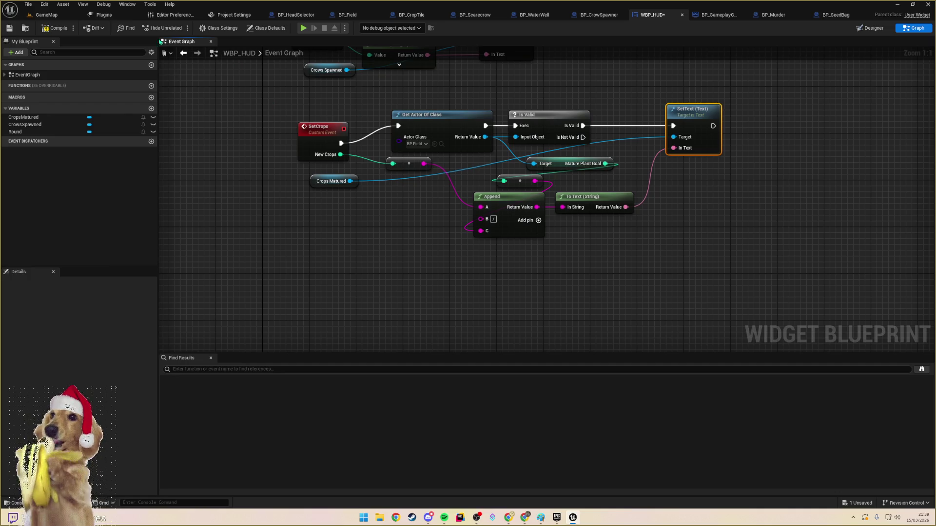
click(56, 29)
click(46, 14)
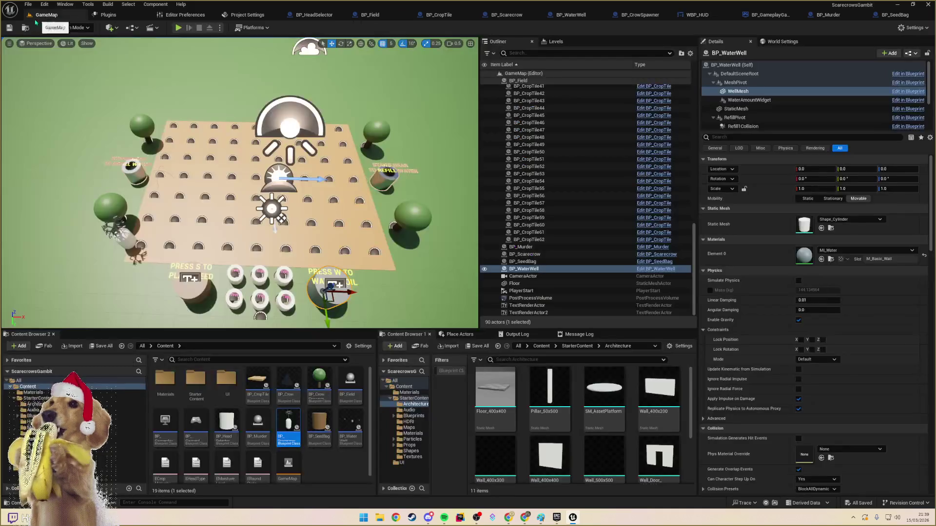
click(180, 26)
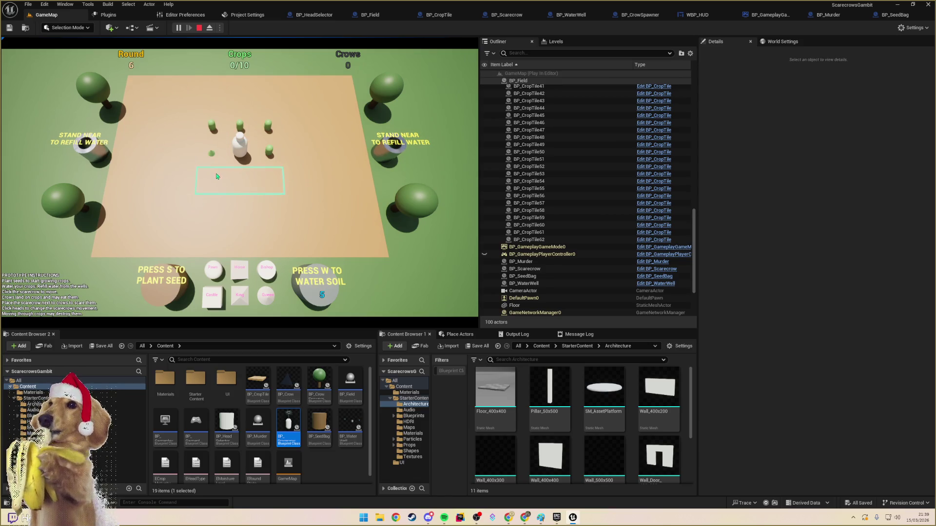
key(s)
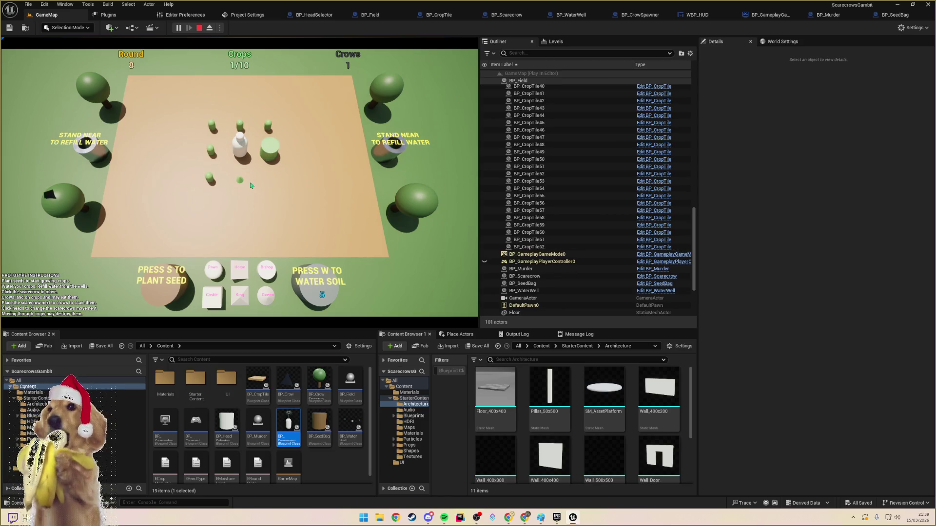
key(s)
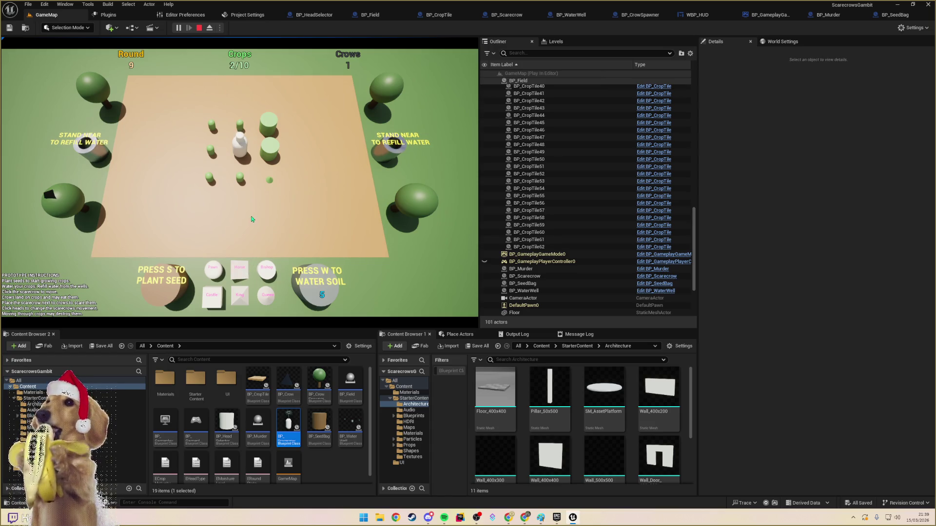
key(w)
key(w)
key(w)
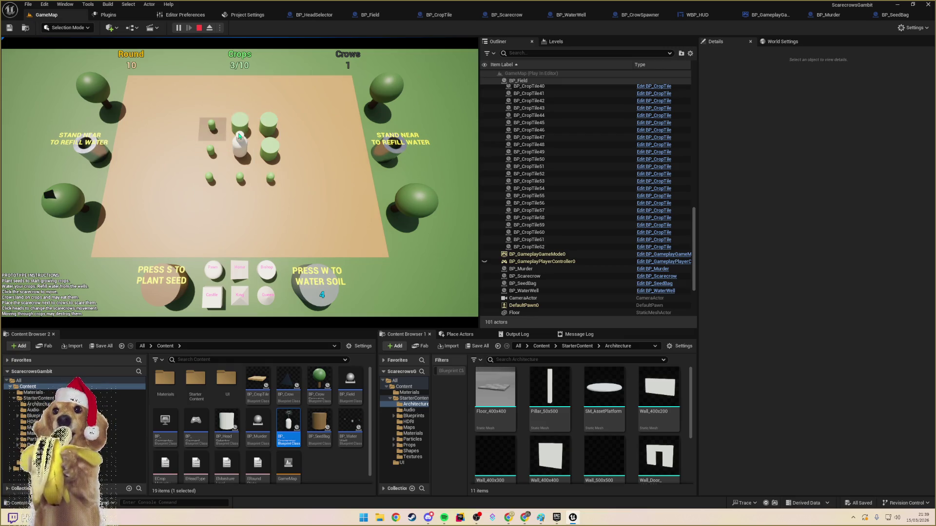
key(w)
key(w)
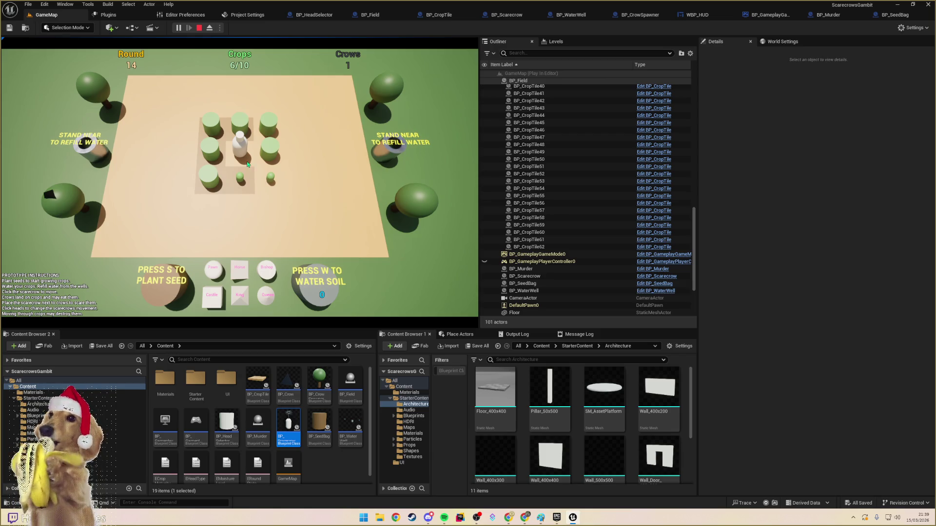
click(263, 184)
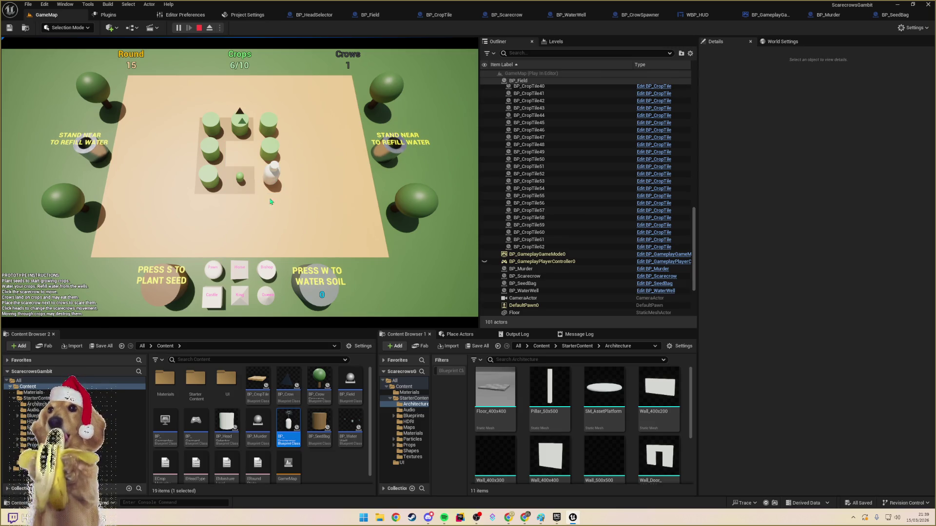
click(218, 276)
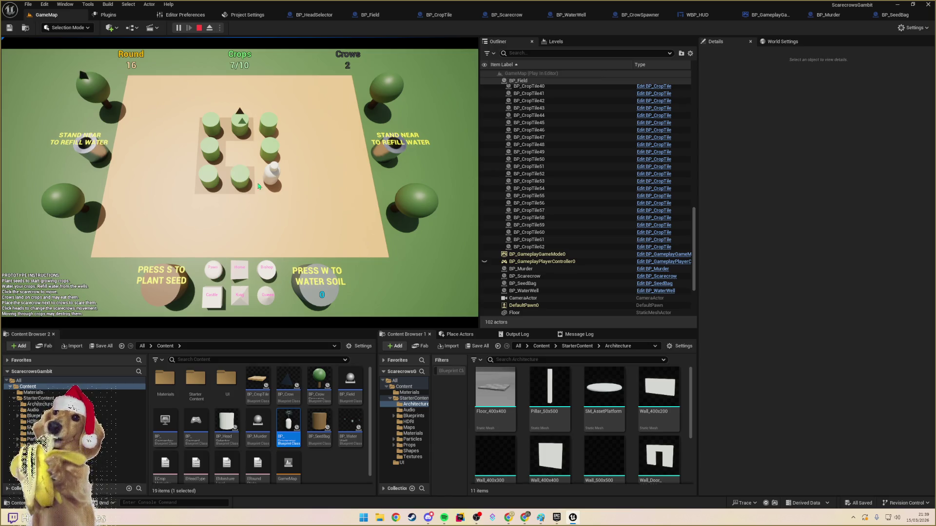
click(273, 207)
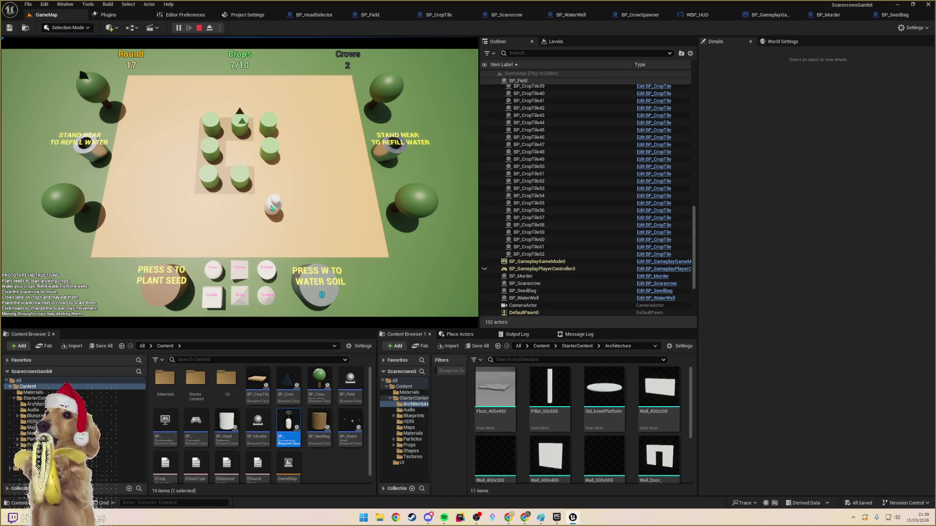
click(270, 182)
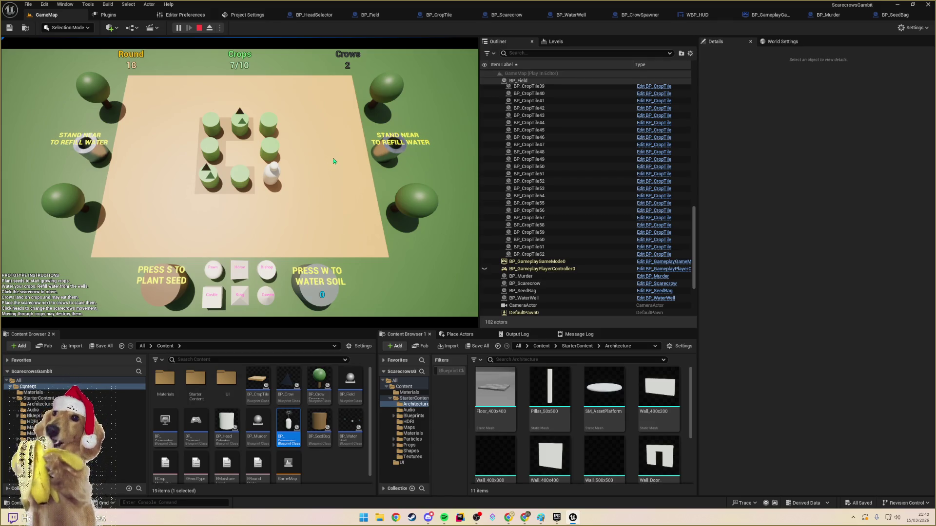
key(Escape)
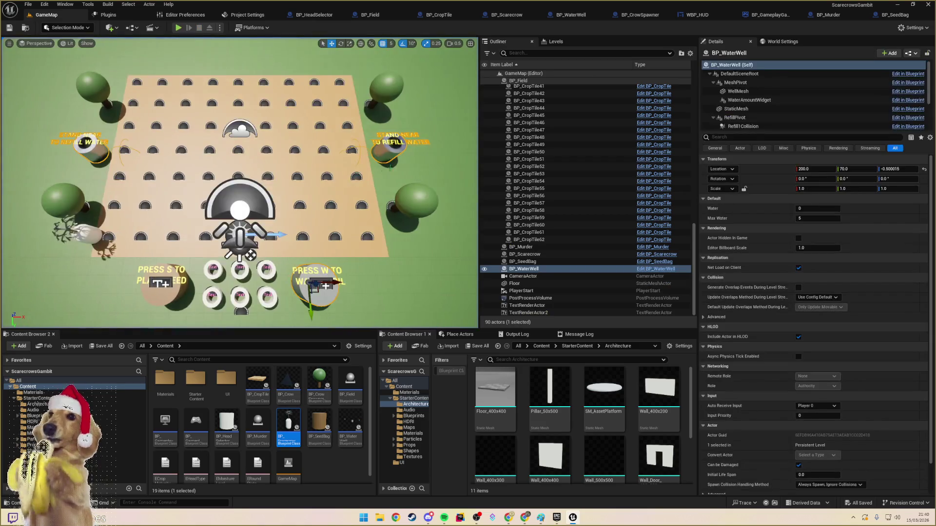
- Set both well refill text labels' Location Z to 76 and start a test play
mouse_move(339, 180)
mouse_down()
mouse_move(188, 93)
mouse_move(251, 124)
mouse_move(239, 239)
mouse_move(258, 193)
mouse_move(273, 185)
mouse_move(253, 146)
mouse_move(234, 165)
mouse_move(238, 195)
mouse_move(195, 263)
mouse_move(263, 265)
mouse_move(219, 267)
mouse_up()
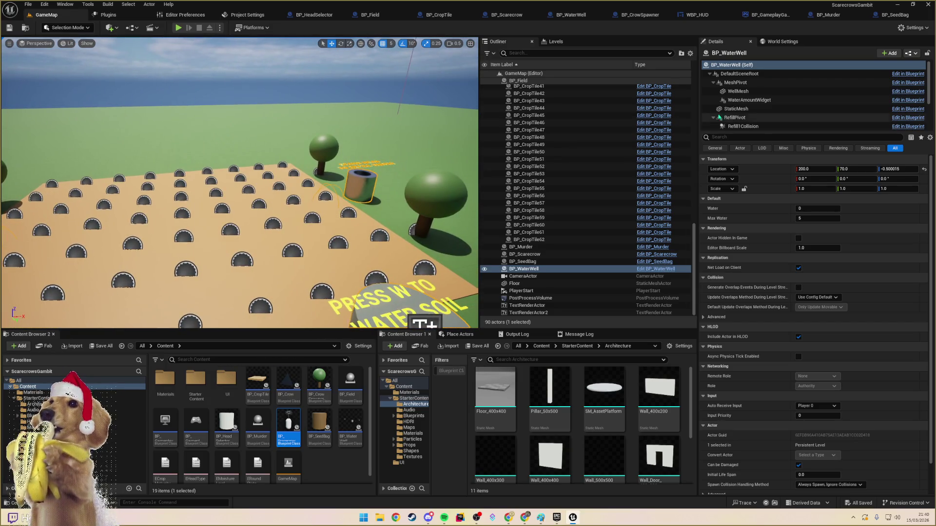
scroll(744, 112, down, 1)
click(744, 121)
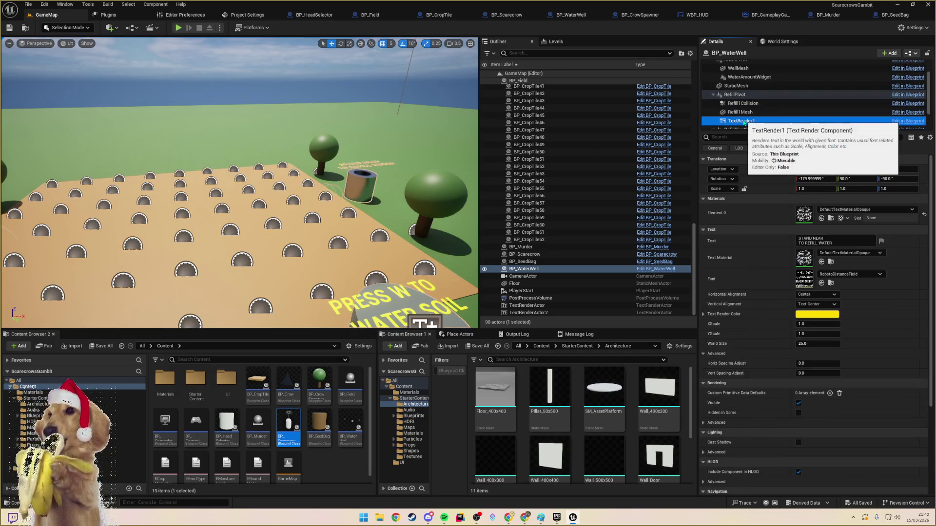
scroll(745, 124, down, 2)
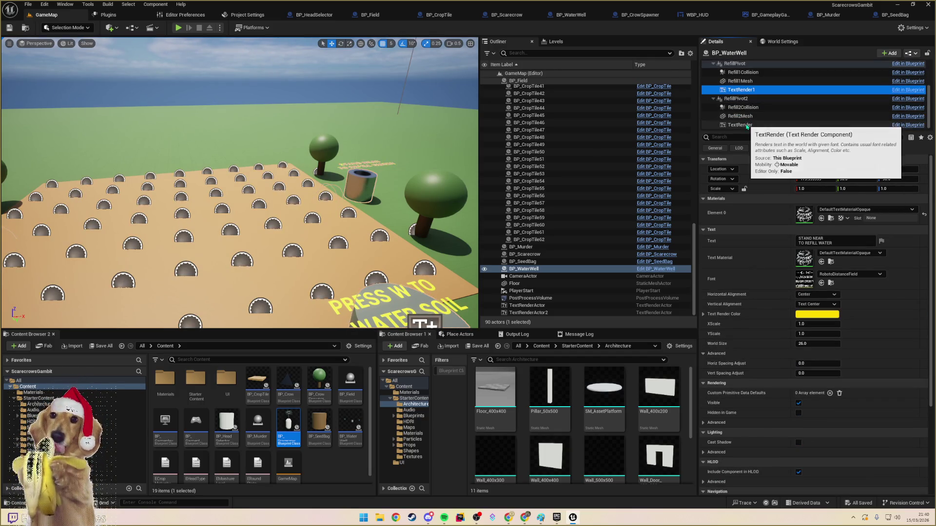
ctrl+click(739, 125)
click(906, 169)
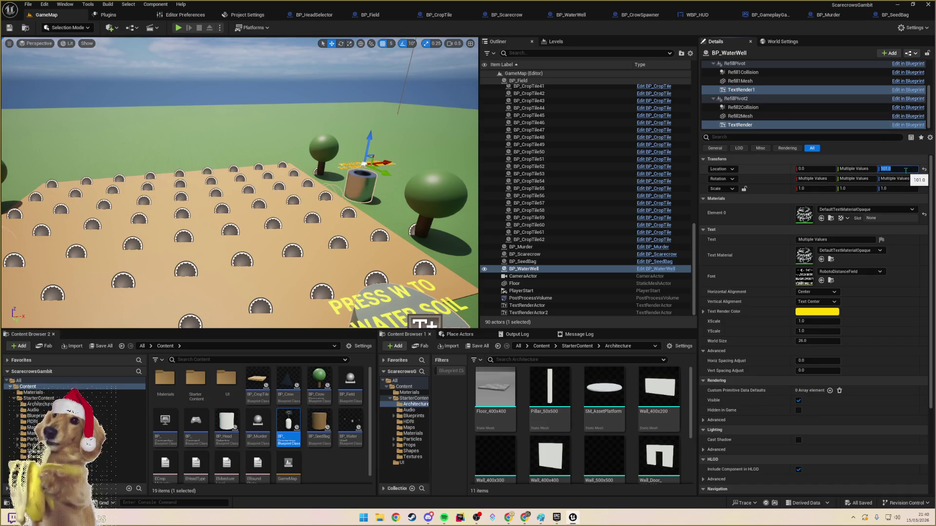
text(16)
key(Return)
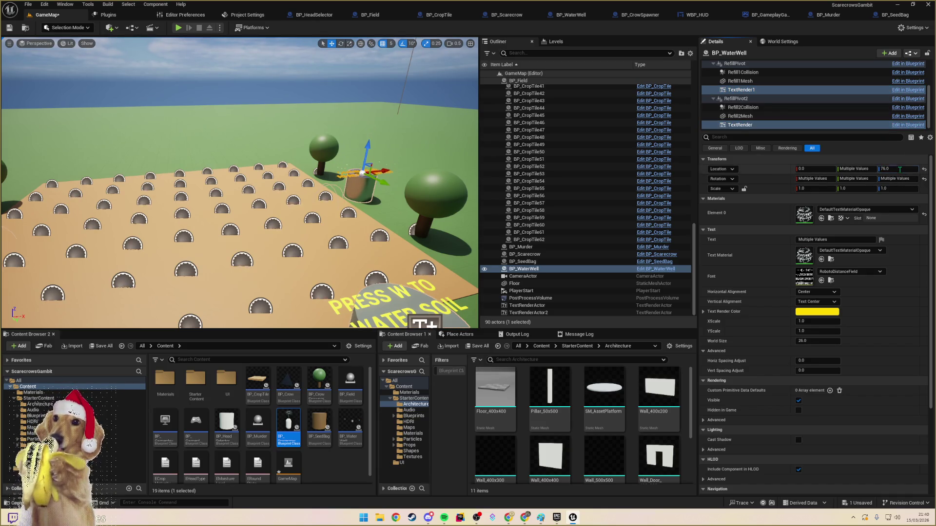
click(178, 28)
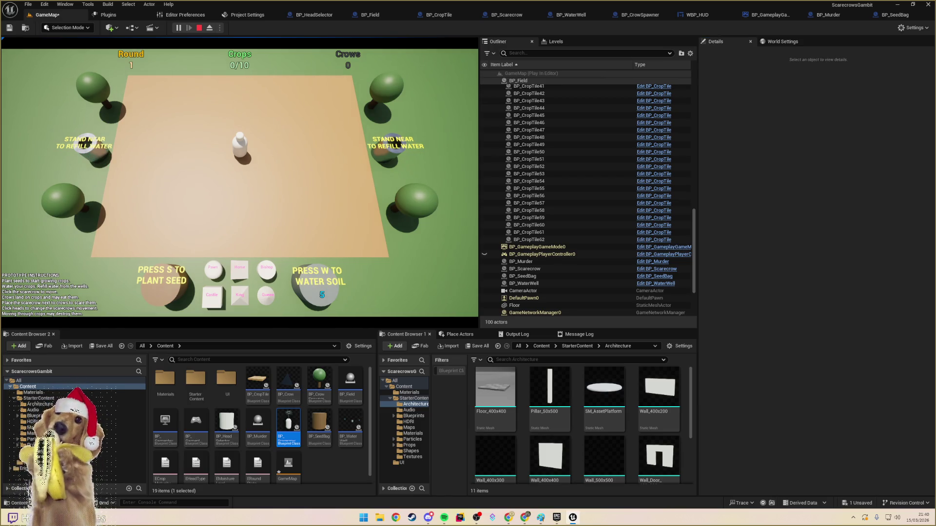
- Stop the test play with Escape to return to the editor
key(Escape)
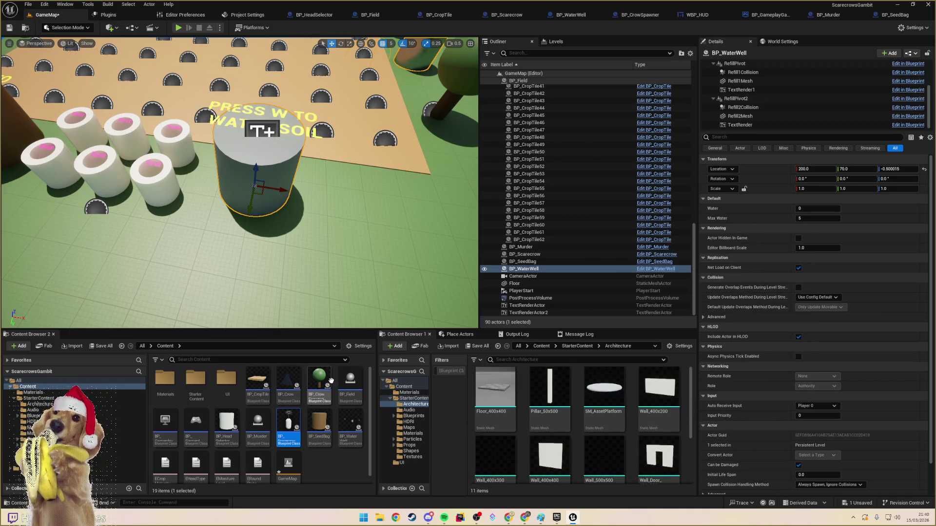
- Shift MI_Water's base colour toward blue and save the material
double_click(165, 383)
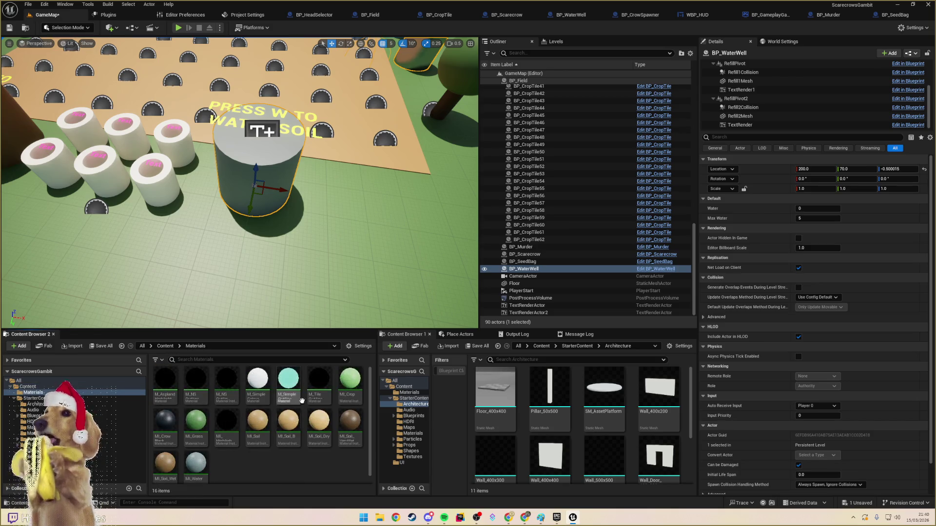
double_click(196, 463)
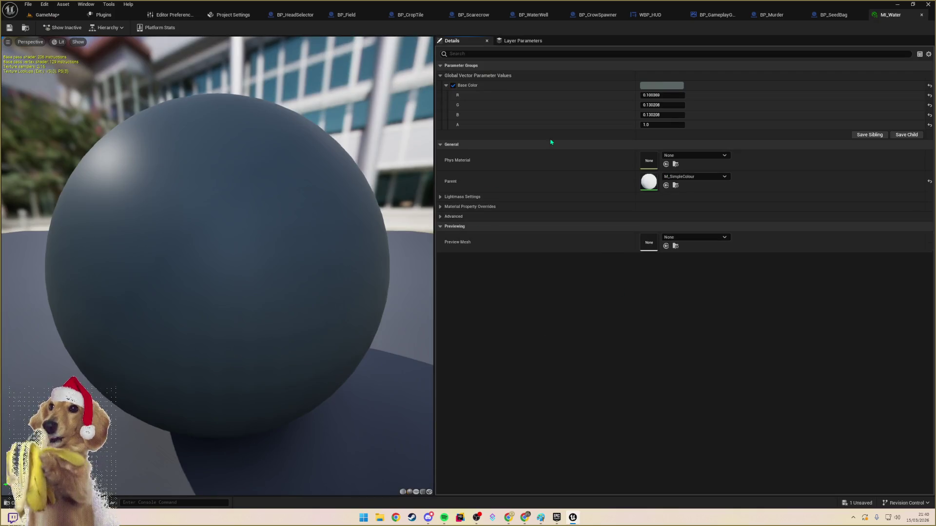
click(661, 86)
drag(679, 130, 682, 142)
click(762, 266)
click(9, 28)
click(46, 15)
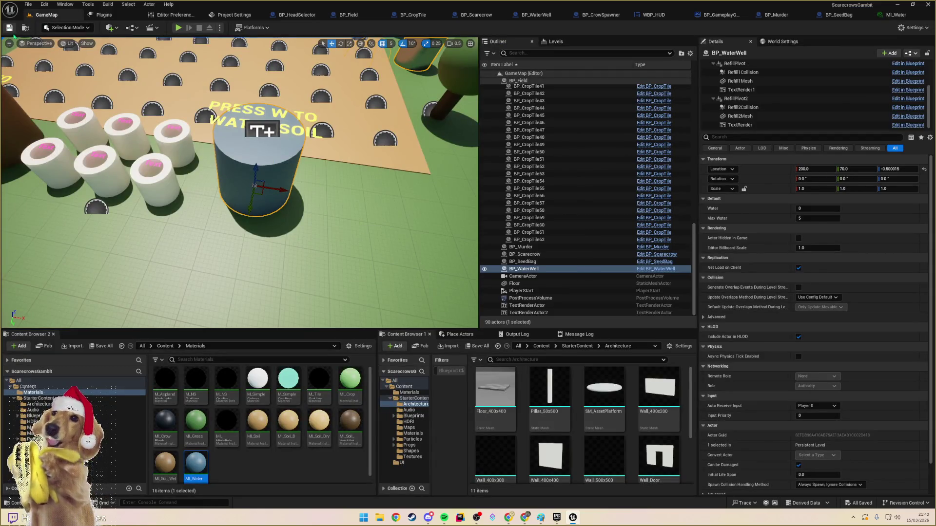
- Select both well refill meshes and duplicate MI_Water as MI_Stone
mouse_move(296, 160)
mouse_down()
mouse_move(295, 126)
mouse_move(295, 175)
mouse_move(296, 141)
mouse_move(283, 122)
mouse_move(263, 161)
mouse_move(192, 205)
mouse_up()
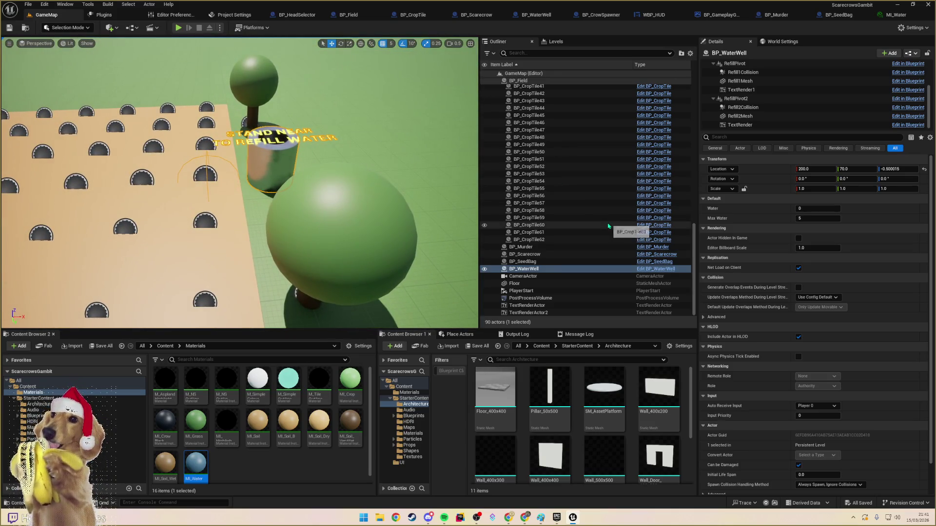
click(740, 116)
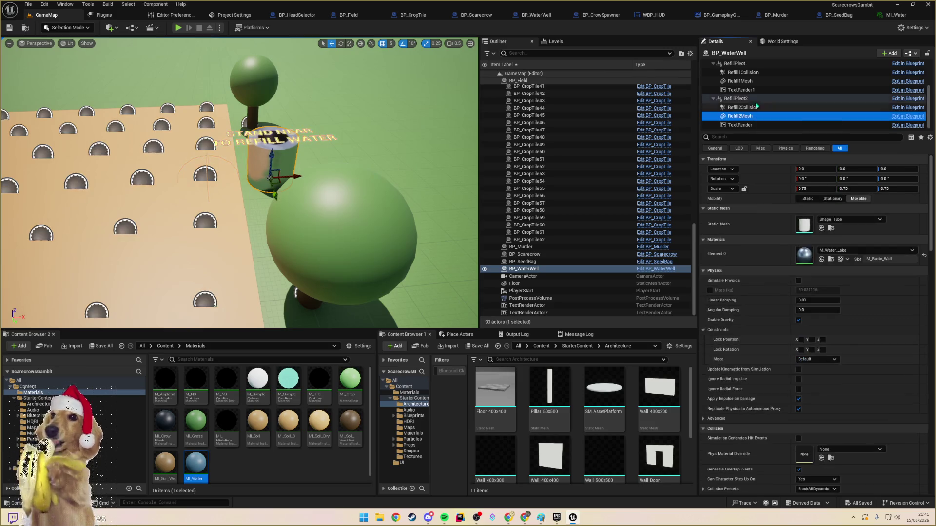
ctrl+click(741, 81)
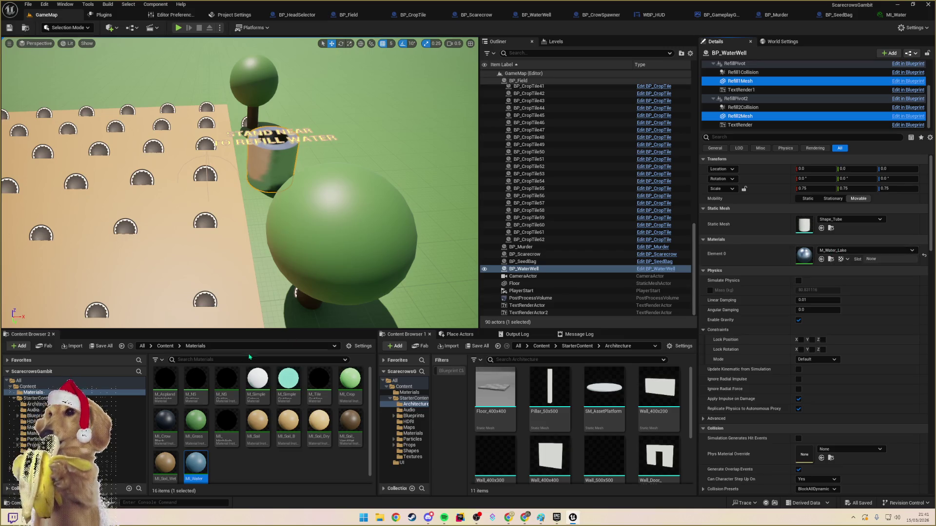
click(199, 465)
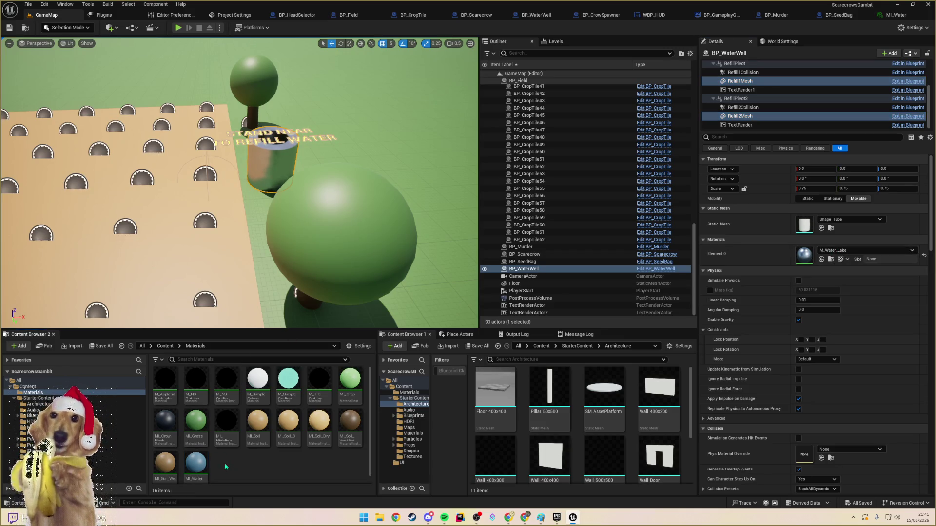
key(ctrl+d)
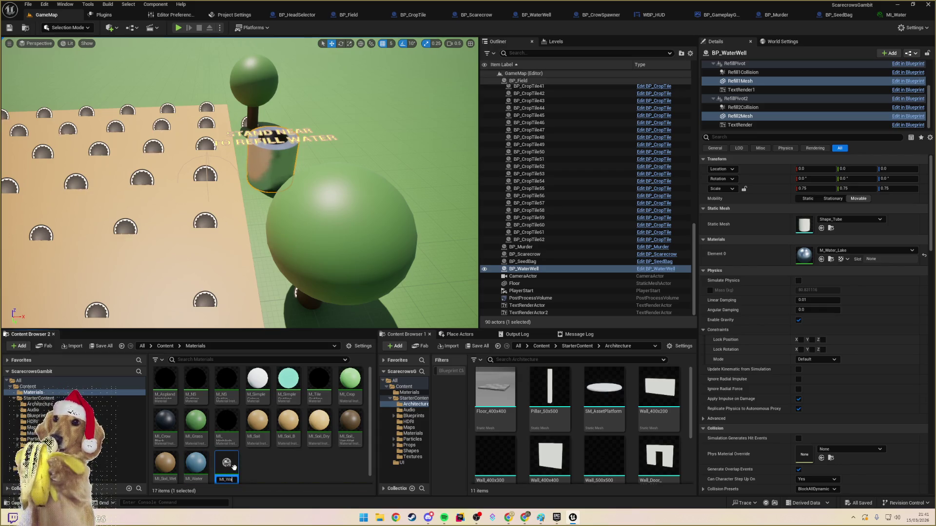
key(Return)
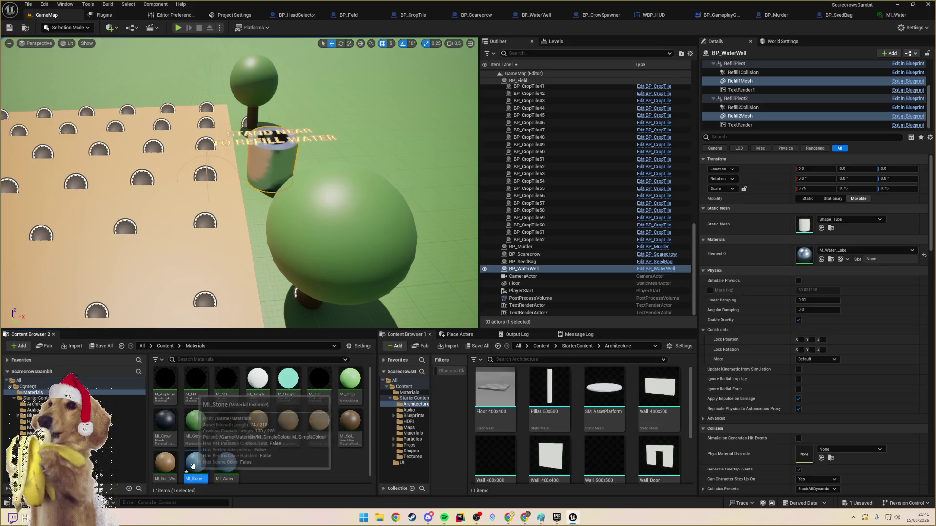
- Give MI_Stone a darker grey-green base colour instead of blue
double_click(229, 465)
click(661, 85)
mouse_move(687, 148)
mouse_down()
mouse_move(673, 152)
mouse_move(703, 156)
mouse_up()
drag(770, 159, 772, 173)
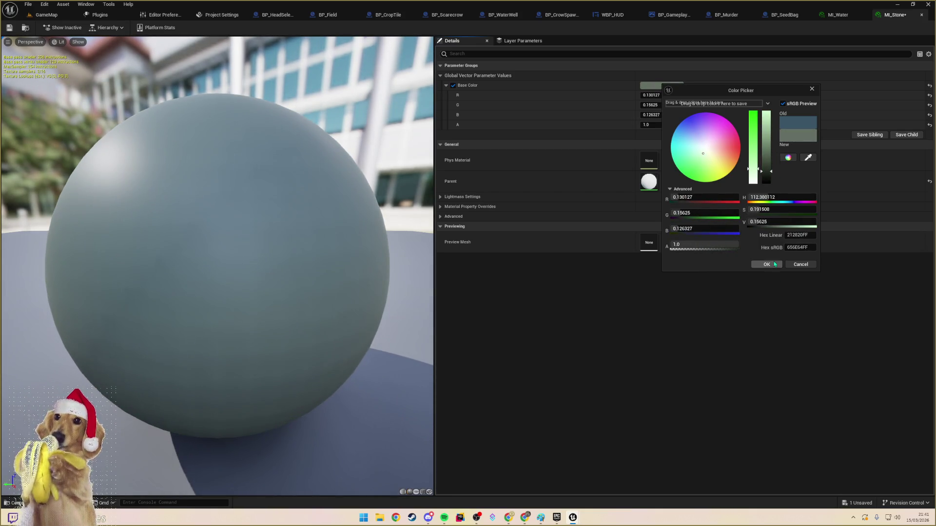
click(766, 264)
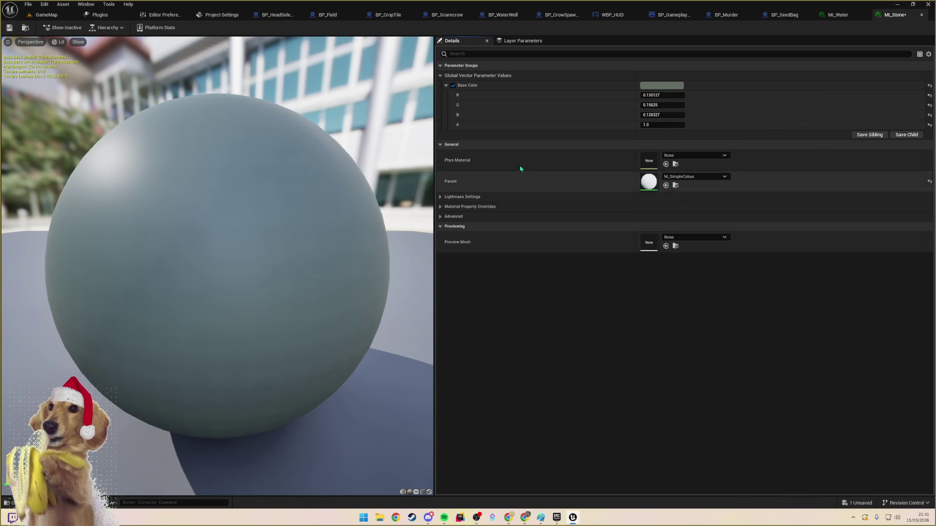
click(48, 17)
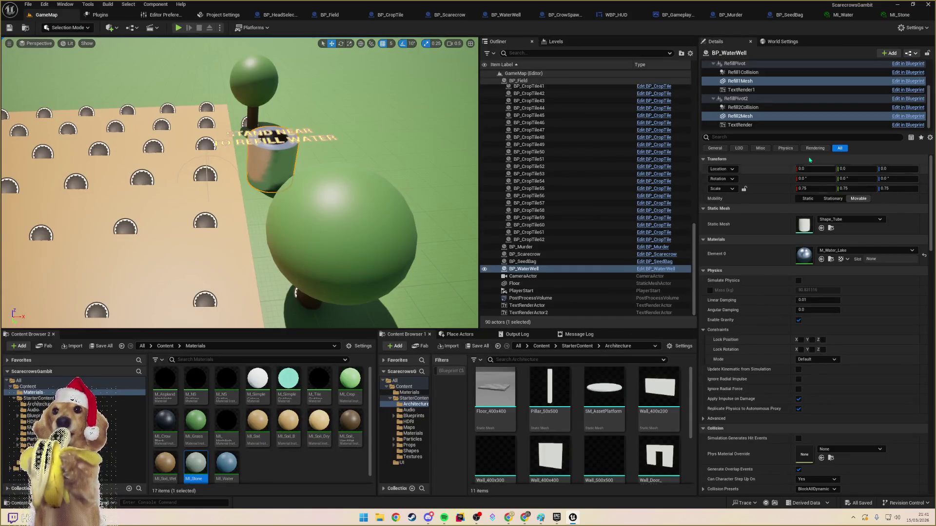
- Assign MI_Stone to Element 0 of both well refill meshes
click(836, 252)
text(g)
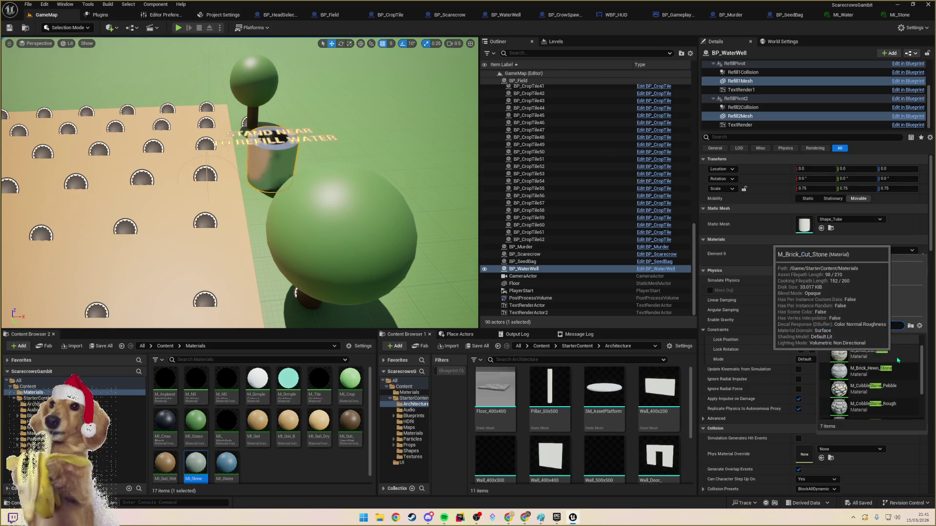
scroll(872, 390, down, 2)
click(863, 408)
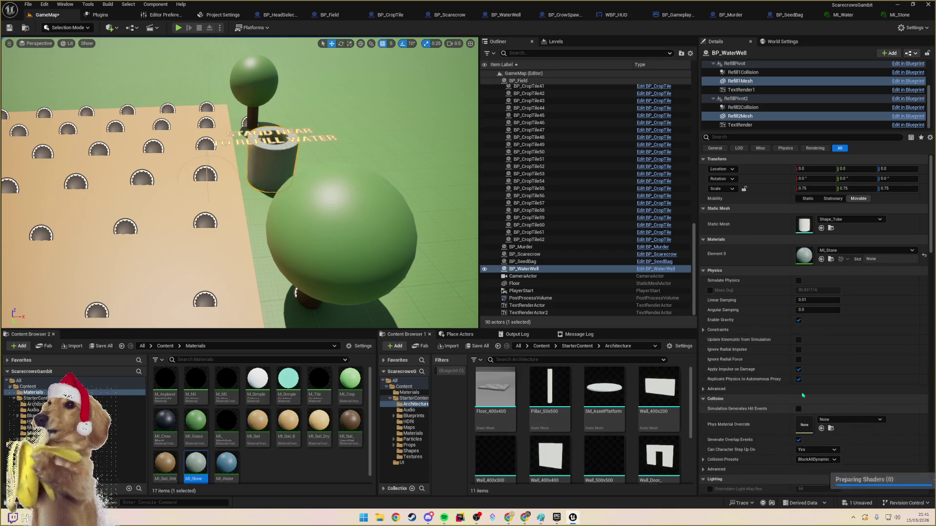
drag(403, 285, 403, 285)
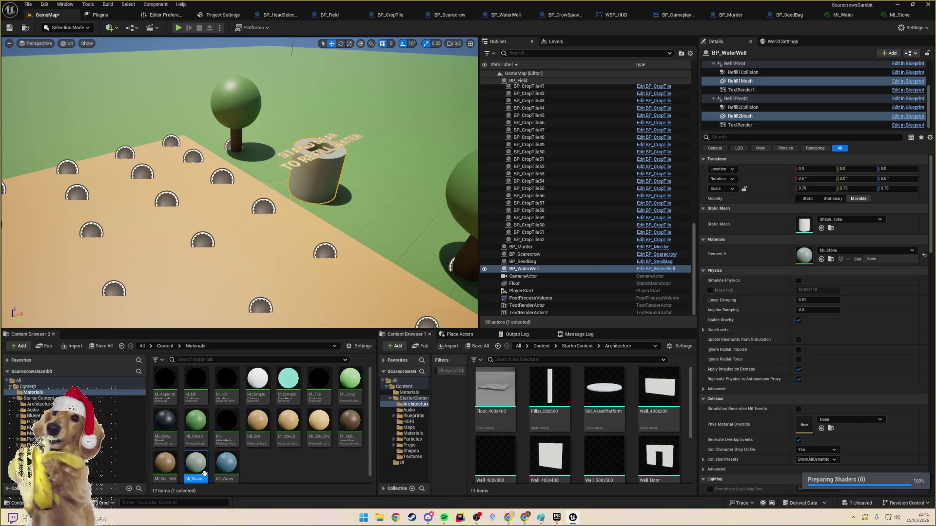
- Retune MI_Stone's base colour to a warmer grey and save all assets
double_click(195, 466)
click(664, 89)
drag(711, 157, 725, 162)
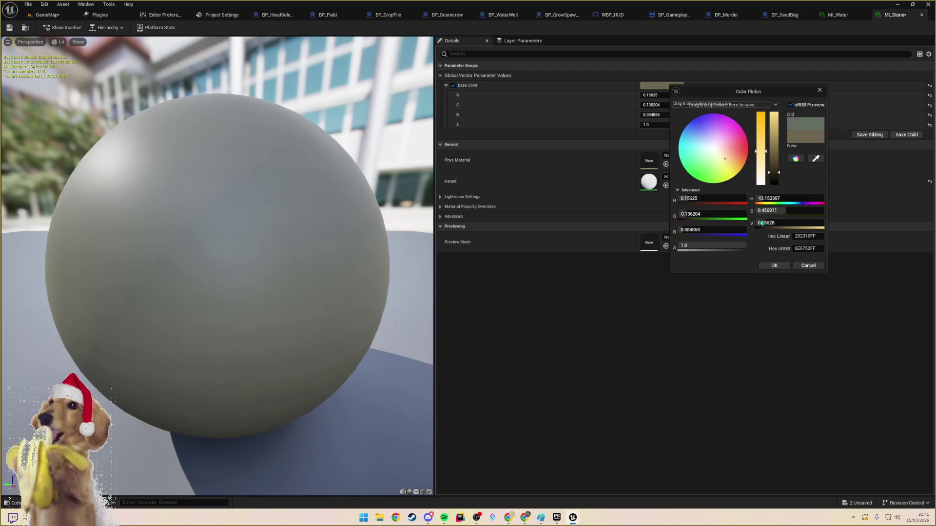
click(773, 265)
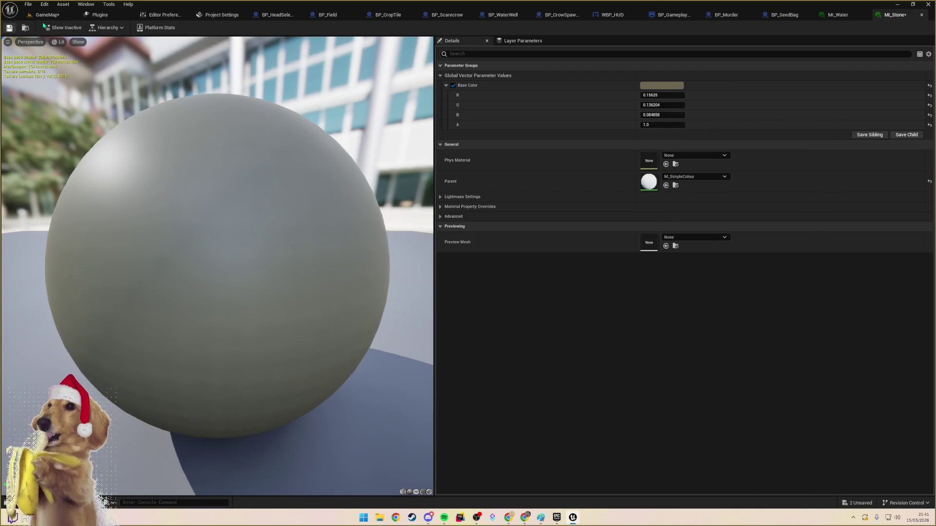
click(46, 14)
click(9, 28)
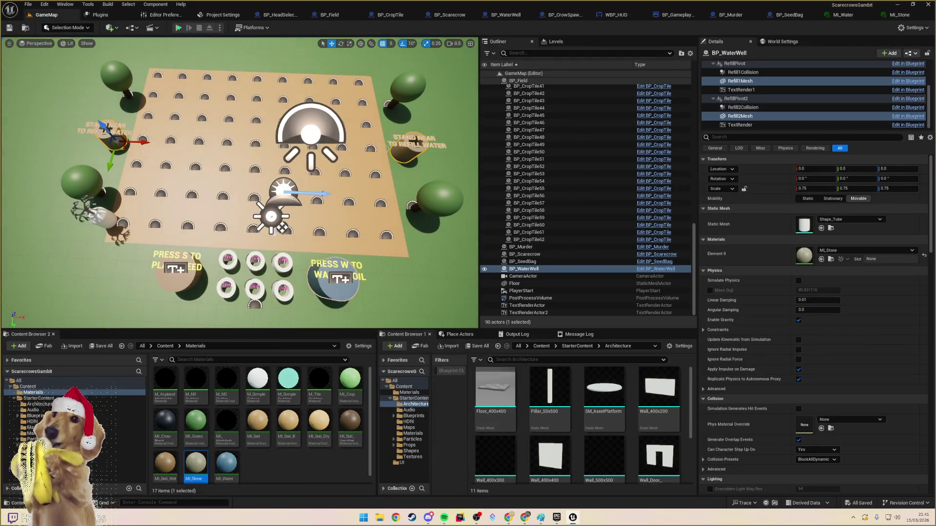
- Test-play the level, check the scarecrow's moves, then run and stop another play test
key(alt+p)
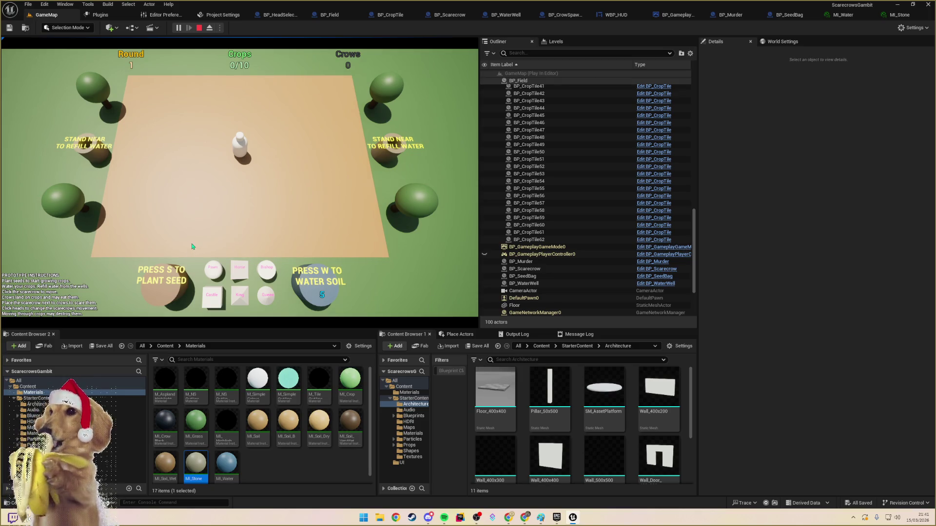
click(237, 143)
key(Escape)
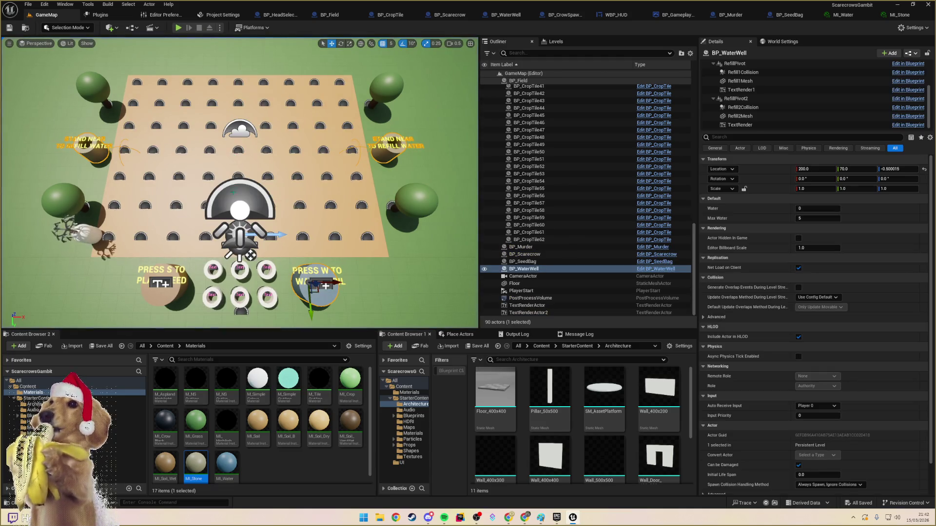
key(Escape)
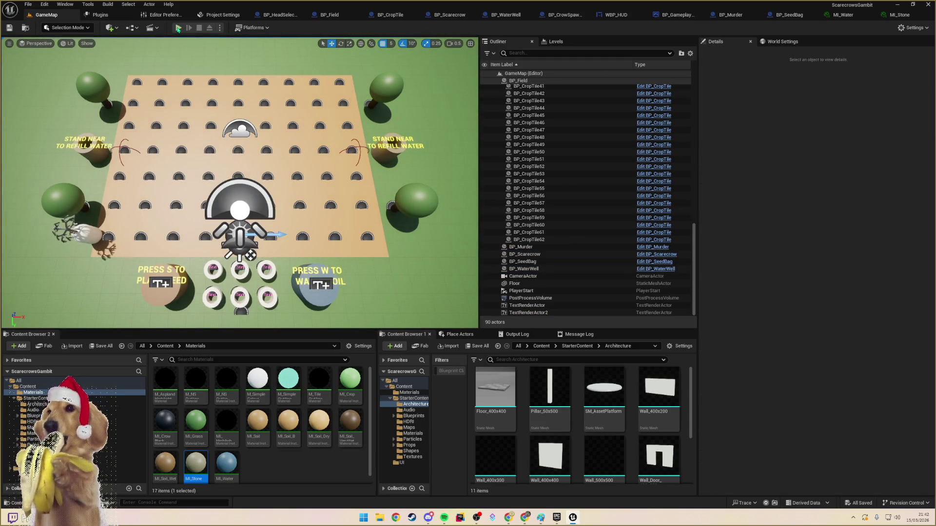
click(179, 28)
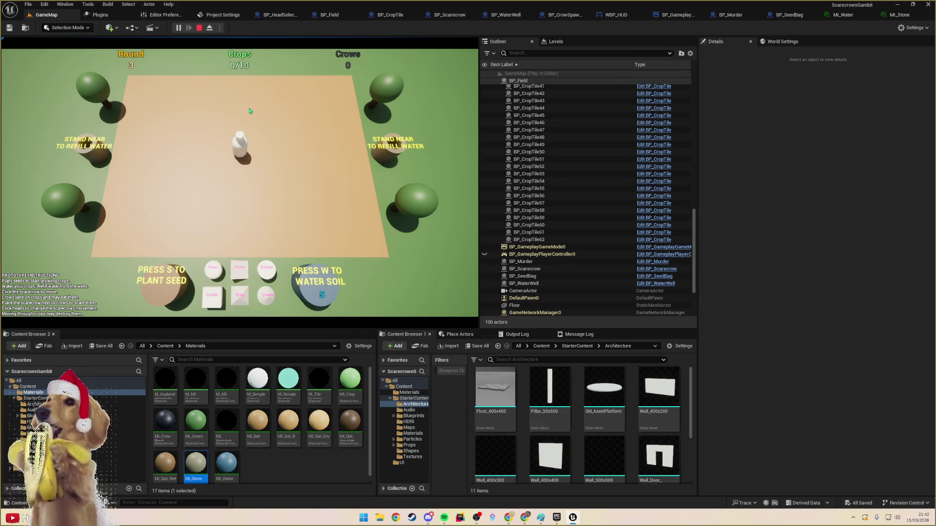
key(Escape)
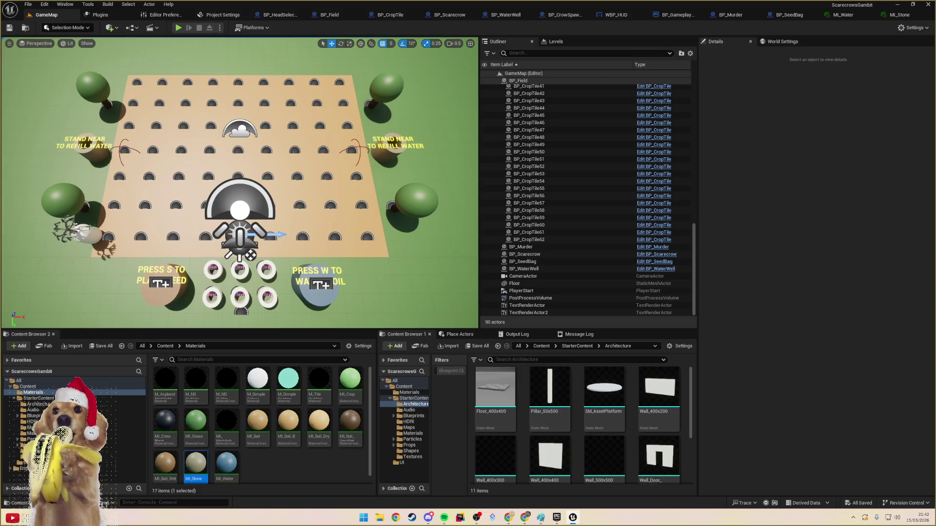
- With grid snap at 50, drag the scarecrow to the field's upper centre and play-test it
click(69, 229)
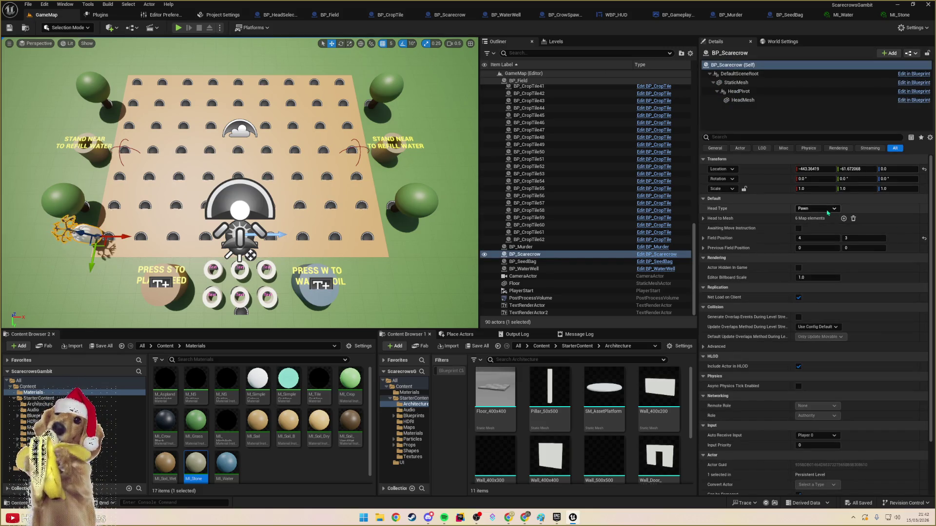
drag(95, 243, 240, 153)
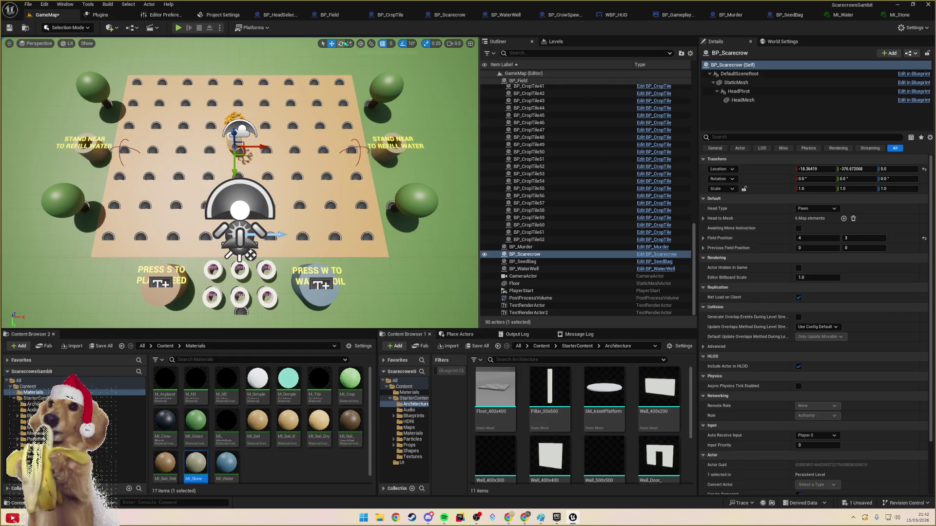
key(ctrl+z)
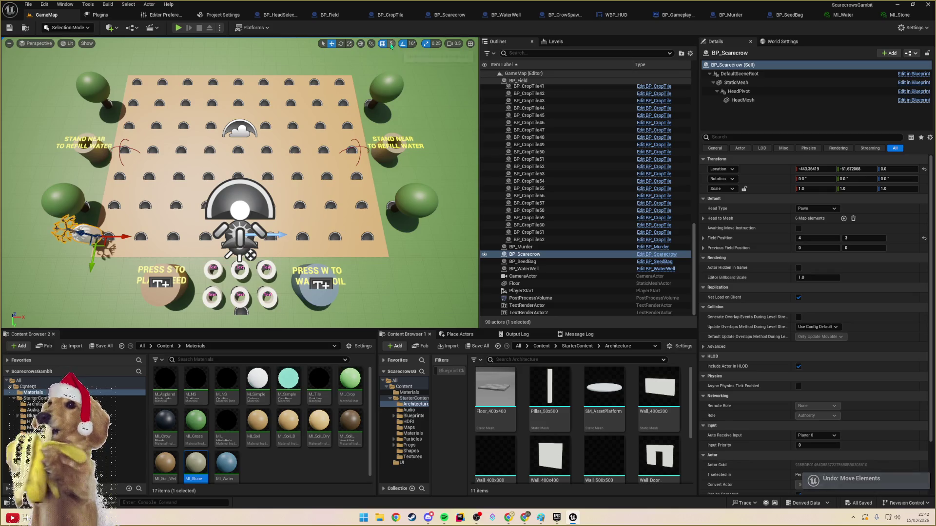
click(390, 43)
click(397, 95)
click(392, 43)
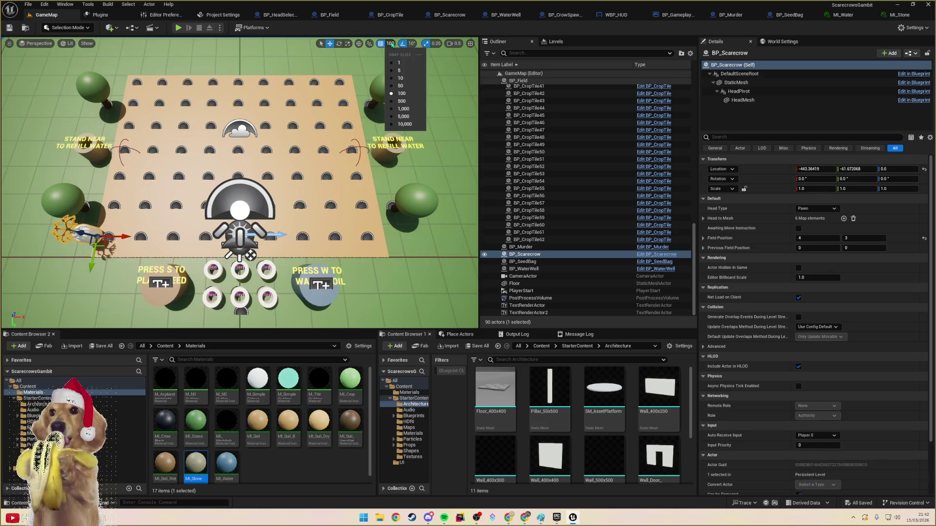
click(402, 88)
mouse_move(104, 247)
mouse_down()
mouse_move(234, 146)
mouse_move(242, 152)
mouse_up()
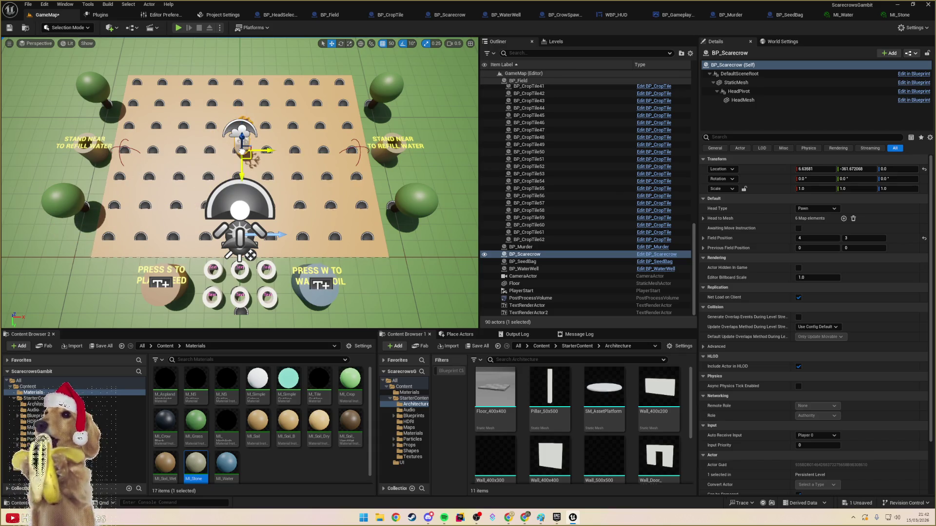
click(179, 28)
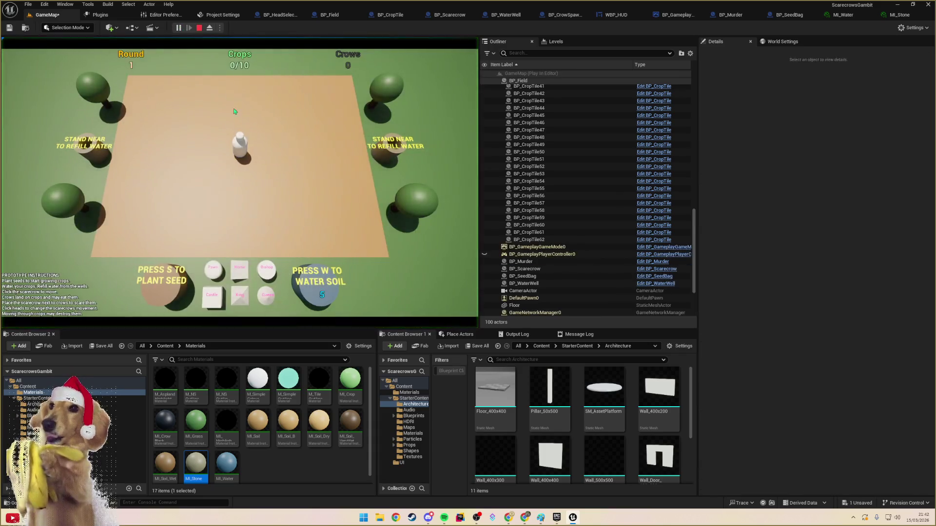
key(Escape)
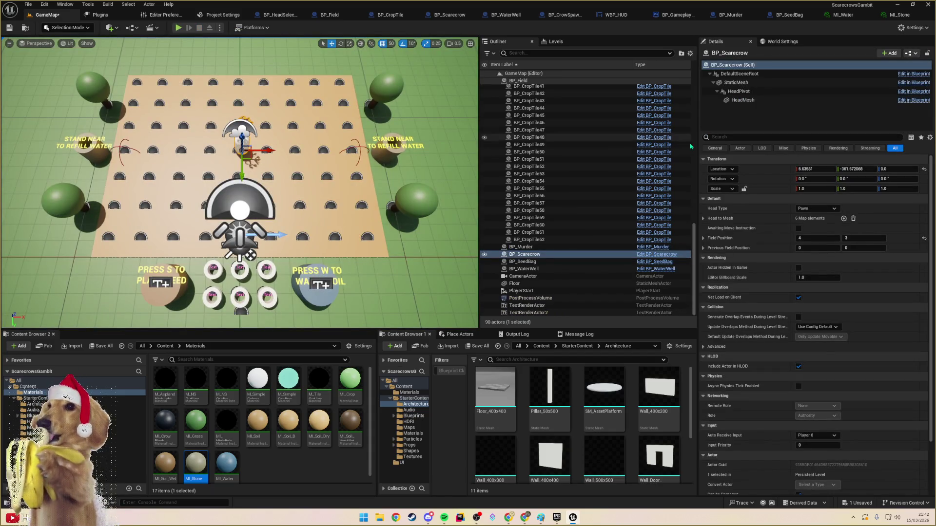
- Set the scarecrow's Location to X 0 and Y -375 in Details
click(858, 169)
click(815, 168)
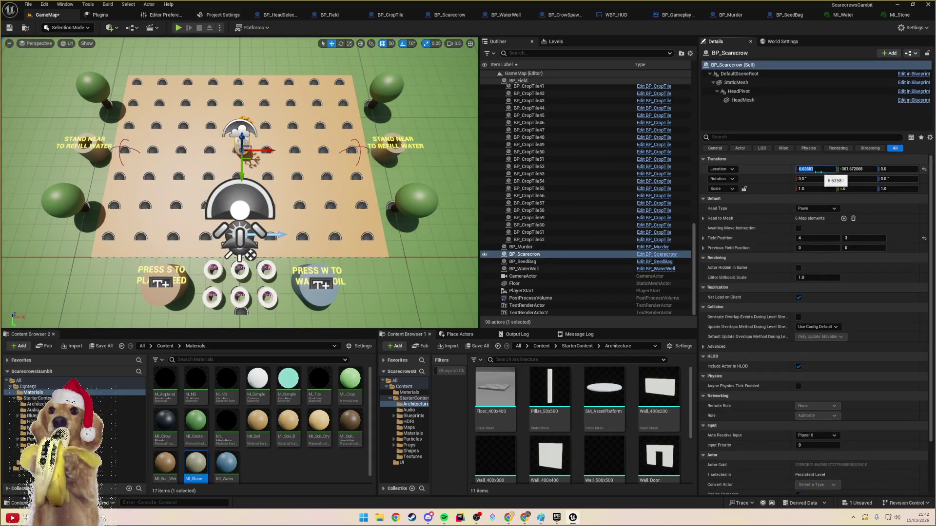
text(0)
key(Return)
key(Tab)
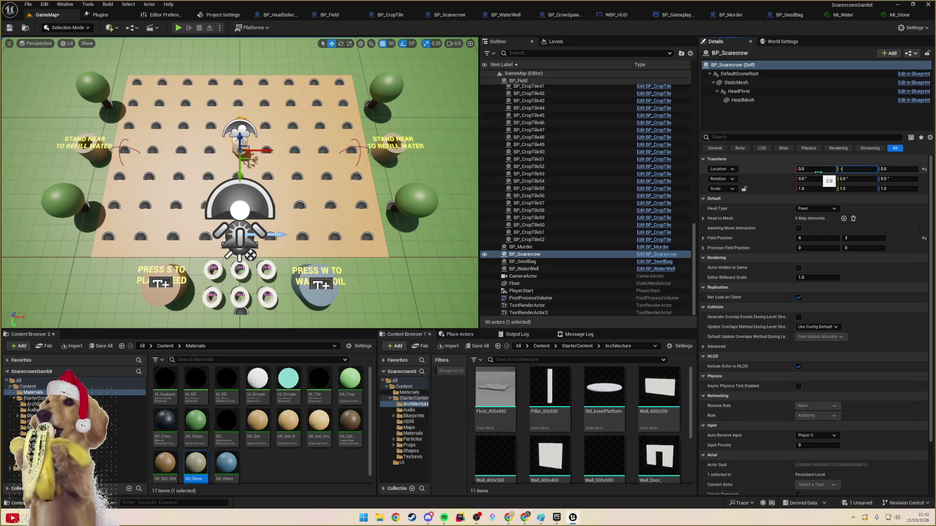
text(375)
key(Return)
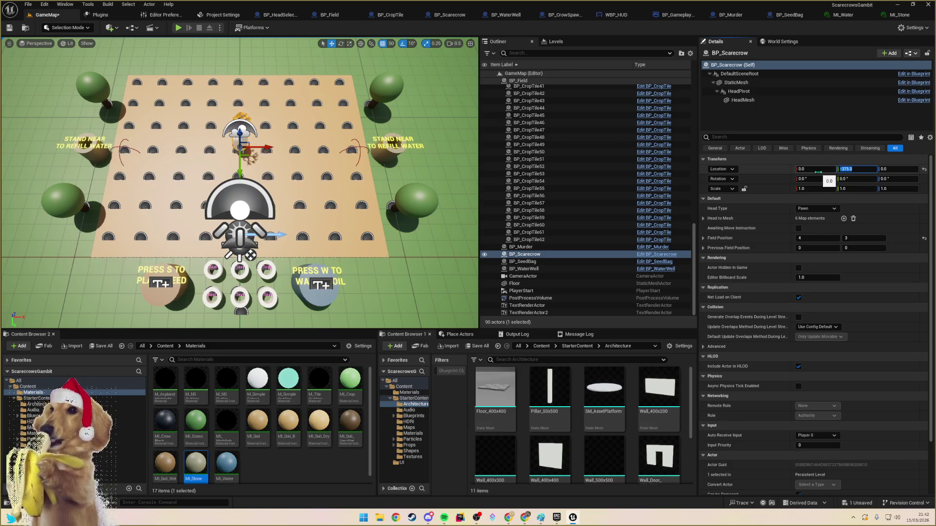
- Play the level, eject with F8 to inspect the scarecrow, then stop playing
click(178, 28)
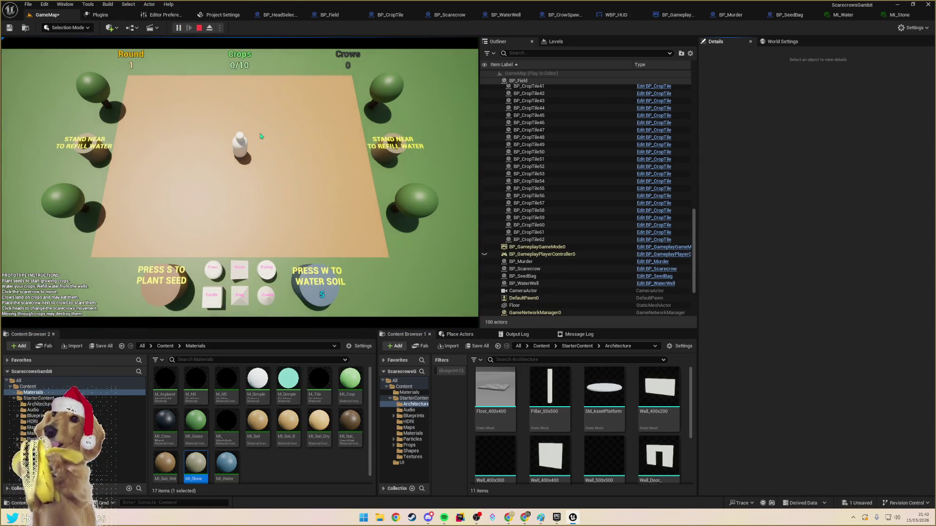
key(F8)
click(239, 146)
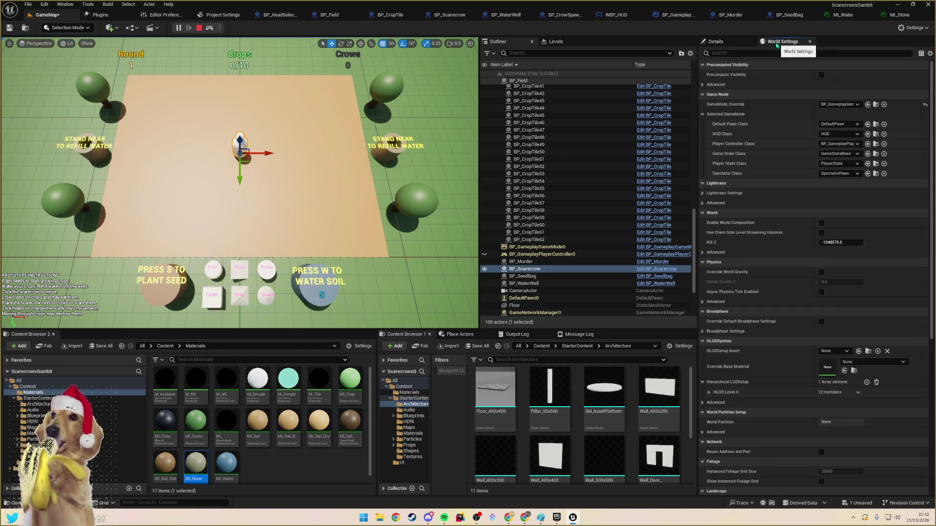
click(525, 267)
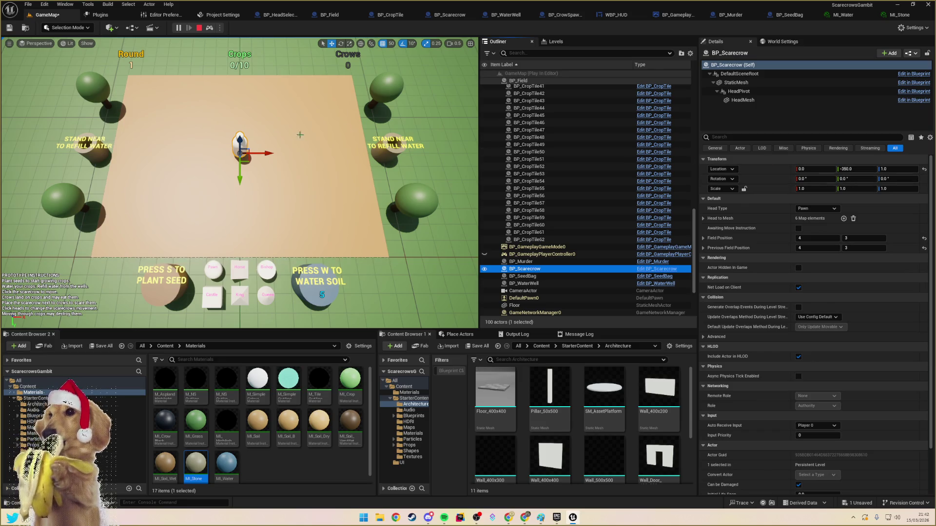
click(271, 138)
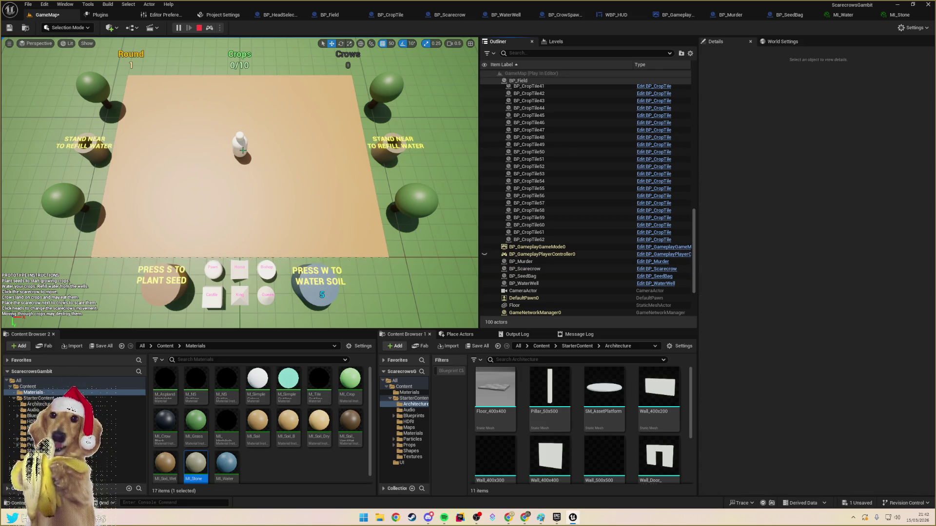
click(199, 29)
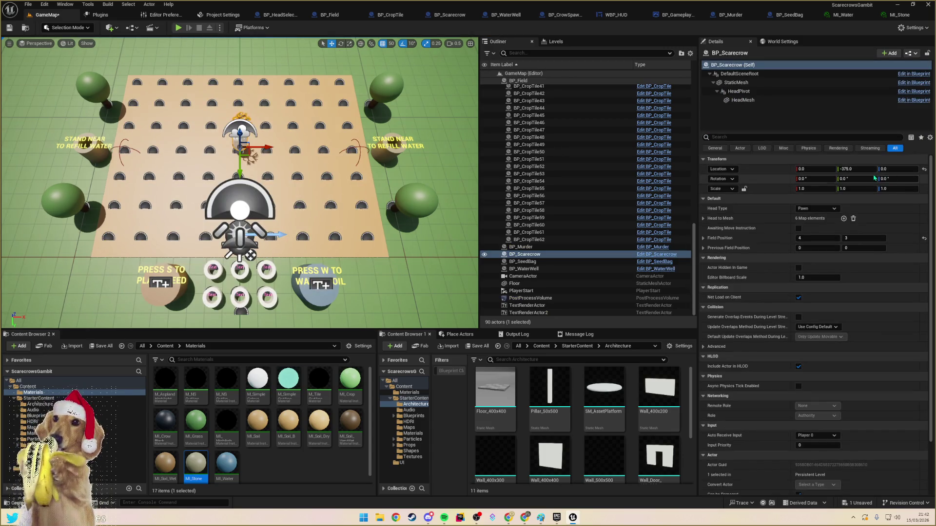
- Change the scarecrow's Y location to -350 and select the floor
click(856, 169)
text(-)
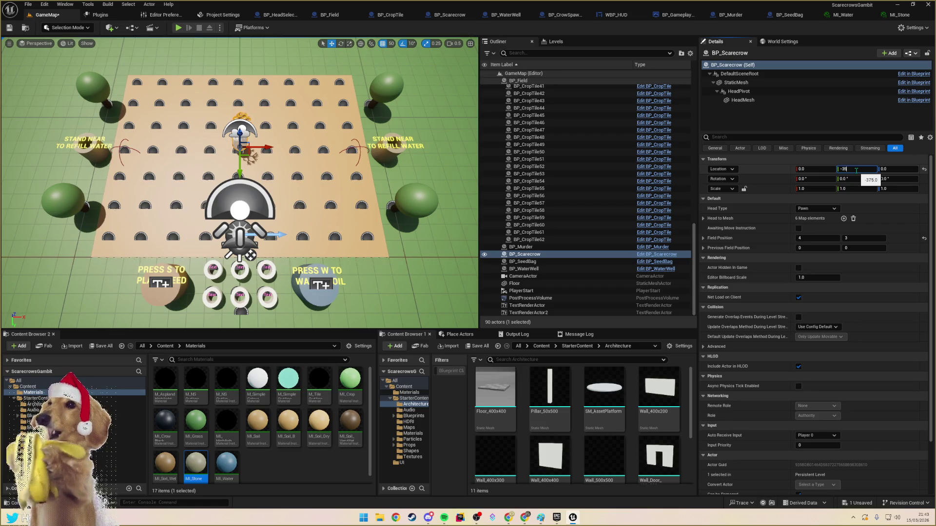
key(Return)
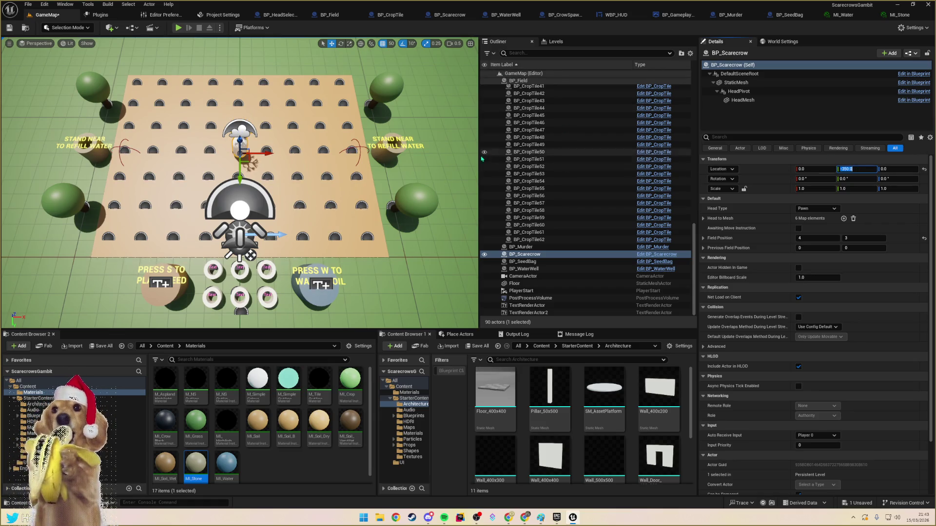
click(422, 142)
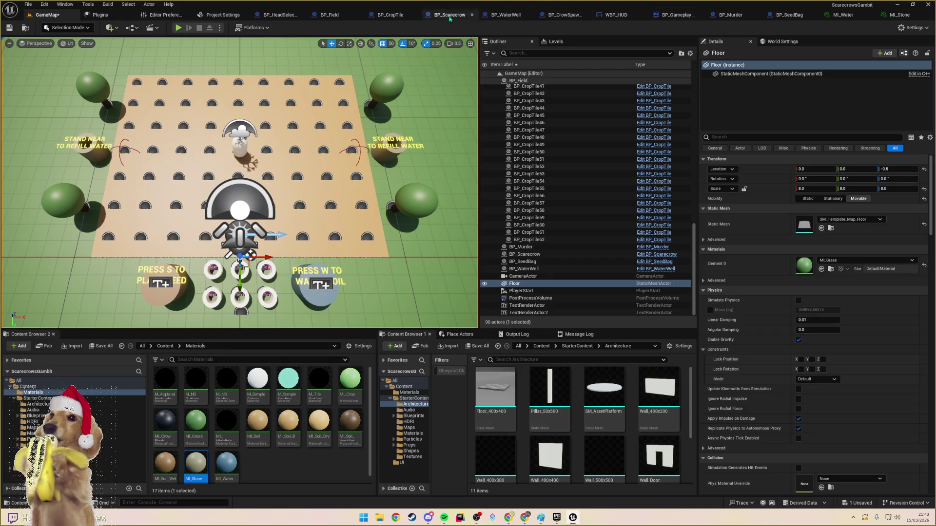
- Close the BP_HeadSelector blueprint and return to the GameMap level
click(264, 16)
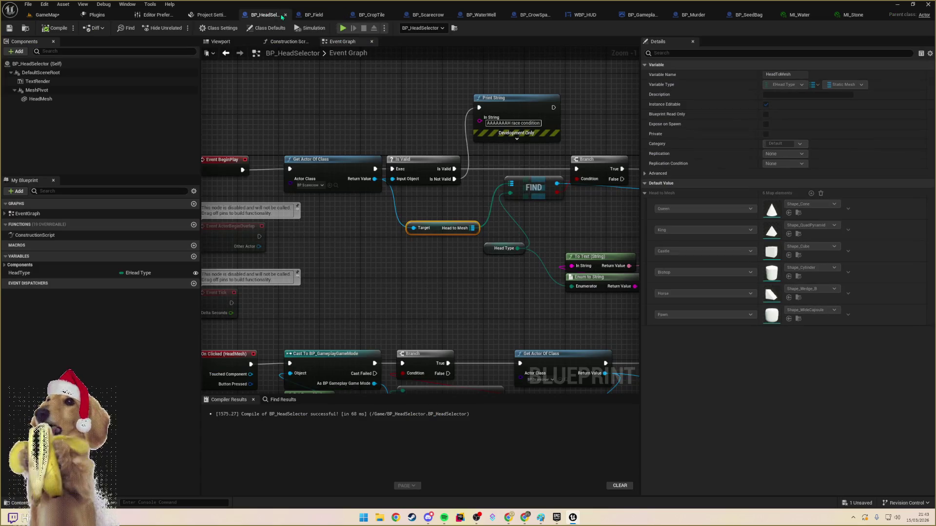
click(286, 16)
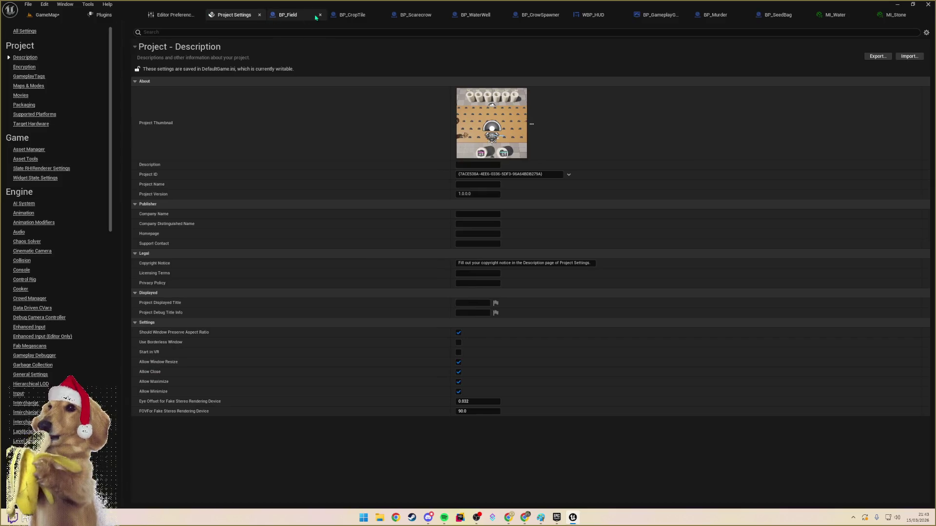
click(199, 18)
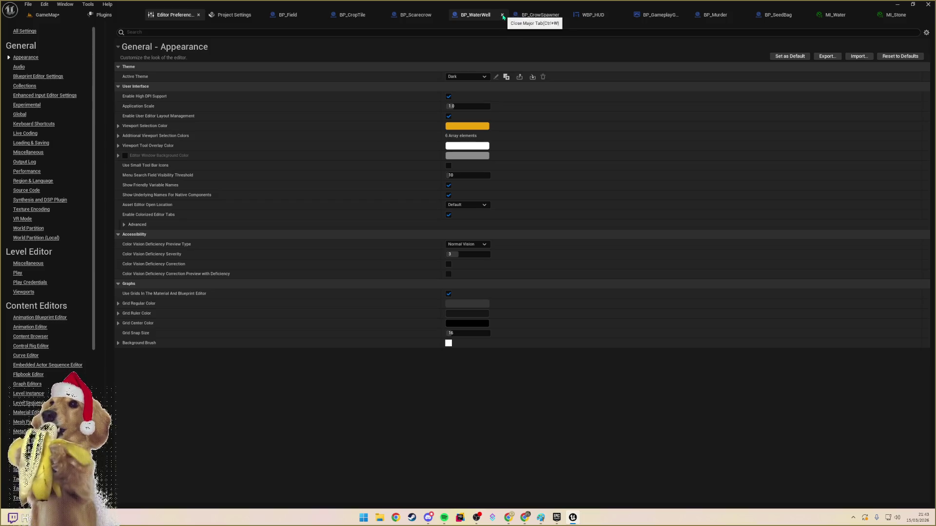
click(49, 14)
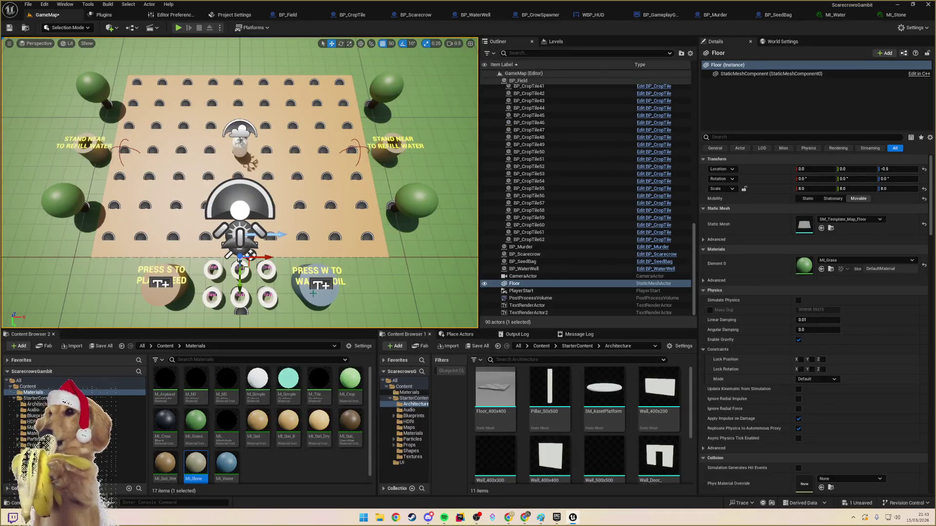
- Apply the water well's instance changes to BP_WaterWell, save that blueprint and close it
click(313, 293)
click(908, 53)
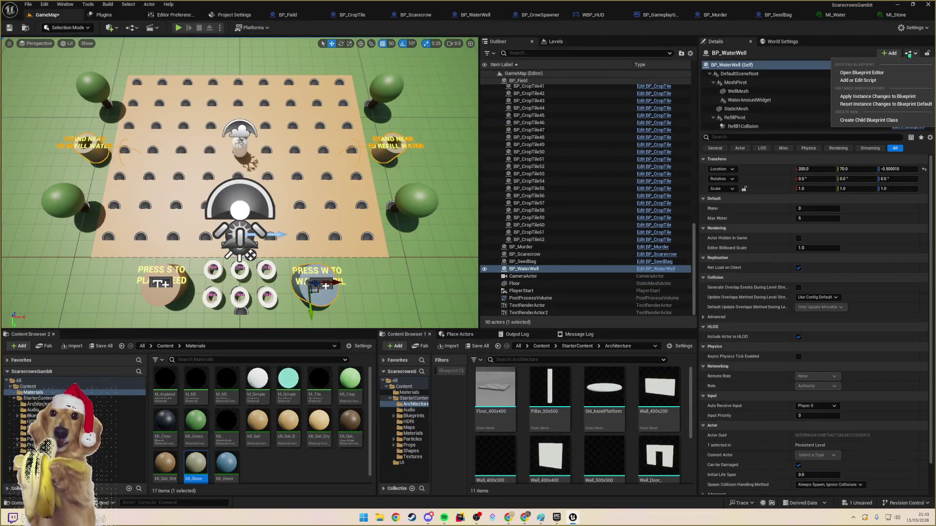
click(877, 96)
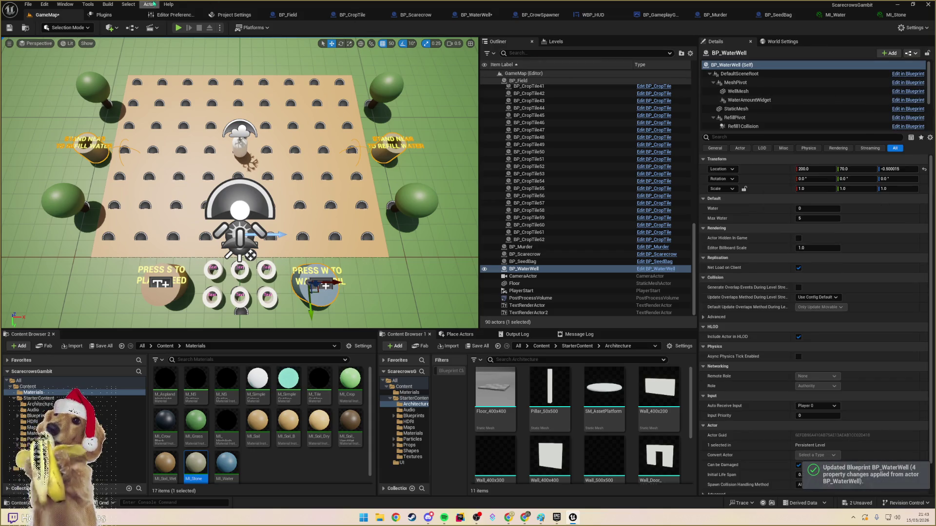
click(475, 16)
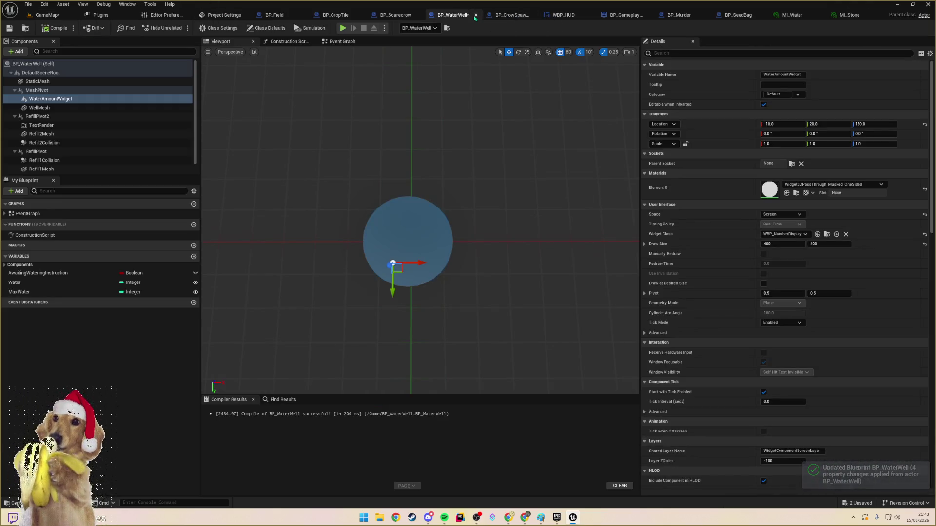
click(9, 28)
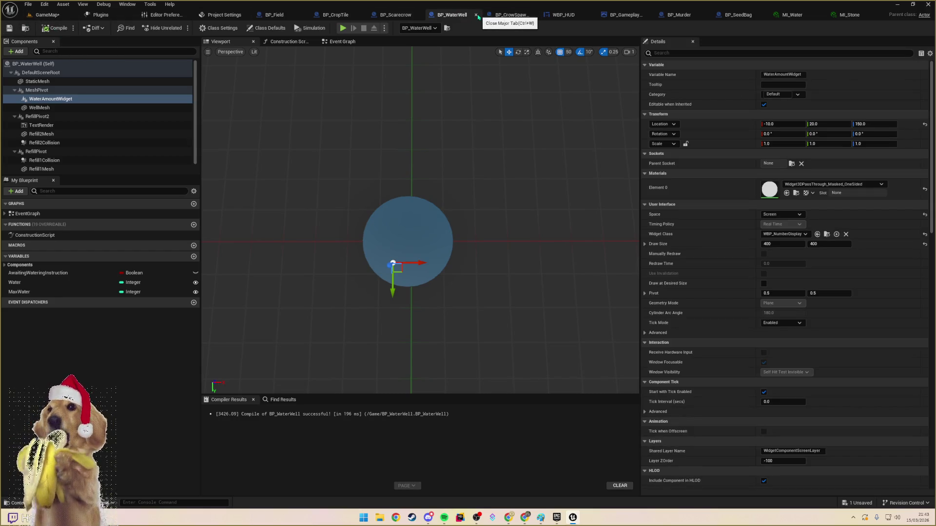
click(477, 15)
- Close BP_CrowSpawner, WBP_HUD, BP_Murder, BP_SeedBag, MI_Water and MI_Stone, returning to GameMap
click(548, 15)
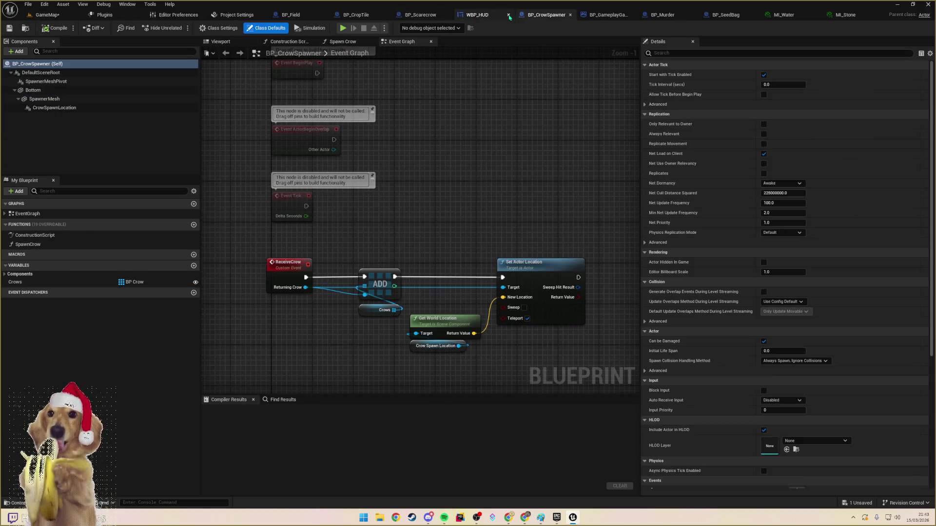
click(570, 15)
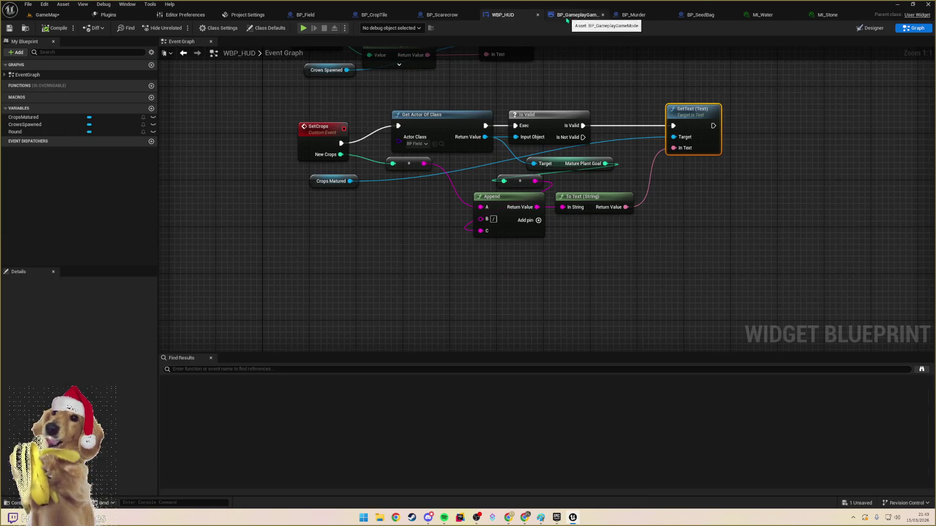
click(539, 17)
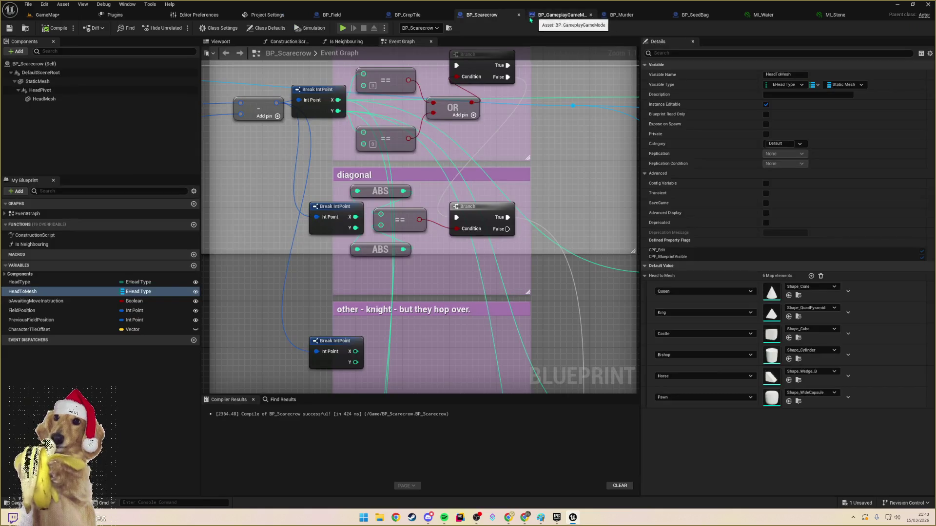
click(556, 15)
click(601, 15)
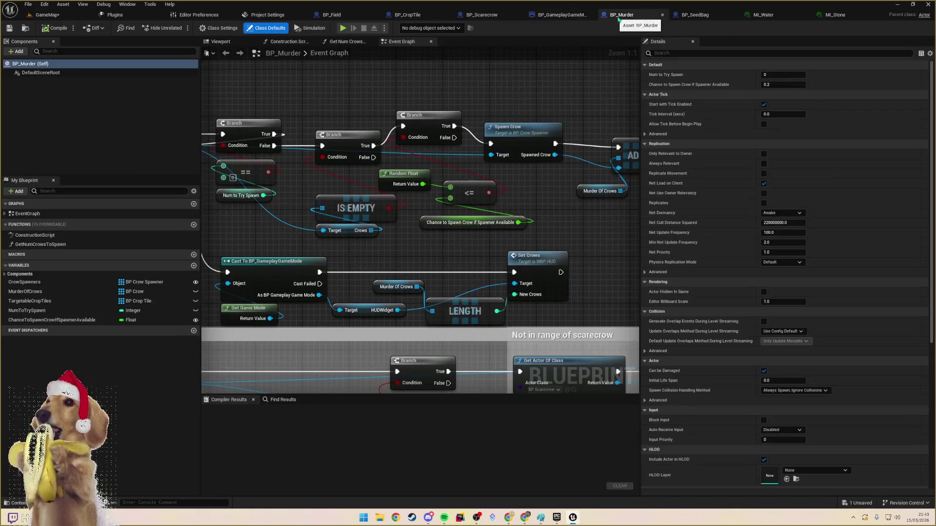
click(661, 16)
click(700, 14)
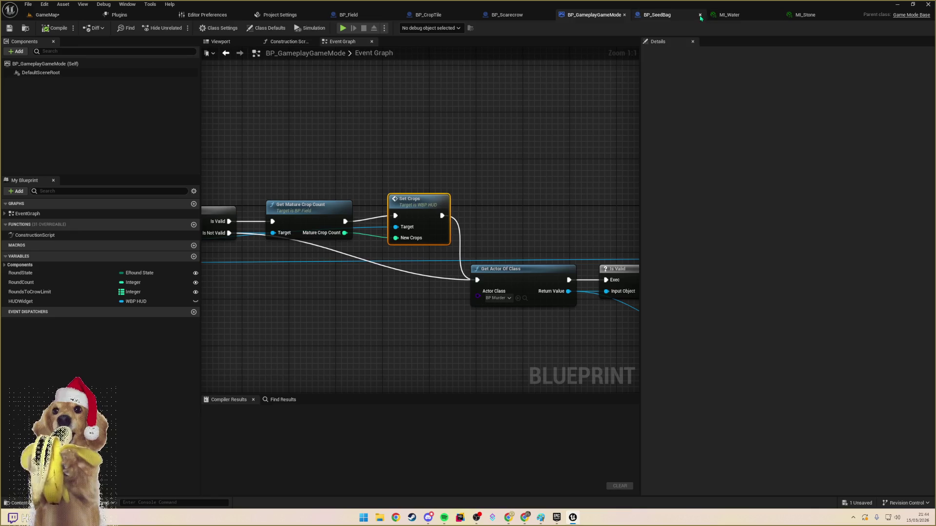
click(706, 15)
click(714, 15)
click(47, 15)
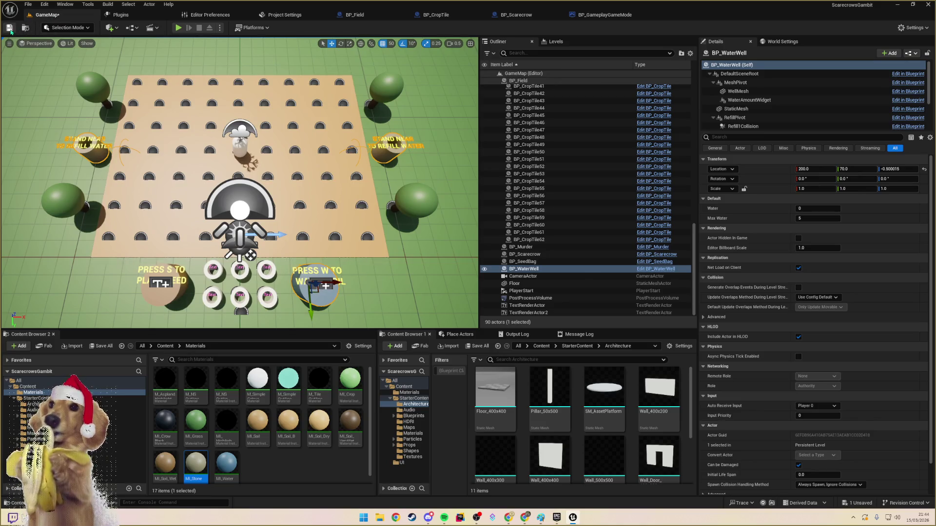
- In BP_CropTile, edit DaysToDryMap's Normal (10) and Wet day counts, then switch to Google Docs
click(432, 18)
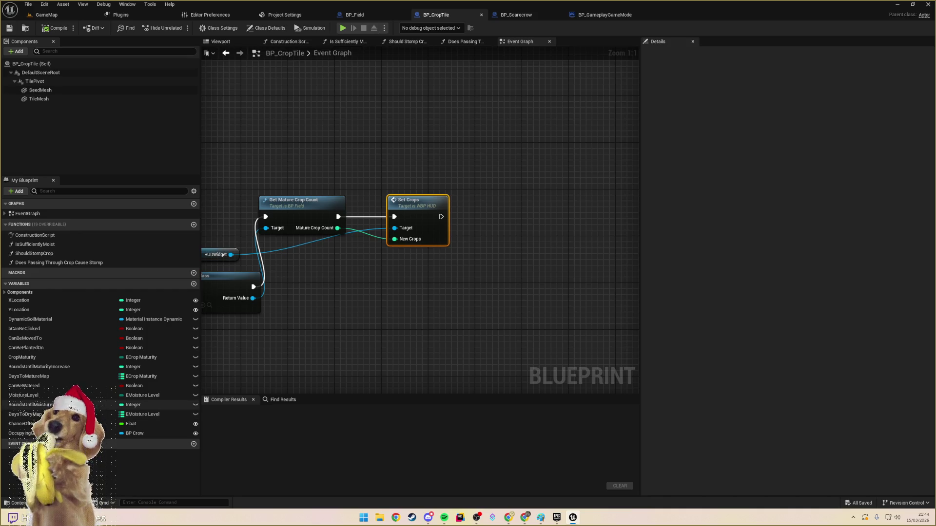
click(146, 414)
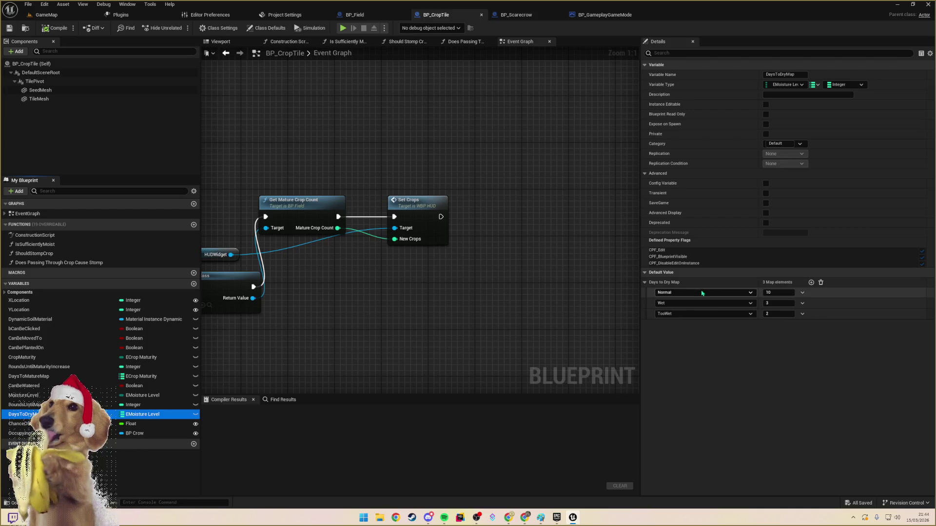
click(779, 293)
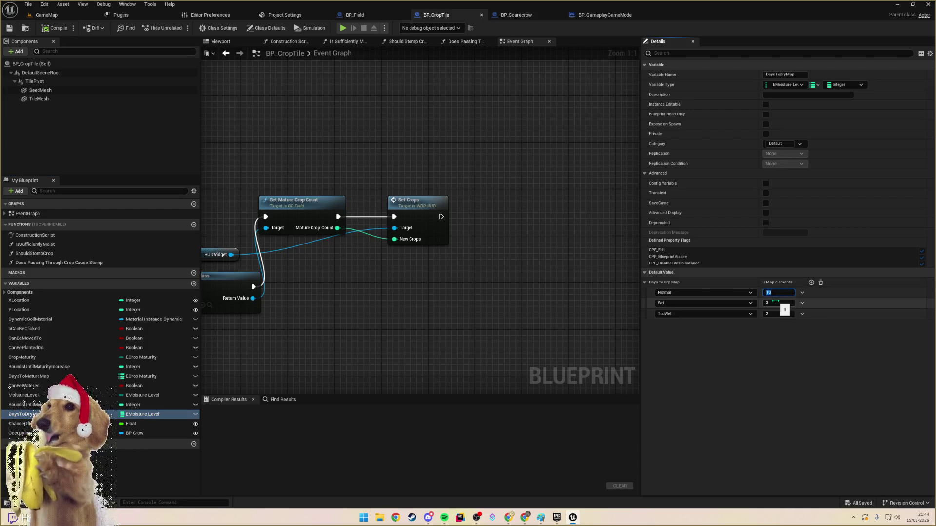
click(778, 304)
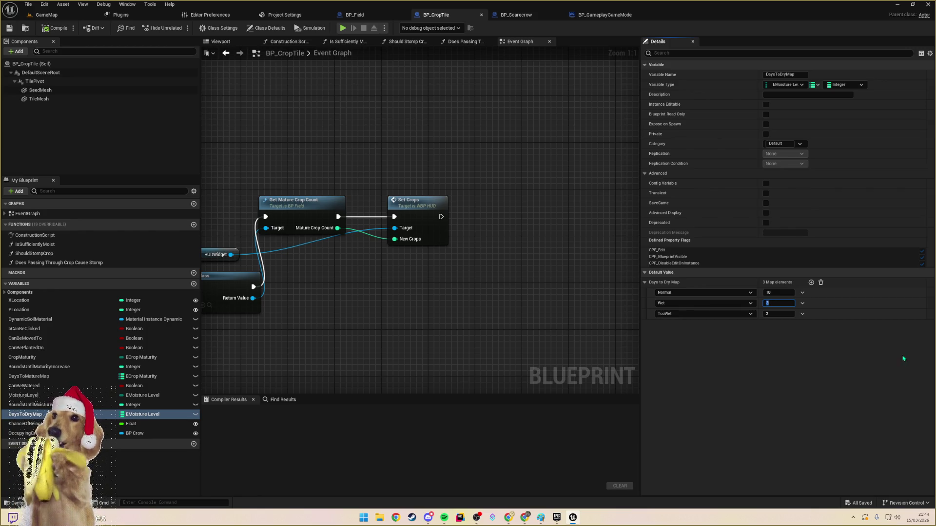
key(alt+Tab)
key(Tab)
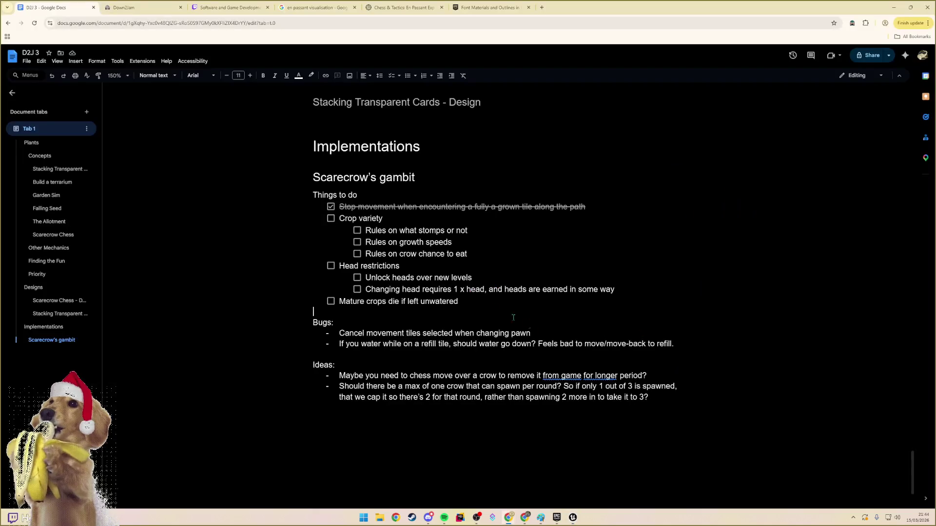
- Add a 'Watering' to-do nesting the unwatered-crops item and 'Crops grow better if Wet (normal / too wet have reduced rate?'
click(672, 397)
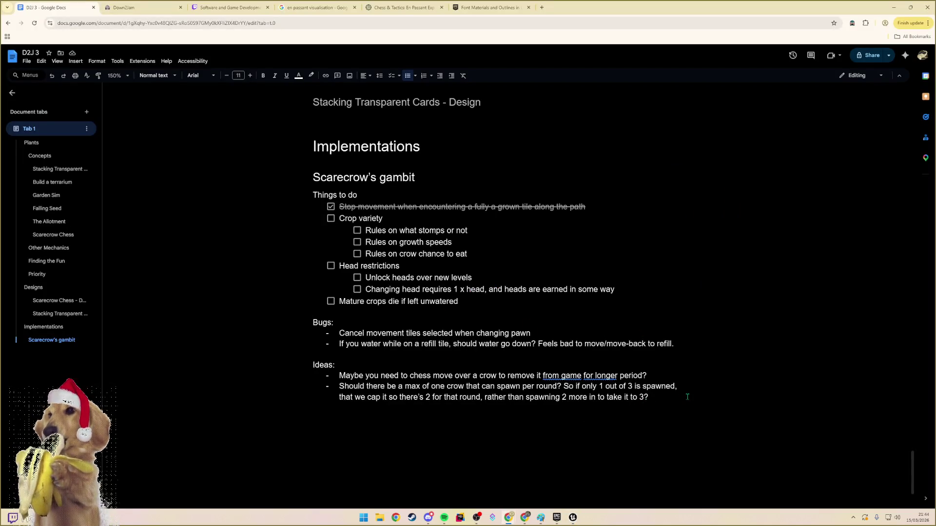
click(513, 302)
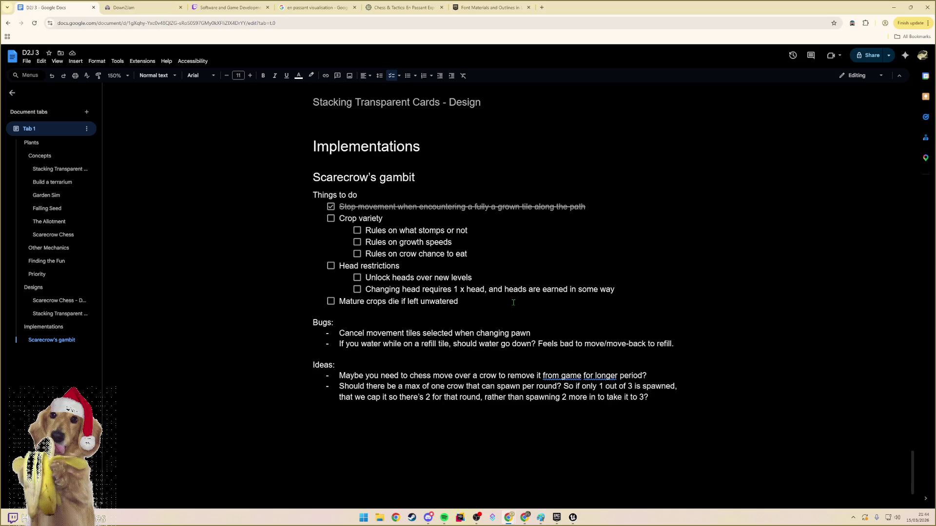
key(Return)
key(Up)
text(Watering)
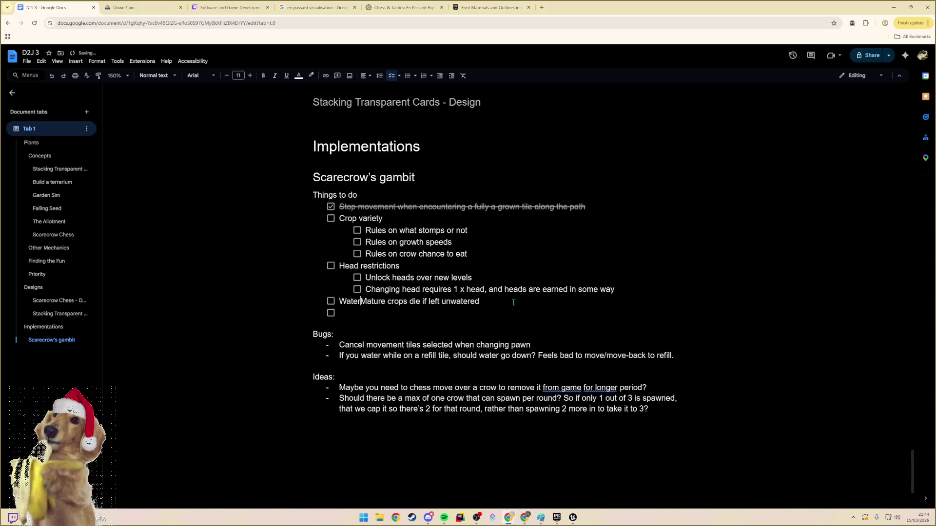
key(Return)
key(Tab)
key(Down)
key(Tab)
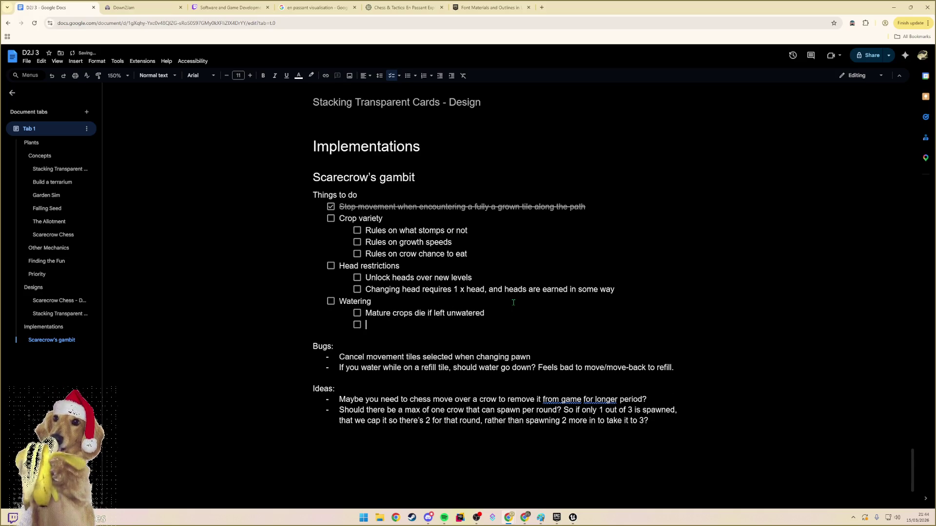
text(Crops grow better if)
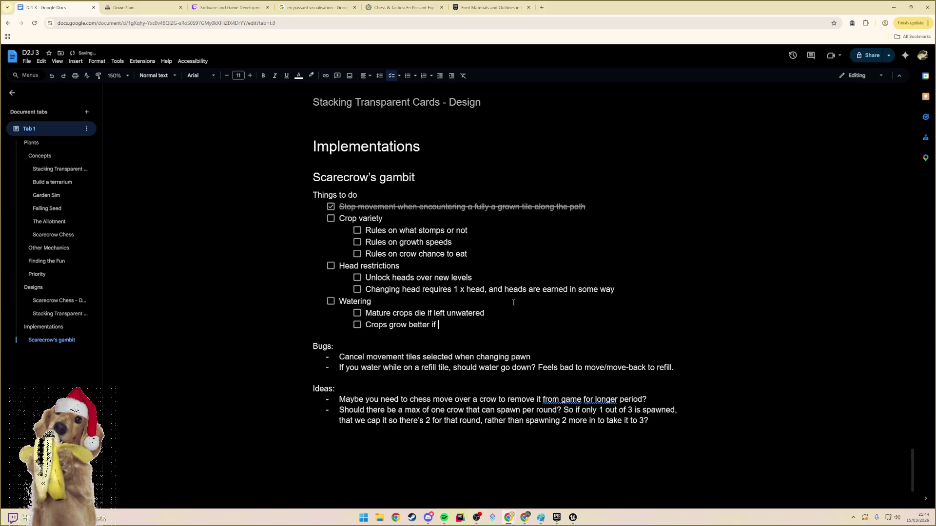
text( Wet ()
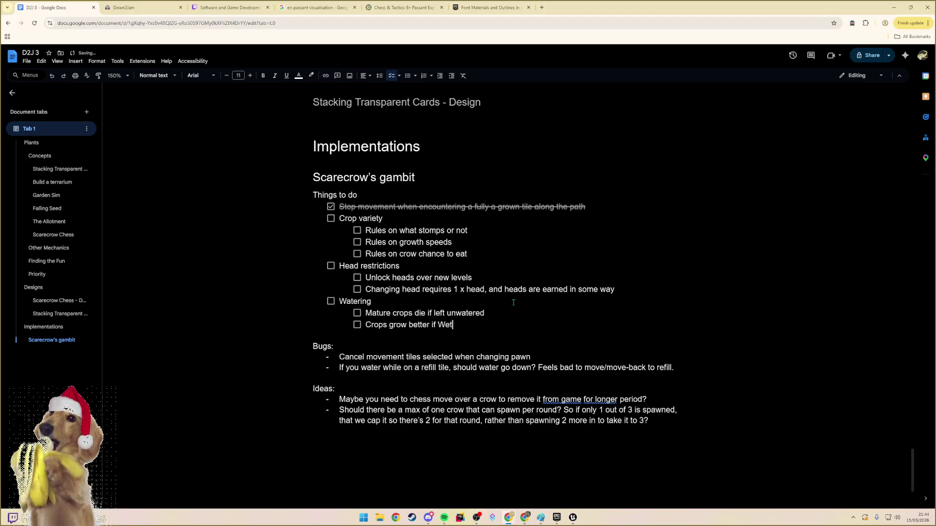
text(normal / )
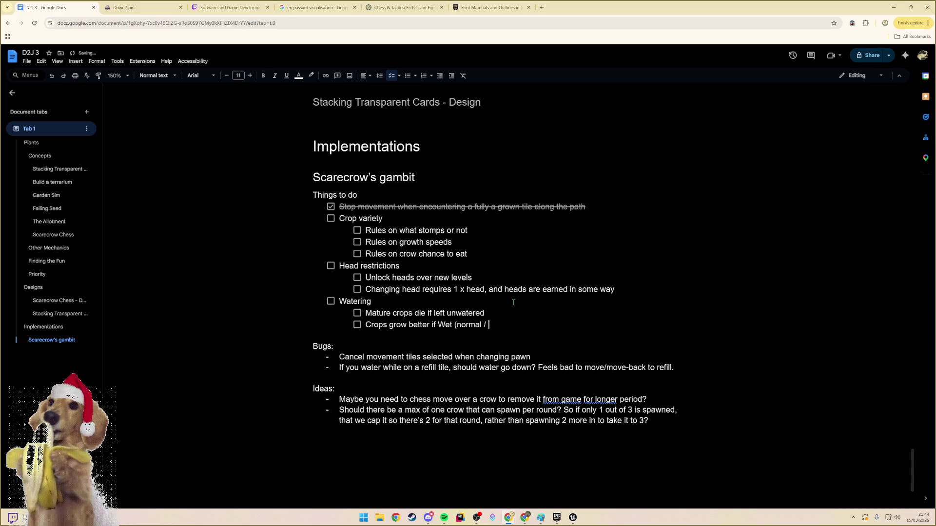
text(too wet have reduced ra)
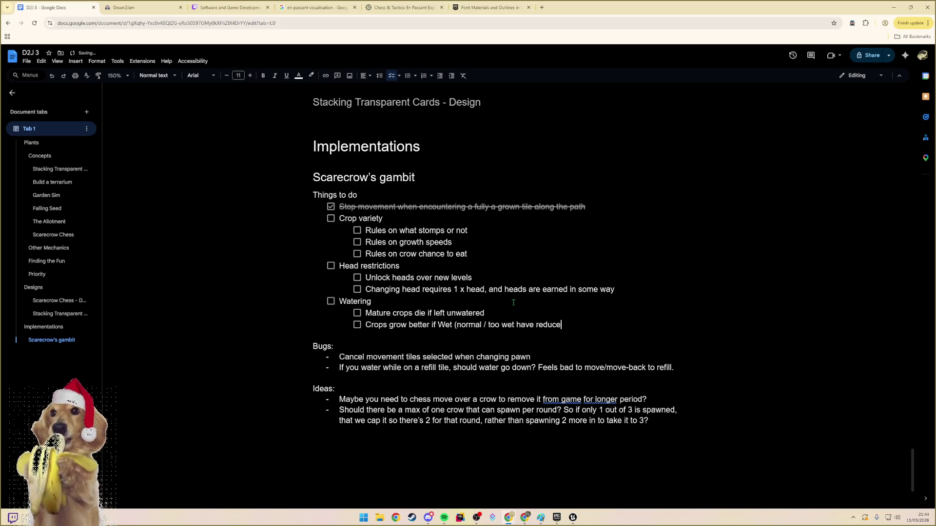
text(te?)
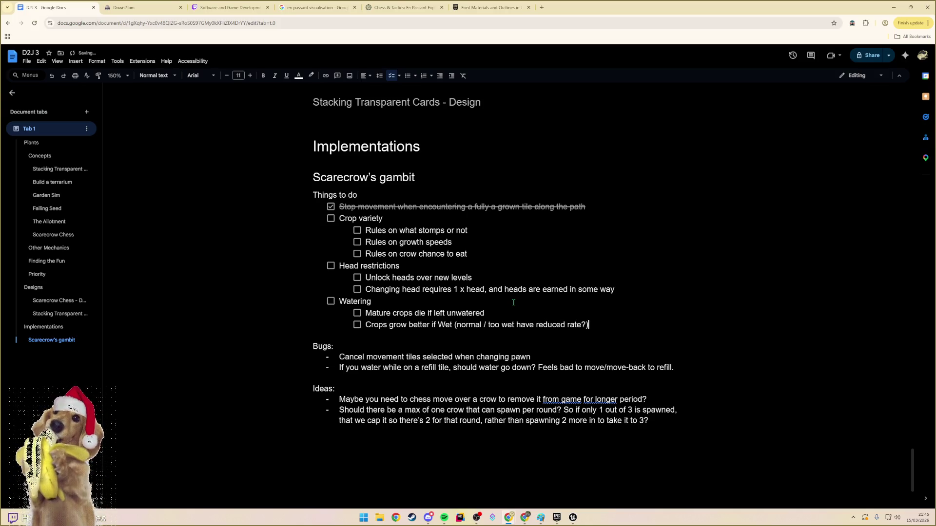
key(alt+Tab)
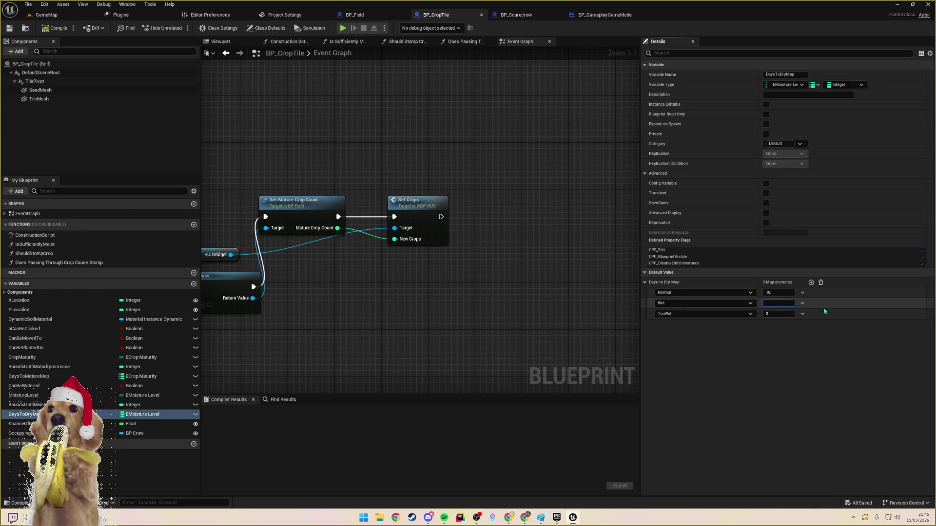
- Set DaysToDryMap's Wet to 5 and TooWet to 3, then save BP_CropTile
key(Return)
key(Tab)
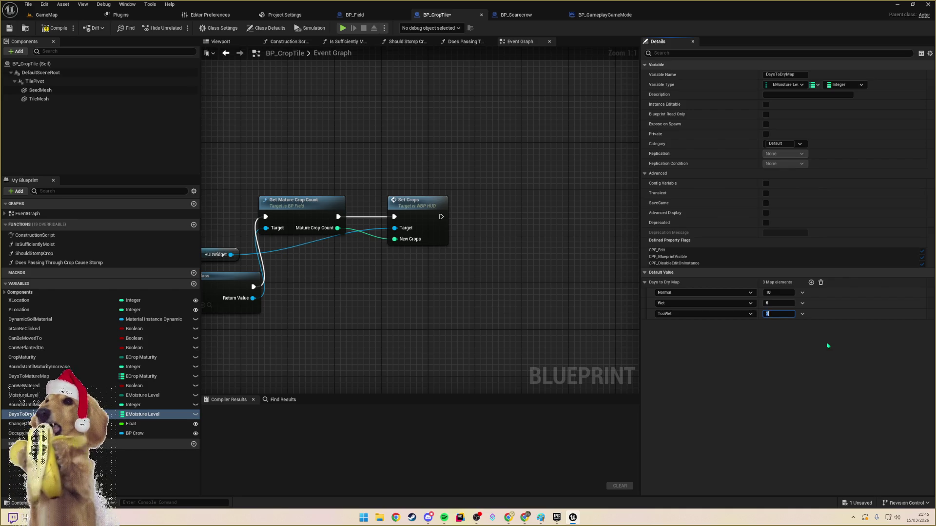
key(Return)
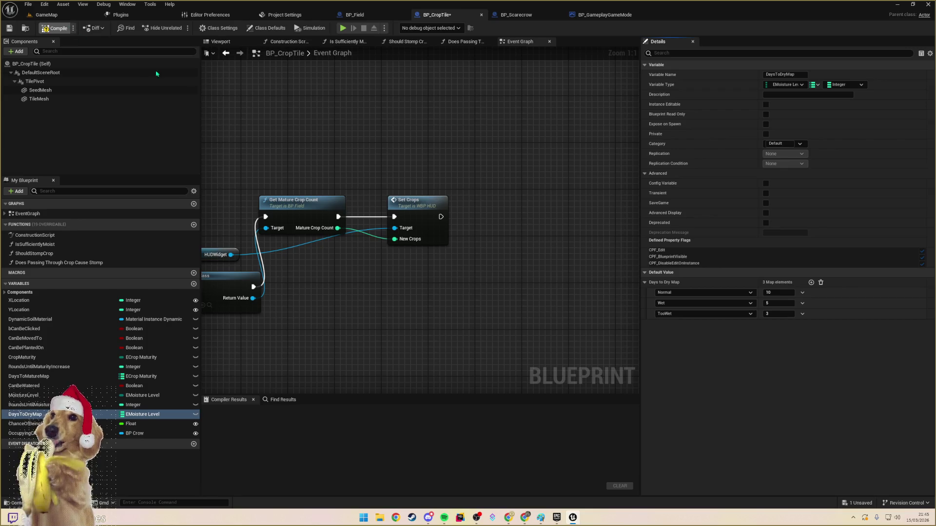
click(10, 28)
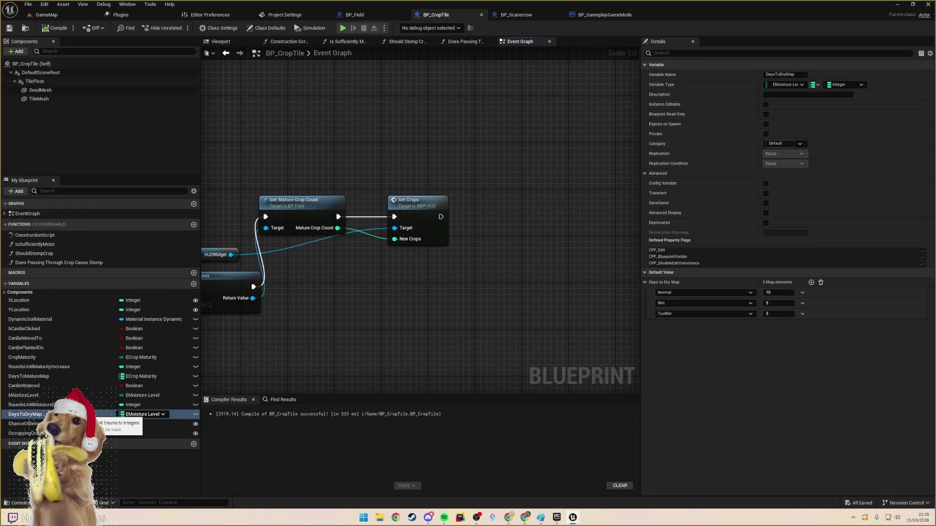
click(141, 376)
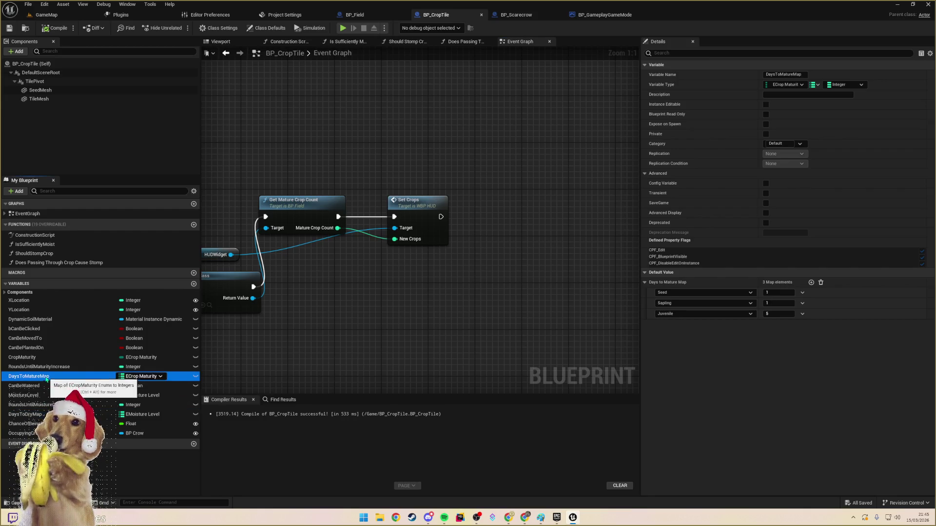
- Set DaysToMatureMap to Seed 3, Sapling 5 and Juvenile 10, then save the blueprint
click(780, 292)
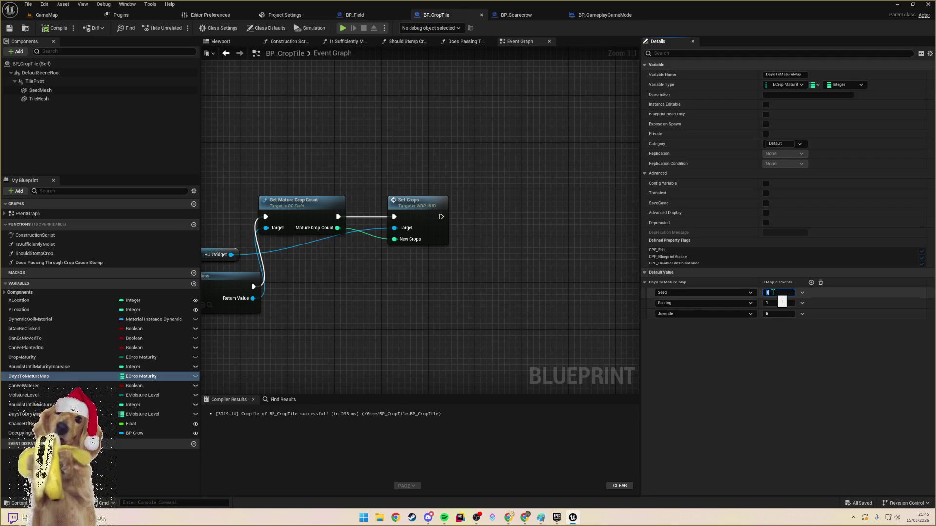
text(3)
key(Tab)
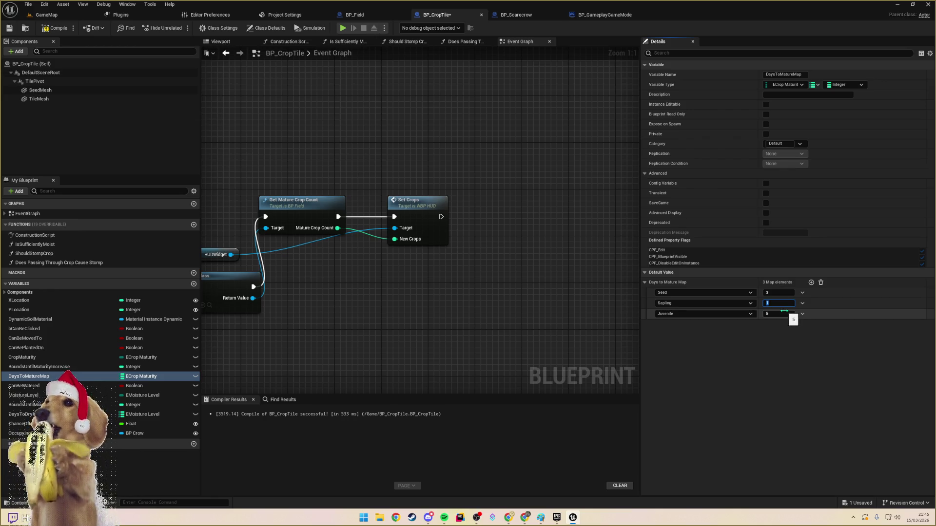
text(5)
key(Tab)
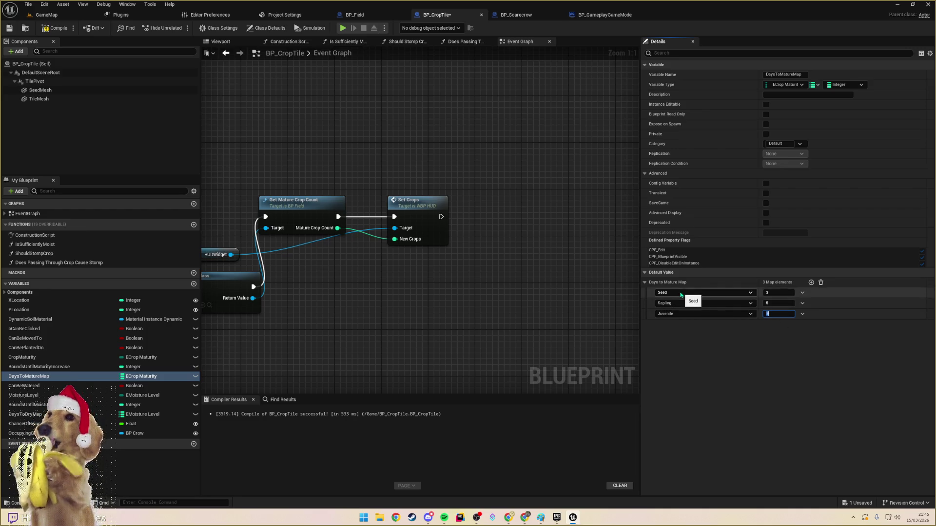
click(777, 292)
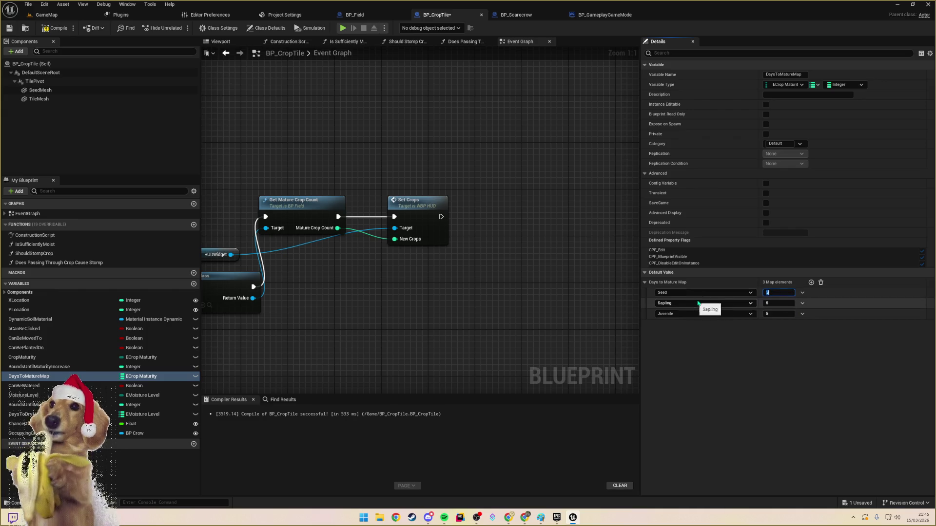
click(770, 314)
text(10)
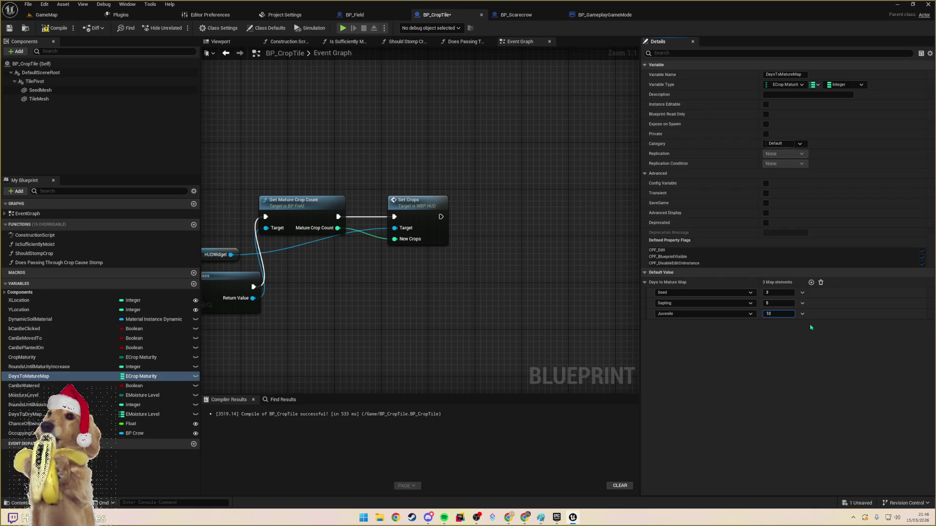
click(9, 29)
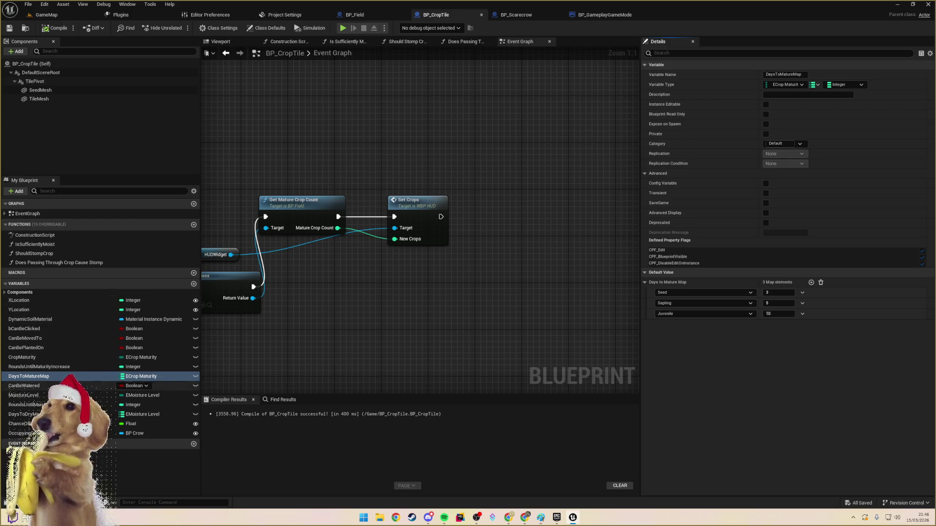
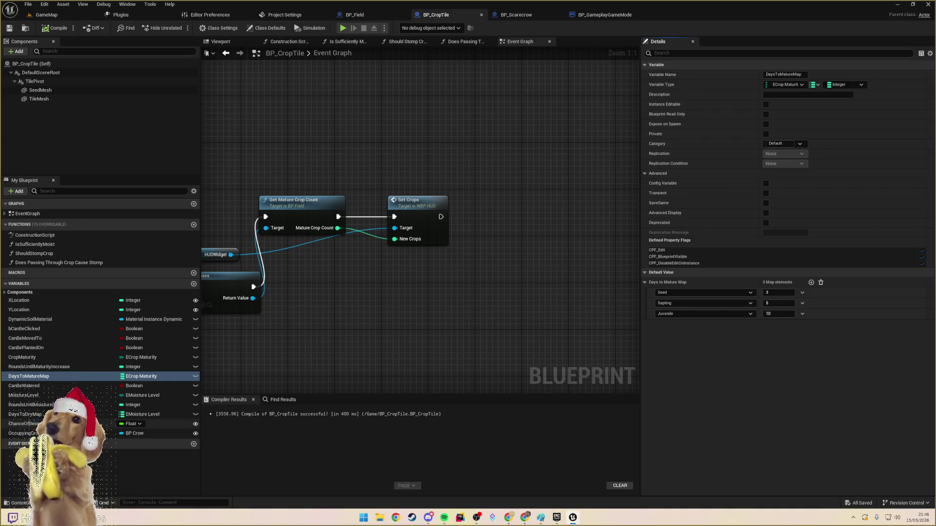
- Set BP_CropTile's ChanceOfBeingEatenWhenCrowOnTile default value to 0.2
click(147, 424)
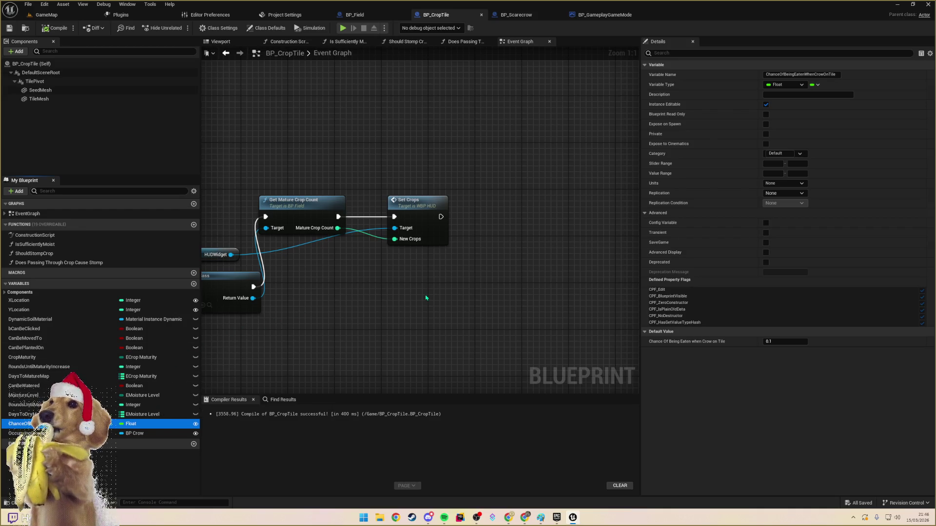
double_click(783, 342)
text(0.2)
key(Return)
- Find and open the BP_Crow blueprint through a 'crow' asset search
key(ctrl+p)
text(crow)
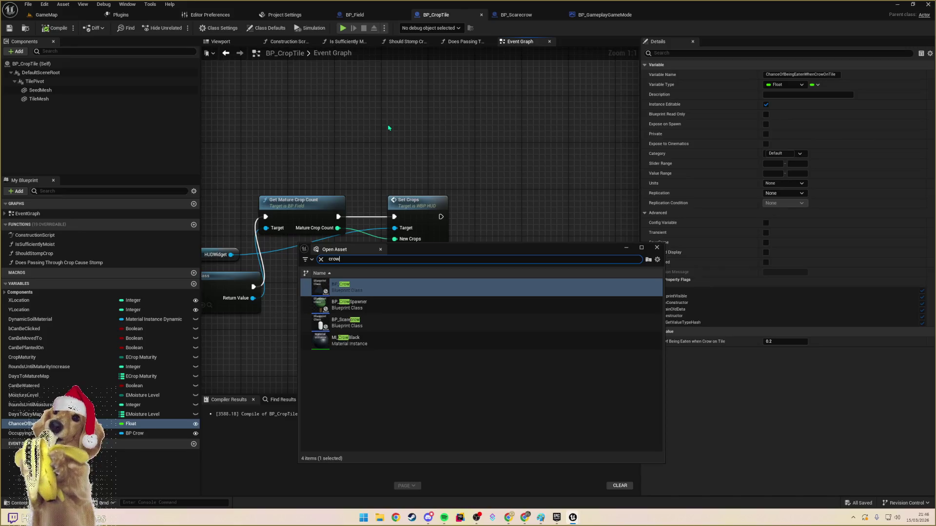
key(Return)
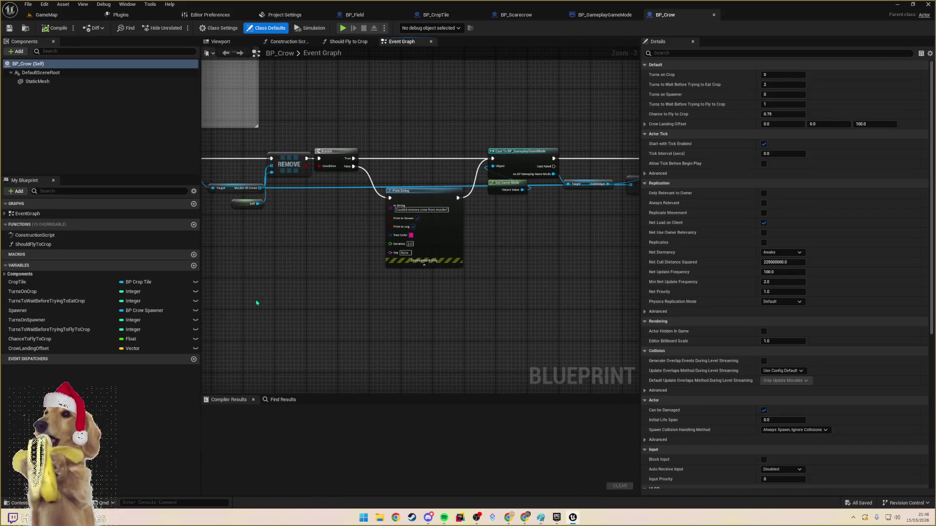
- Change ChanceToFlyToCrop's default value from 0.75 to 0.25
click(62, 338)
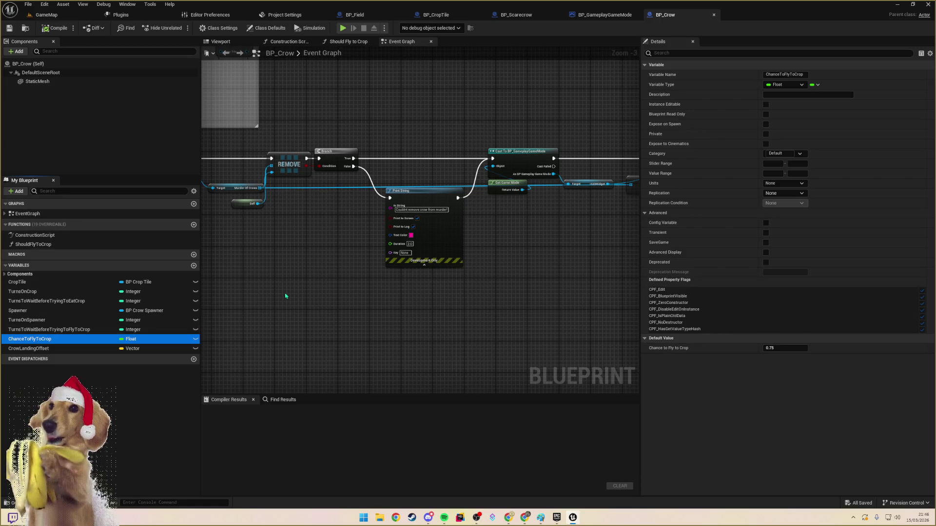
click(784, 348)
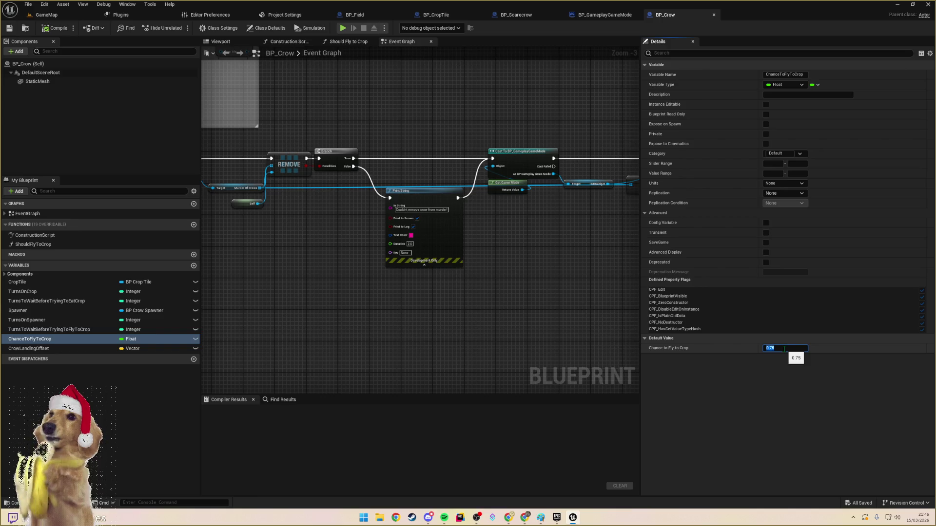
text(.)
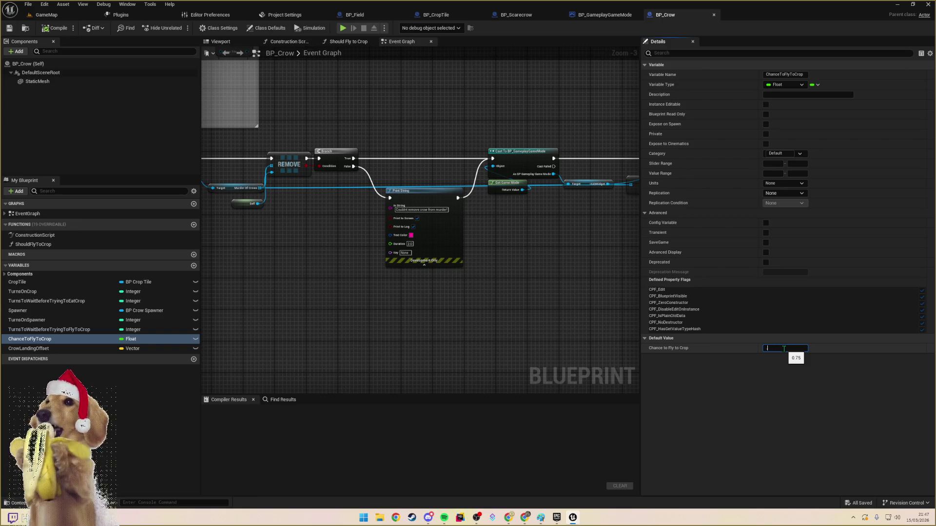
key(Return)
click(476, 330)
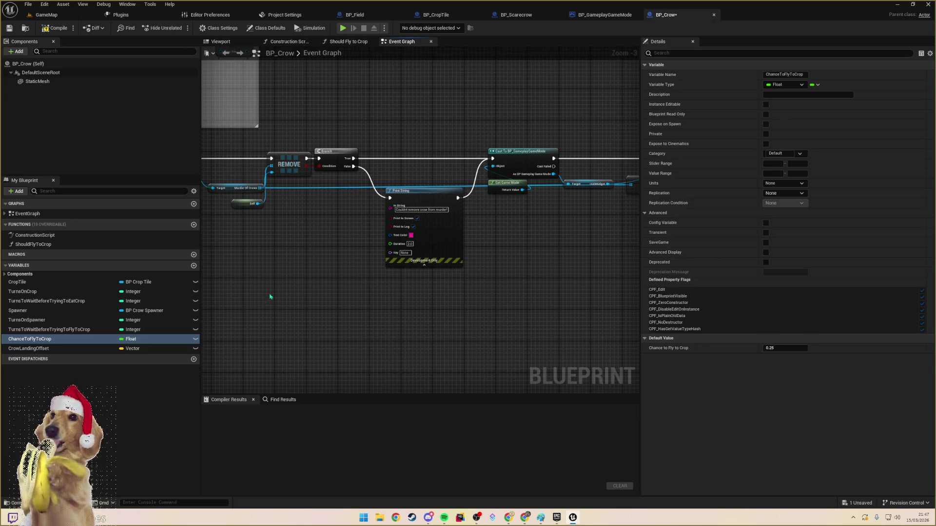
- Review the TurnsOnSpawner, TurnsToWaitBeforeTryingToFlyToCrop and TurnsToWaitBeforeTryingToEatCrop defaults
click(56, 320)
click(56, 329)
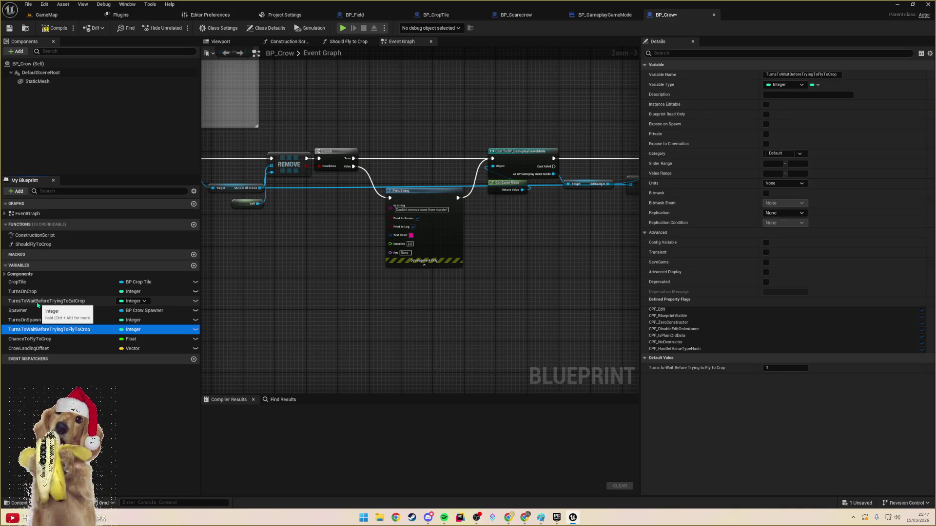
click(39, 302)
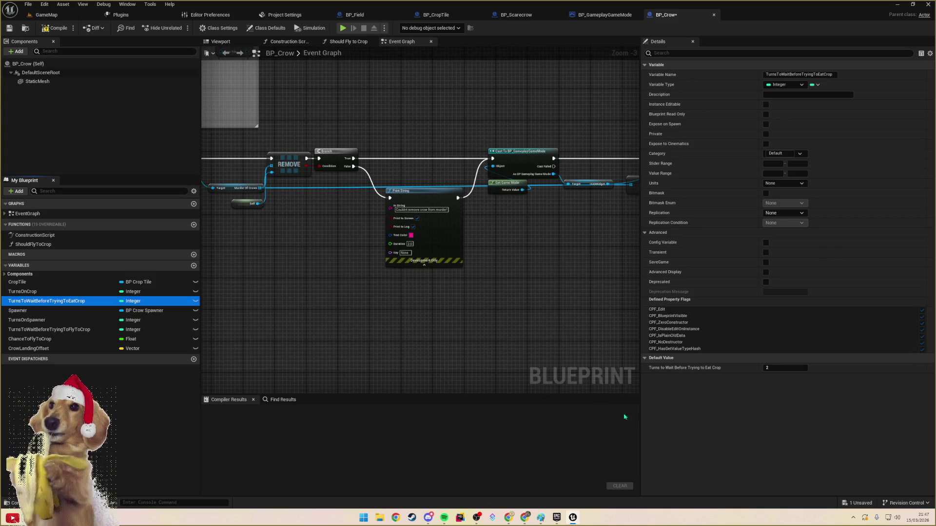
- Set TurnsToWaitBeforeTryingToEatCrop's default value to 3
click(775, 369)
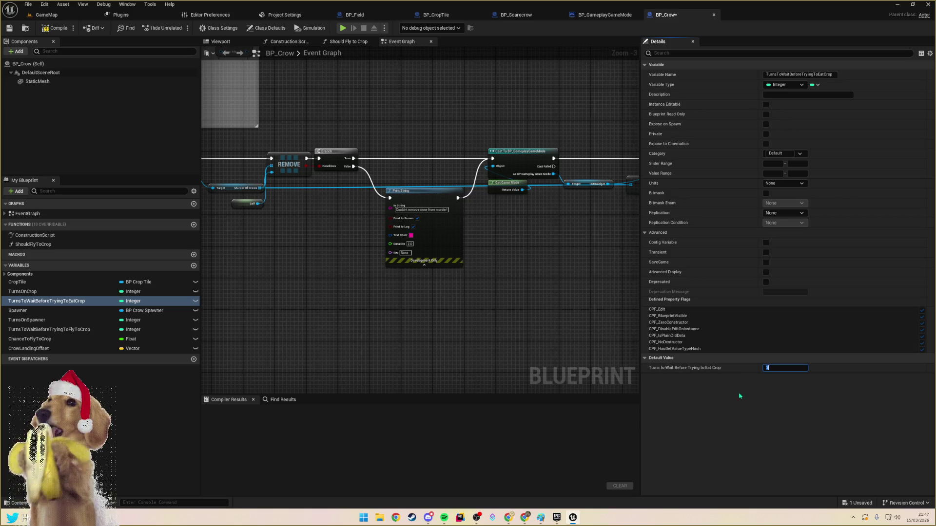
text(3)
key(Return)
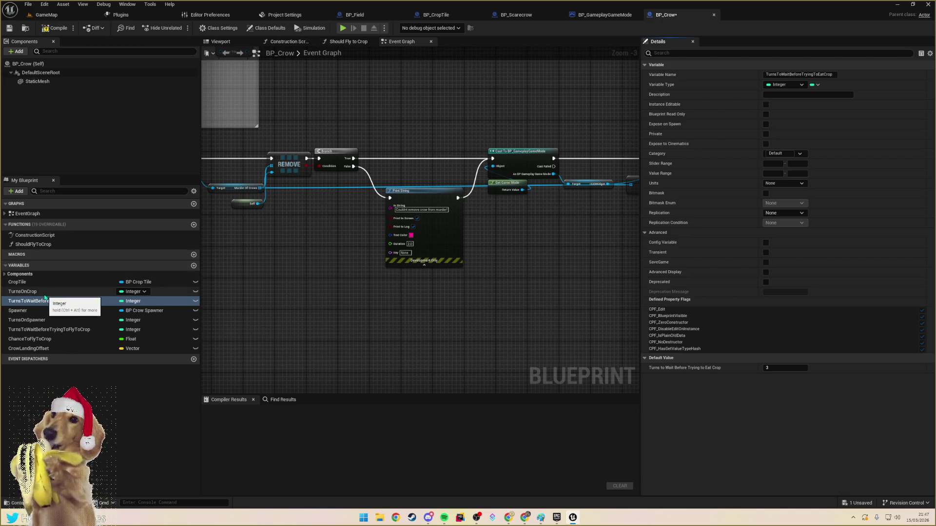
- Review BP_Crow's other variables, including TurnsOnCrop, CropTile, Spawner and ChanceToFlyToCrop
click(39, 310)
click(39, 301)
click(39, 292)
click(39, 282)
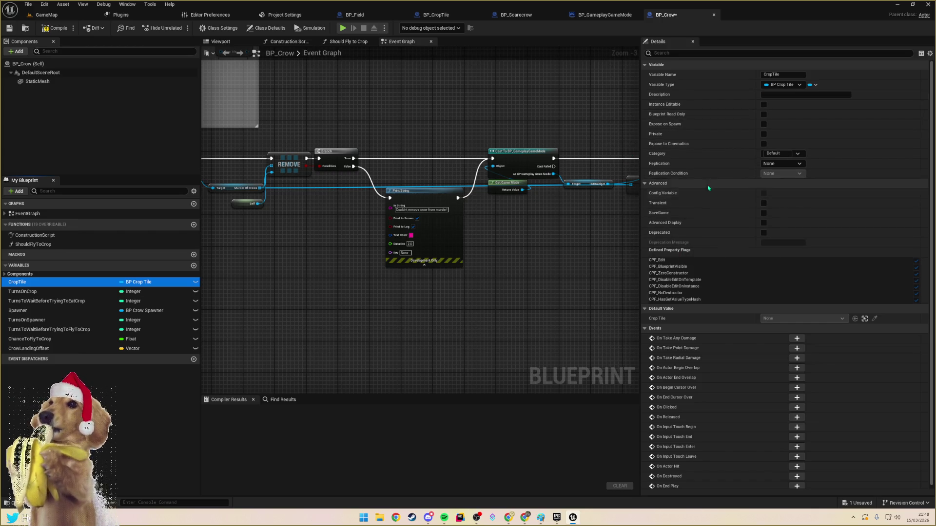
click(37, 301)
click(36, 311)
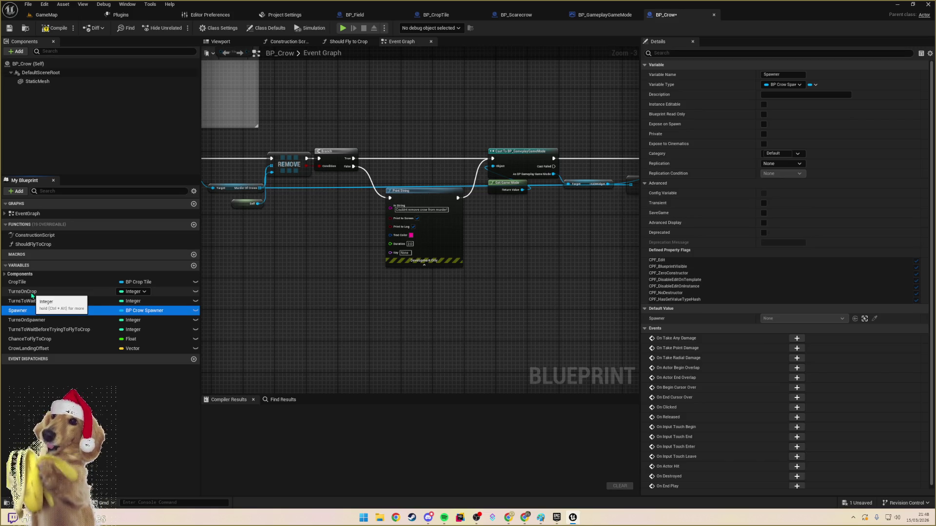
click(31, 294)
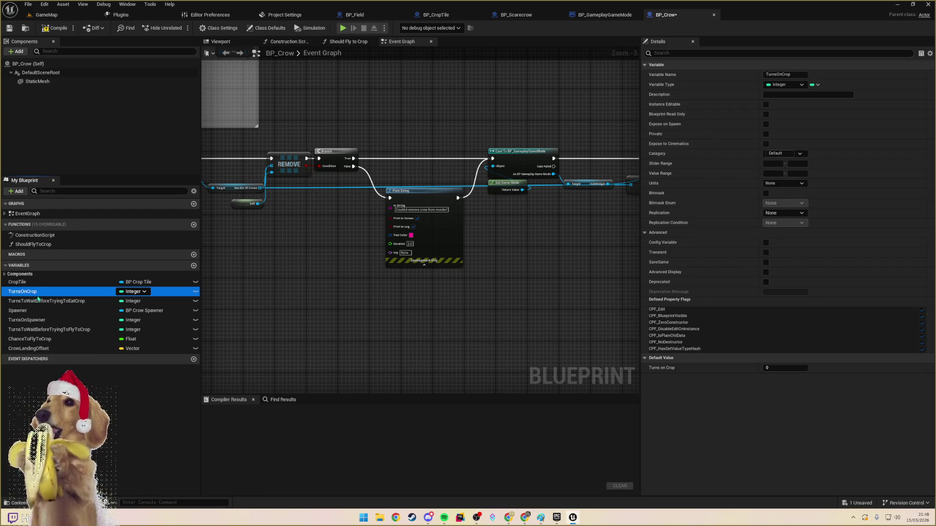
click(43, 301)
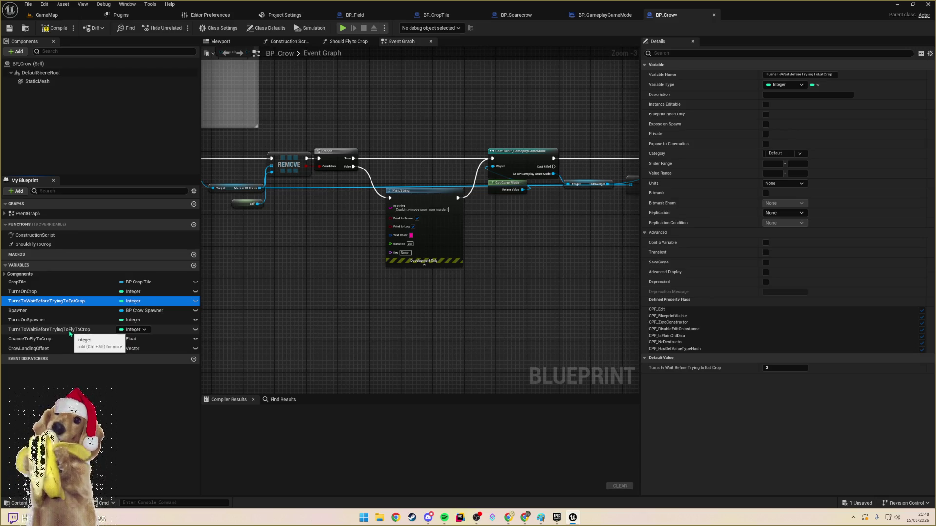
click(64, 330)
click(42, 339)
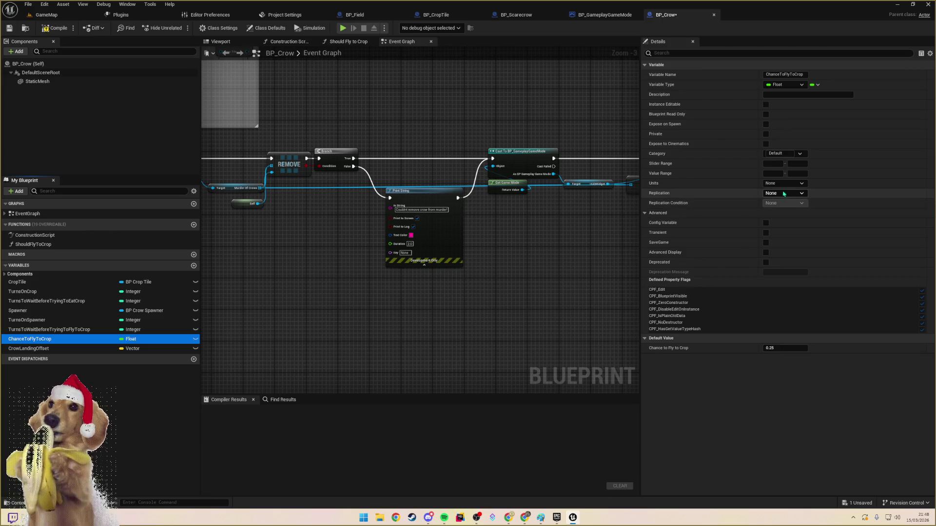
- Put ChanceToFlyToCrop and both turns-to-wait variables into the Balancing category
click(780, 154)
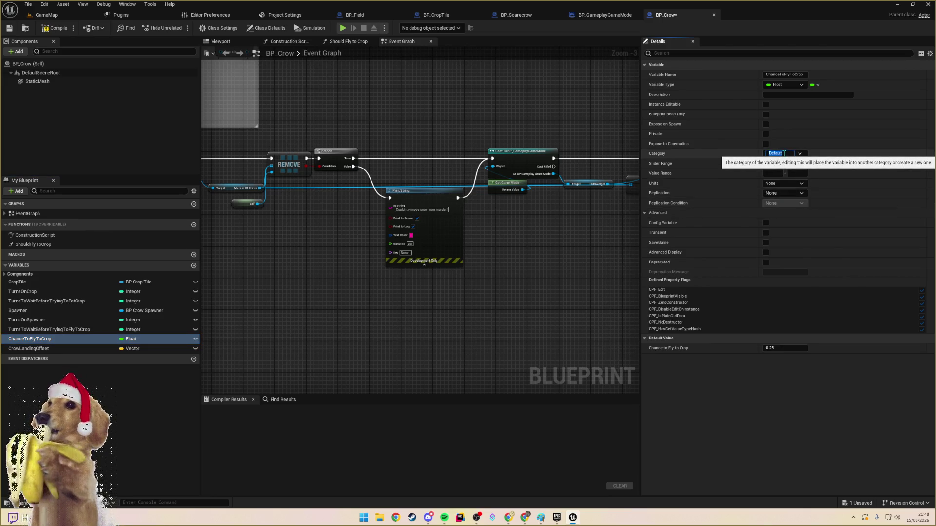
text(Balancing)
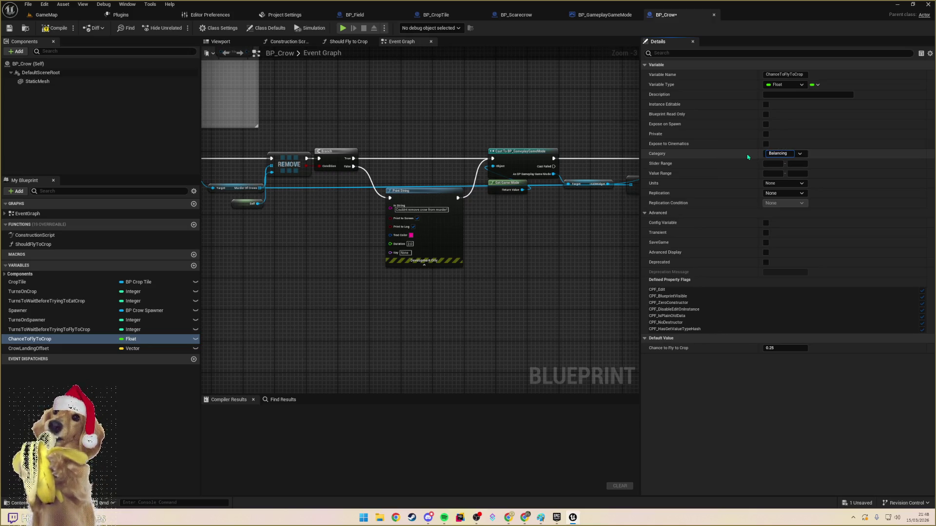
key(Return)
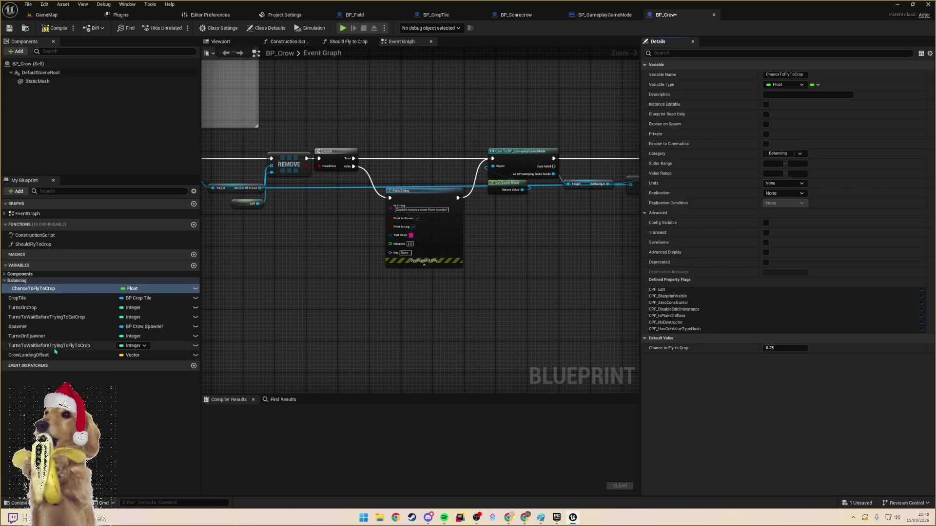
click(54, 347)
click(785, 154)
text(Balancing)
key(Return)
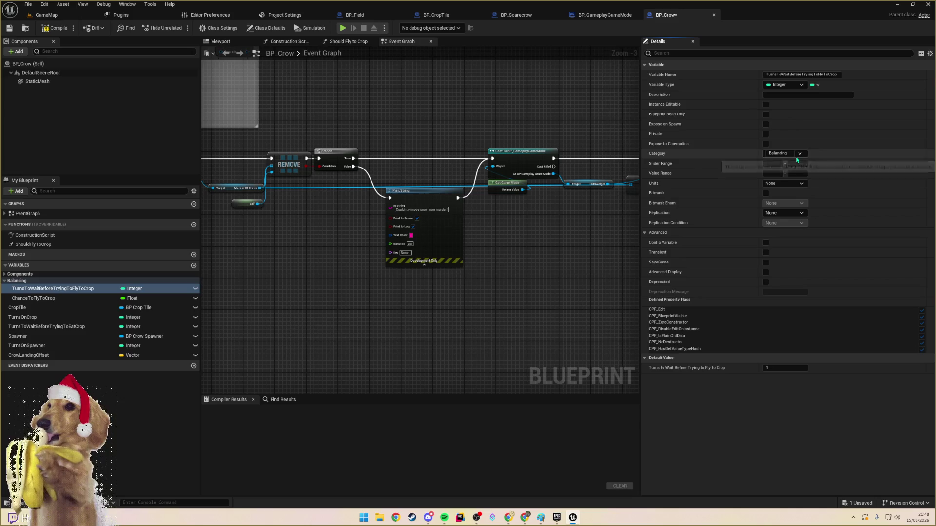
click(43, 326)
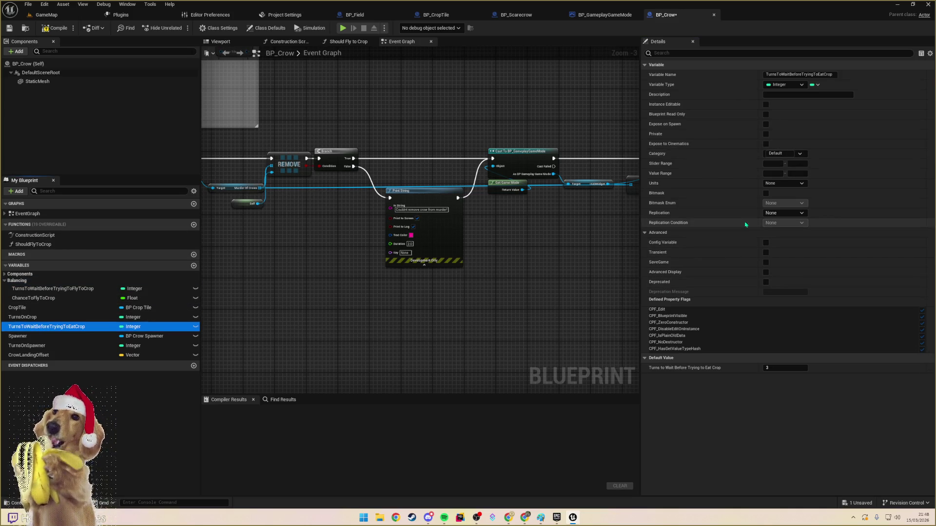
click(788, 153)
text(Balancing)
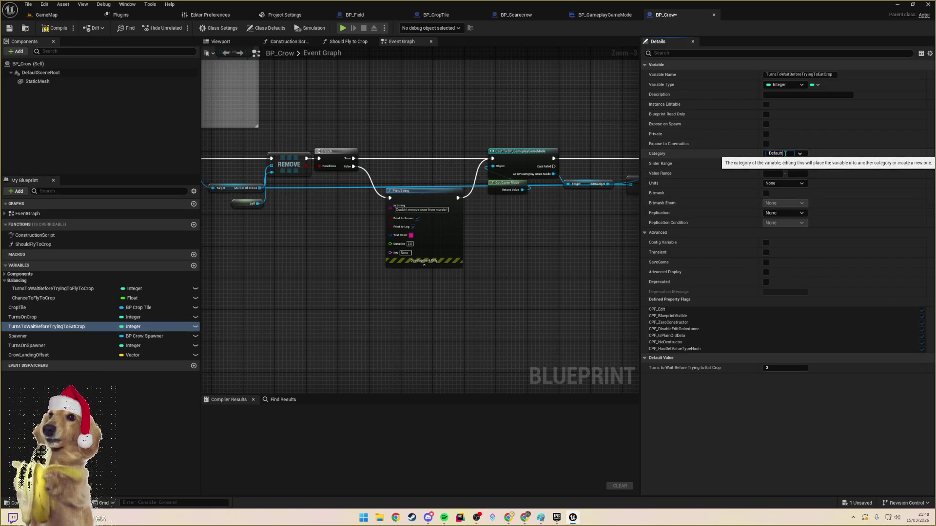
key(Return)
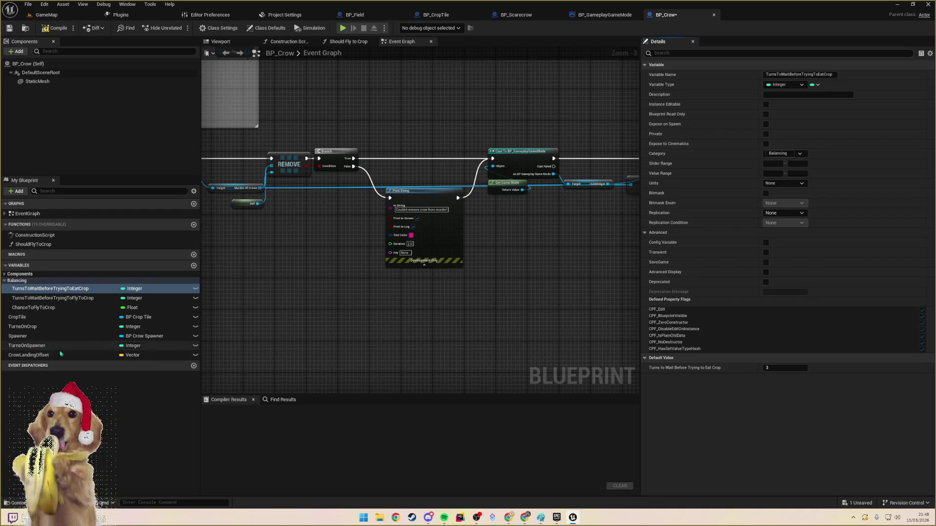
- Deselect the variables and compile BP_Crow
click(64, 390)
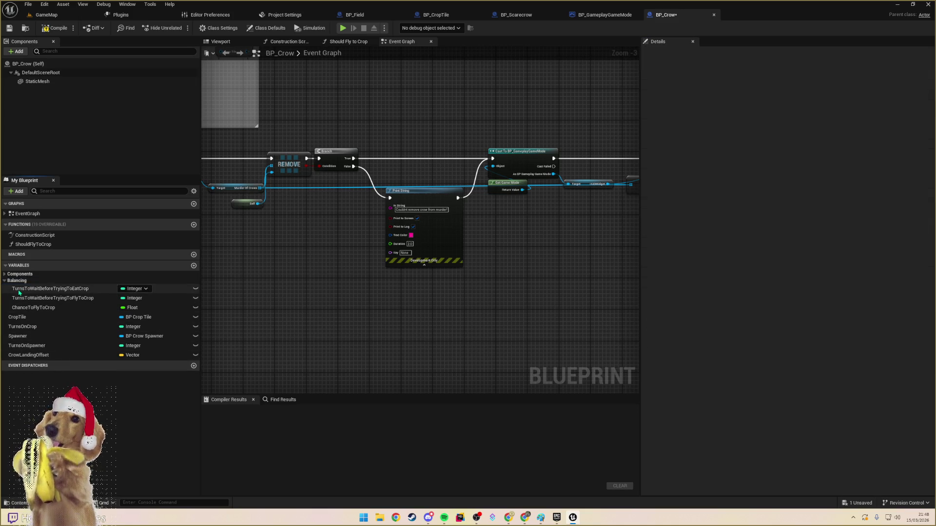
click(53, 28)
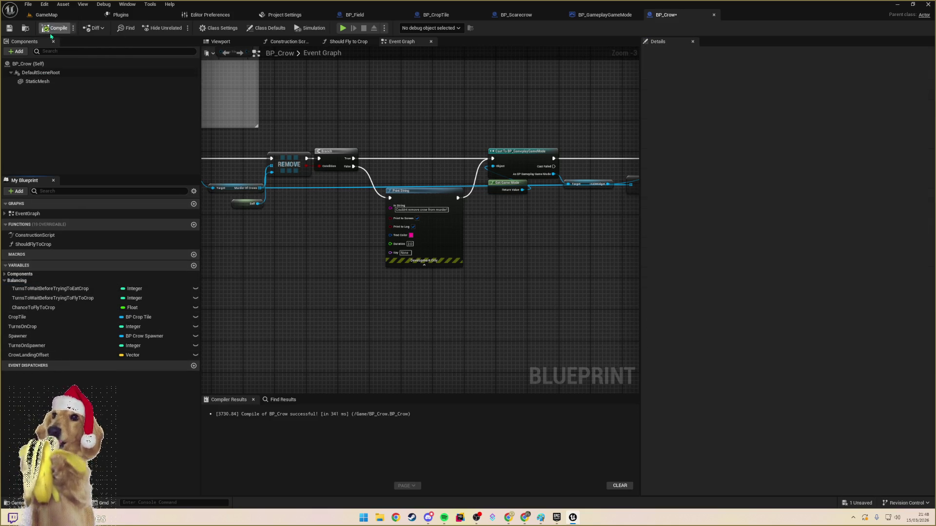
key(ctrl+p)
- Open BP_CrowSpawner from a 'spawner' search and pan its graph to view the nodes
text(spawner)
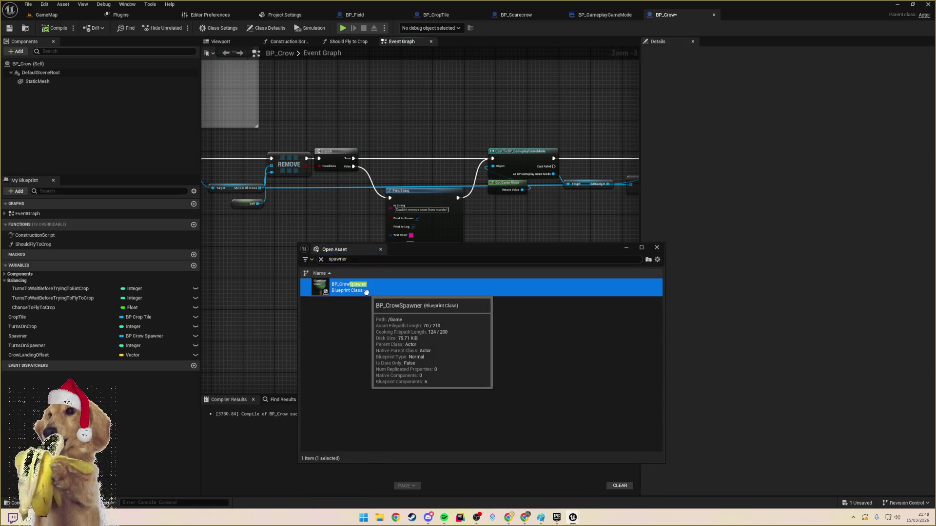
double_click(360, 288)
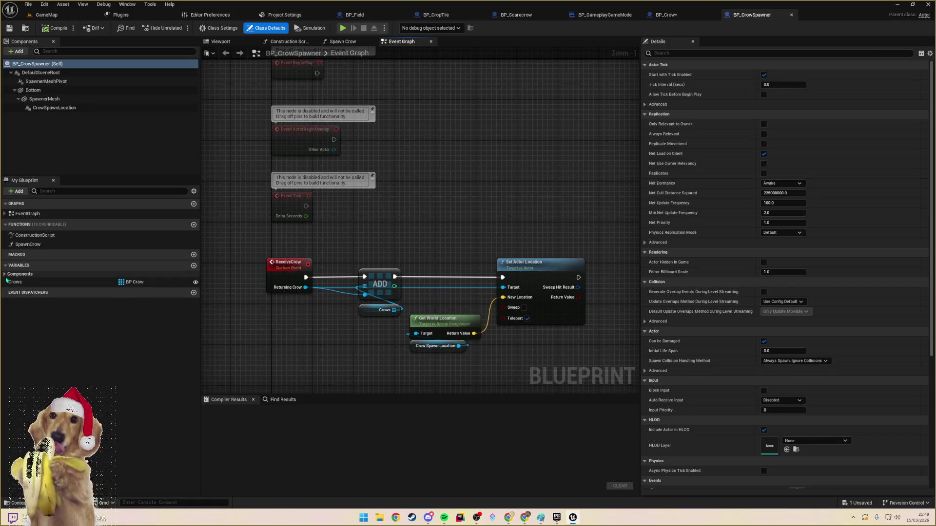
mouse_move(324, 322)
mouse_down()
mouse_move(298, 322)
mouse_move(296, 290)
mouse_up()
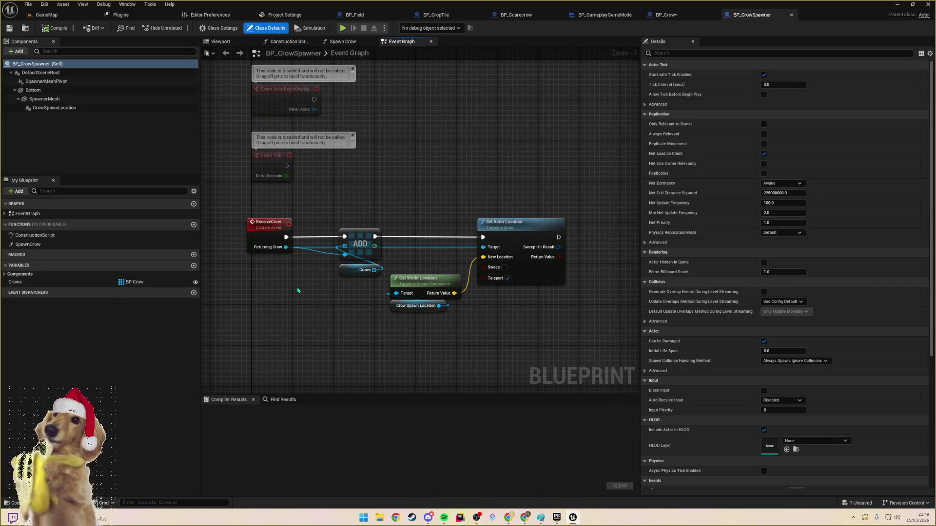
mouse_move(408, 204)
mouse_down()
mouse_move(462, 334)
mouse_move(418, 249)
mouse_up()
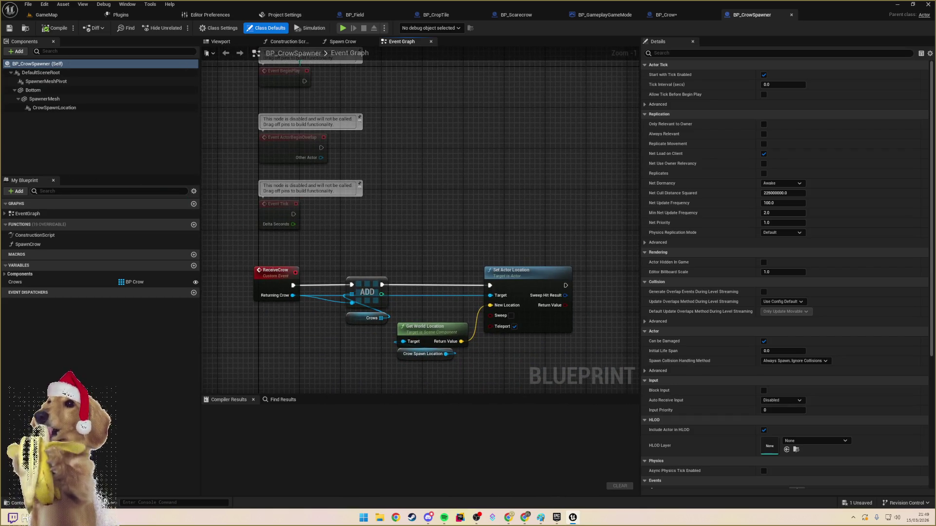
- Open the BP_Murder blueprint via a 'murder' asset search
key(ctrl+p)
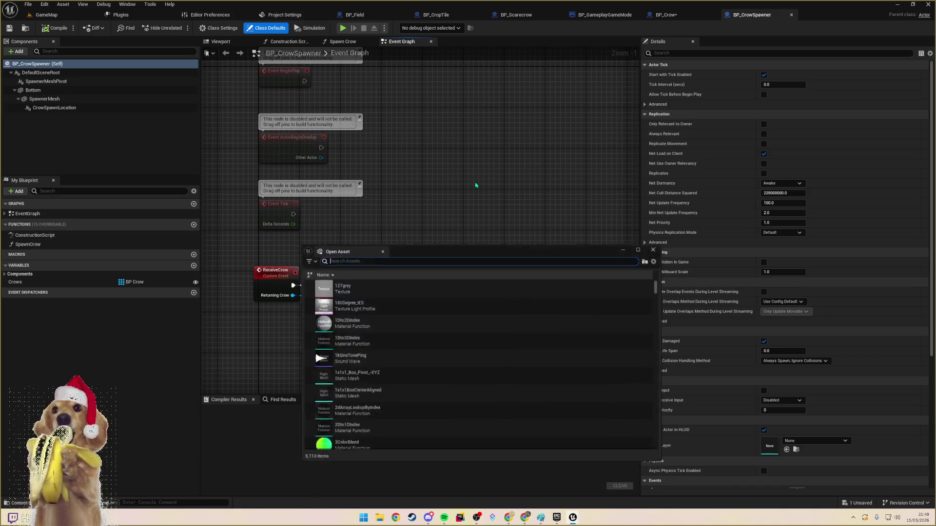
text(murder)
key(Return)
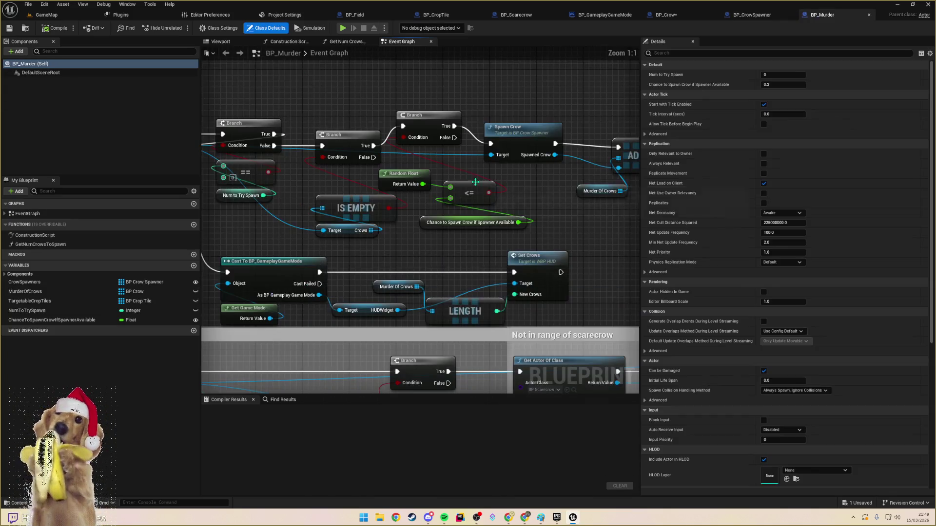
- Close BP_CrowSpawner and save BP_Crow
click(738, 19)
middle_click(738, 19)
key(ctrl+s)
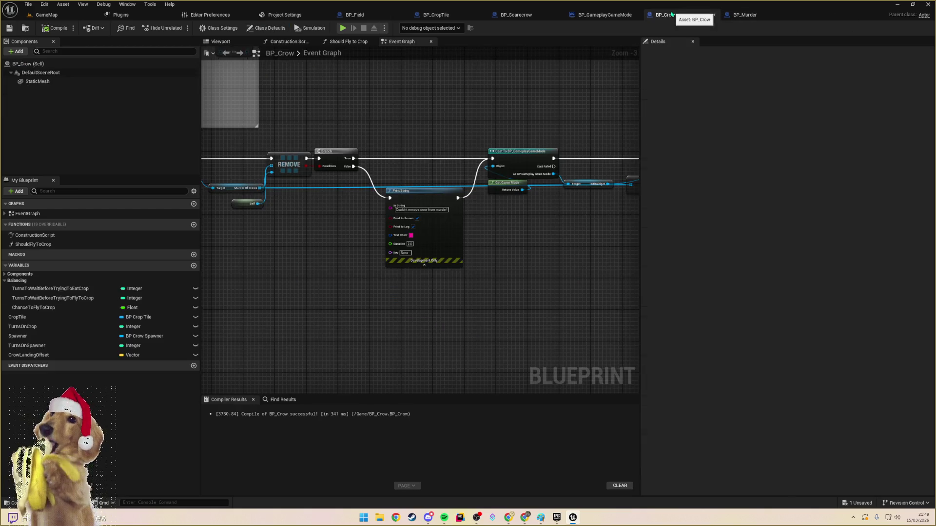
- In BP_Murder, put ChanceToSpawnCrowIfSpawnerAvailable in the Balancing category, keeping its 0.2 default
click(750, 15)
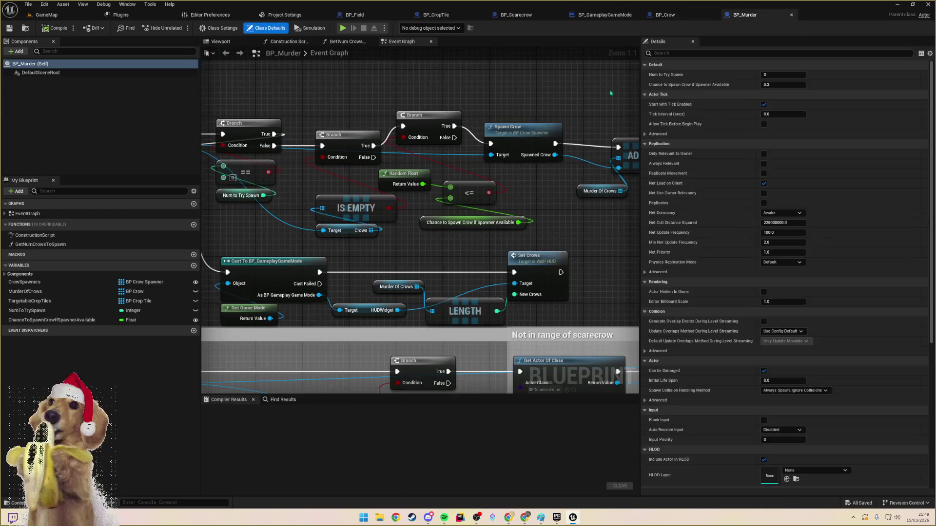
click(56, 320)
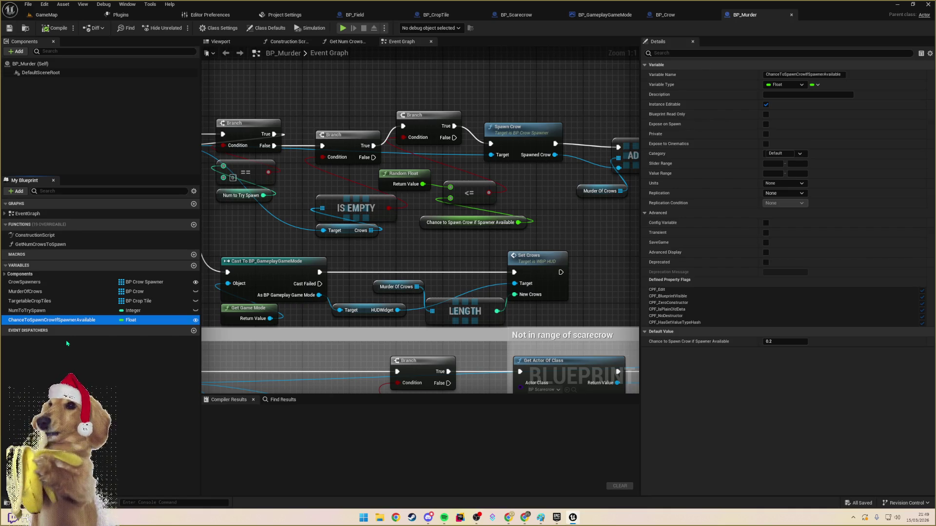
click(790, 340)
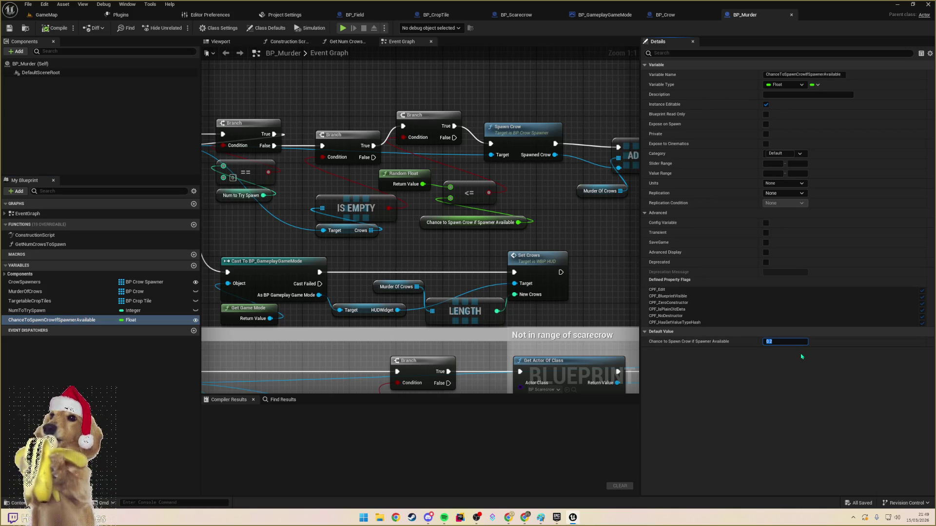
click(781, 371)
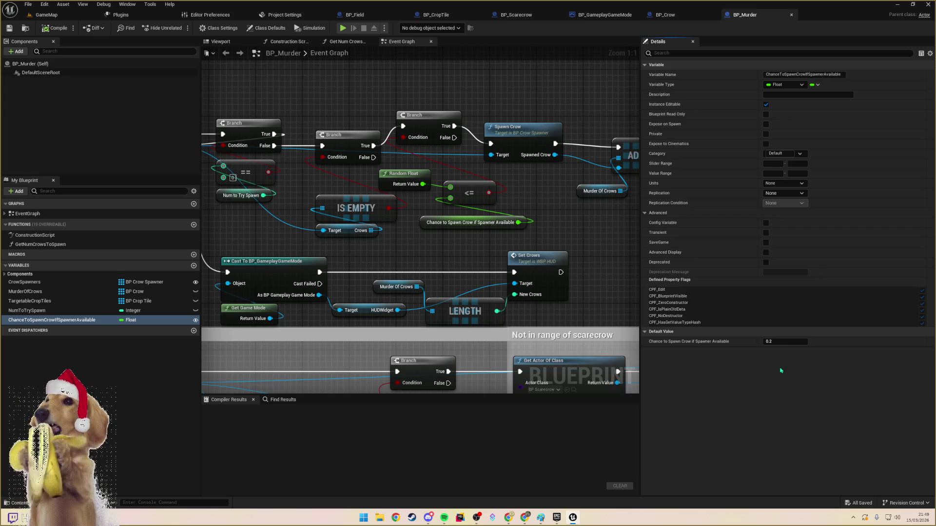
click(786, 153)
text(Balancing)
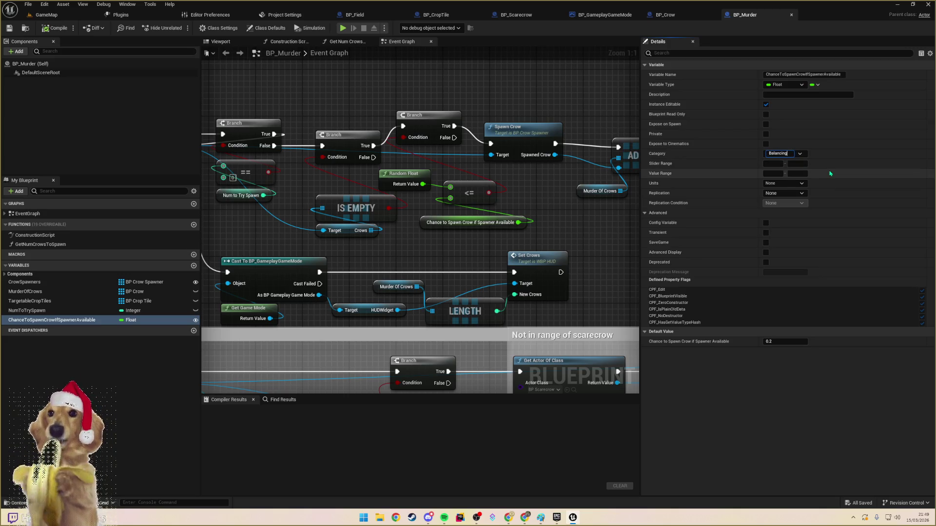
key(Return)
- Review BP_Murder's CrowSpawners, NumToTrySpawn, TargetableCropTiles and MurderOfCrows variables
click(49, 298)
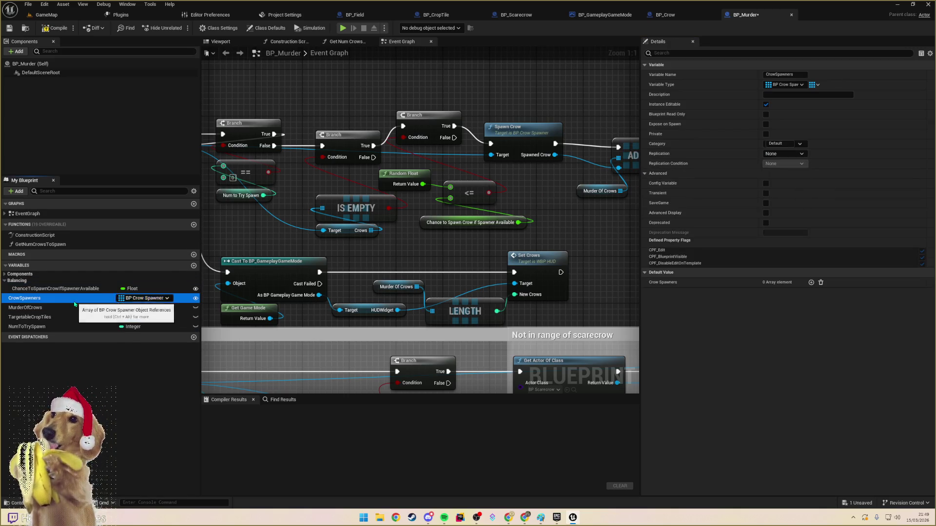
click(52, 327)
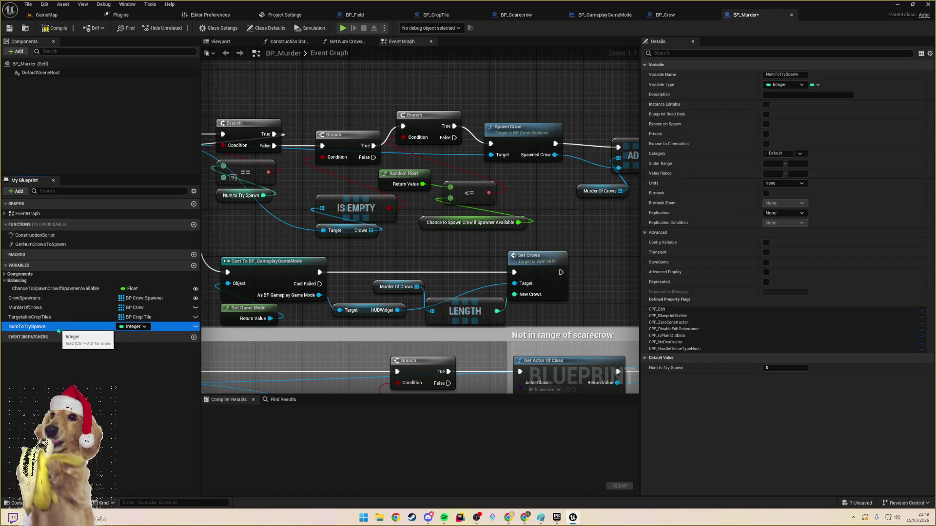
click(51, 317)
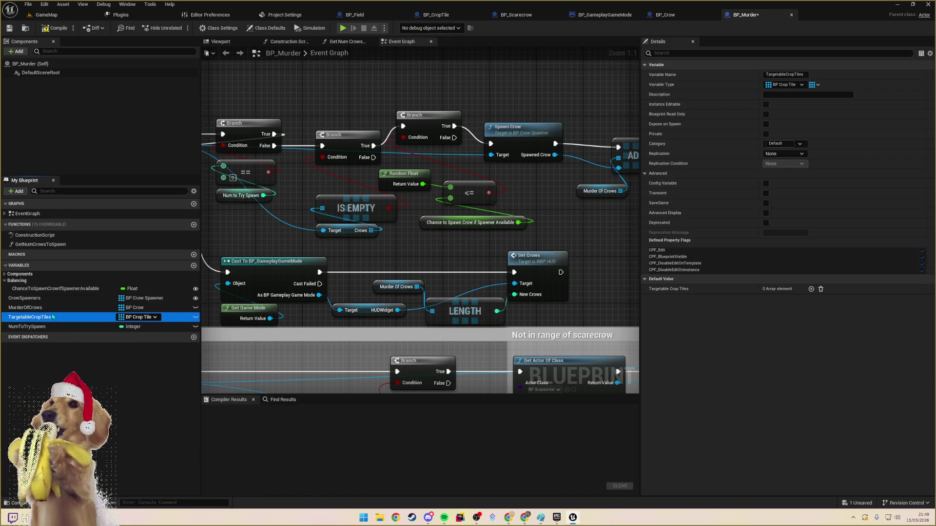
click(54, 308)
click(54, 289)
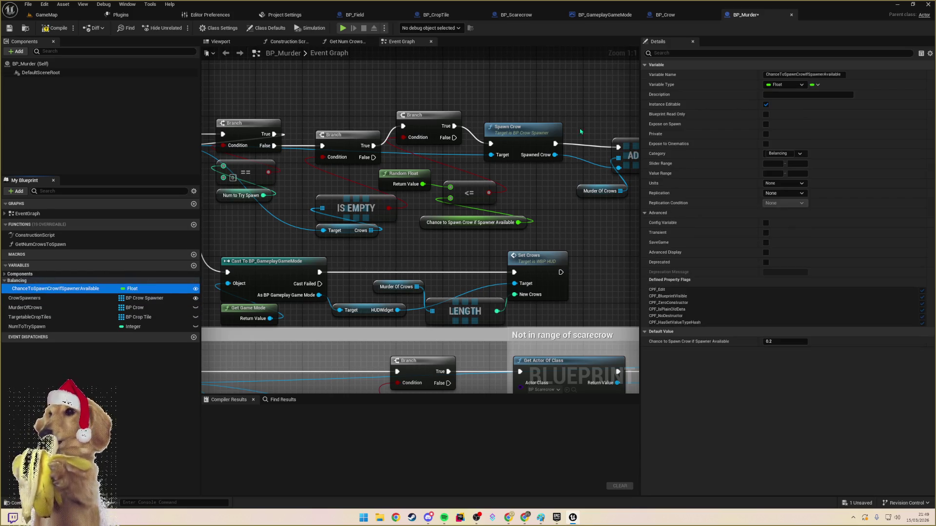
click(609, 15)
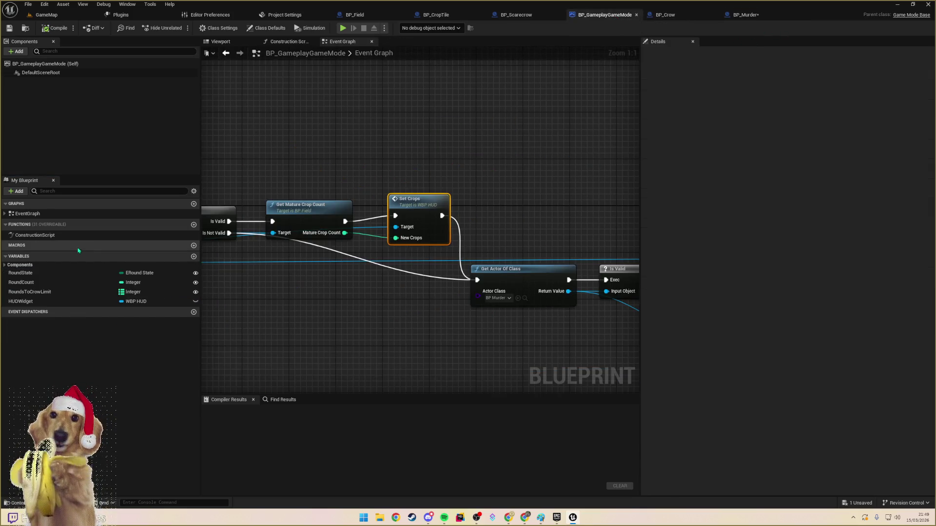
- Begin editing RoundsToCrowLimit's map keys, changing the third key from 20 to 50
click(51, 292)
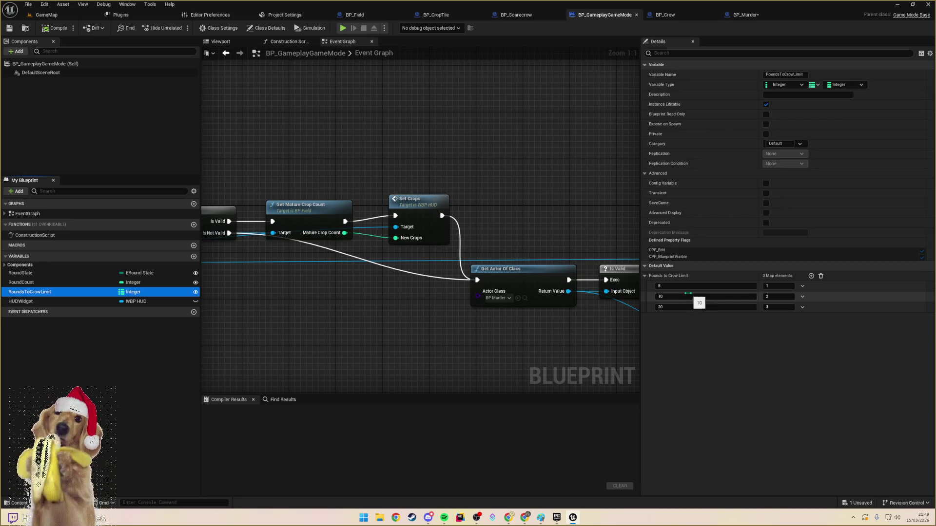
click(665, 287)
click(681, 286)
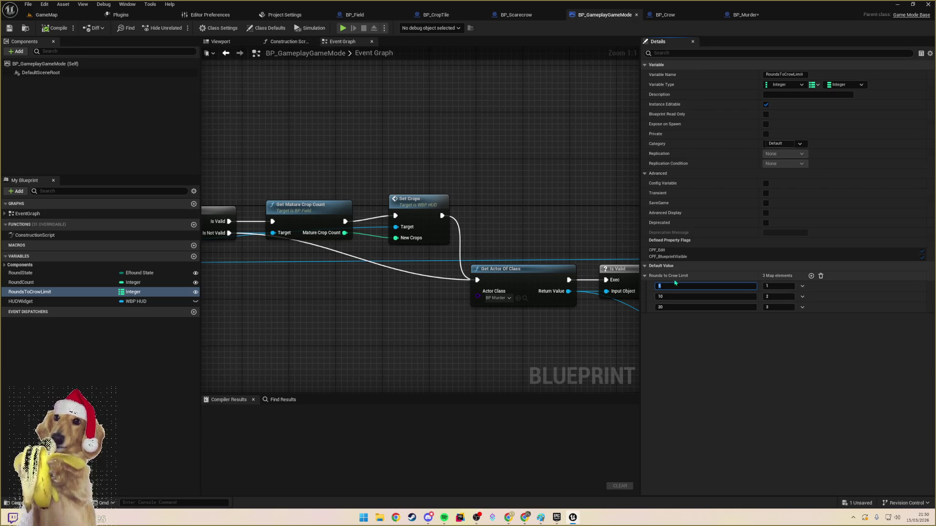
double_click(682, 286)
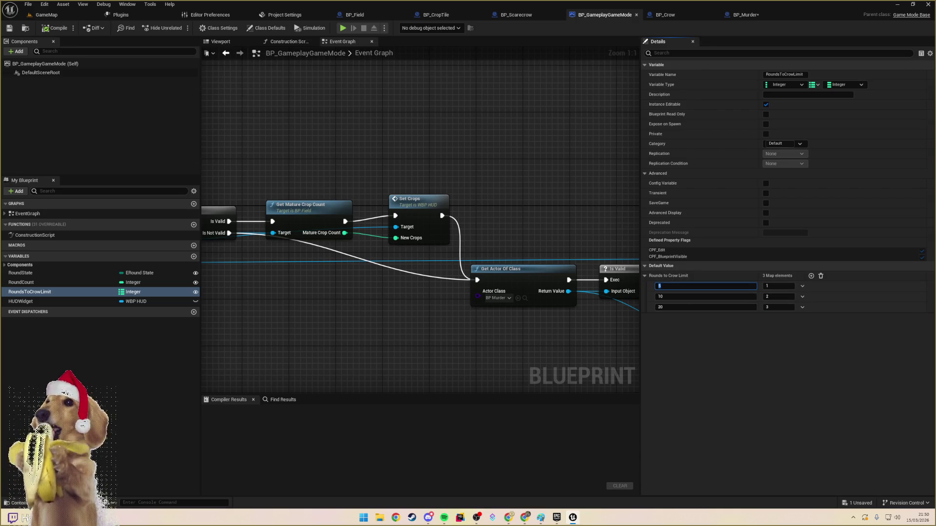
text(10)
key(Return)
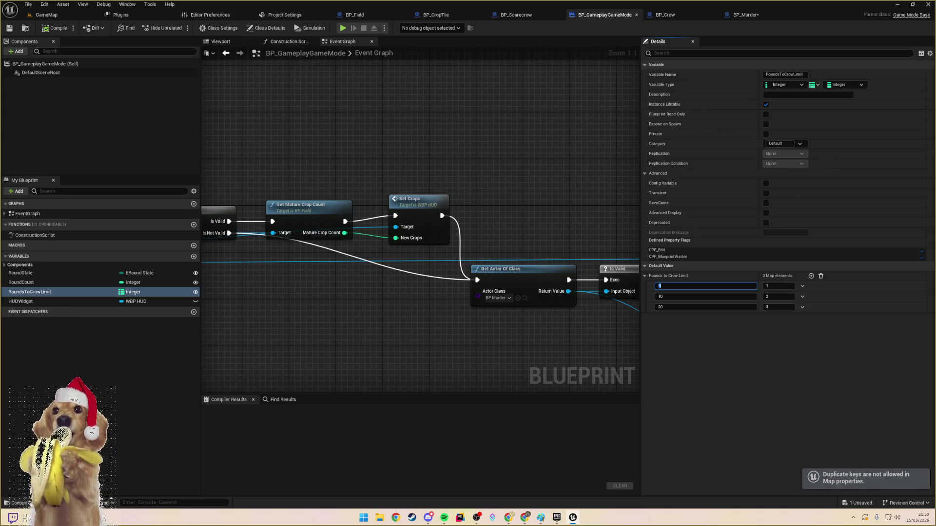
click(687, 307)
double_click(687, 307)
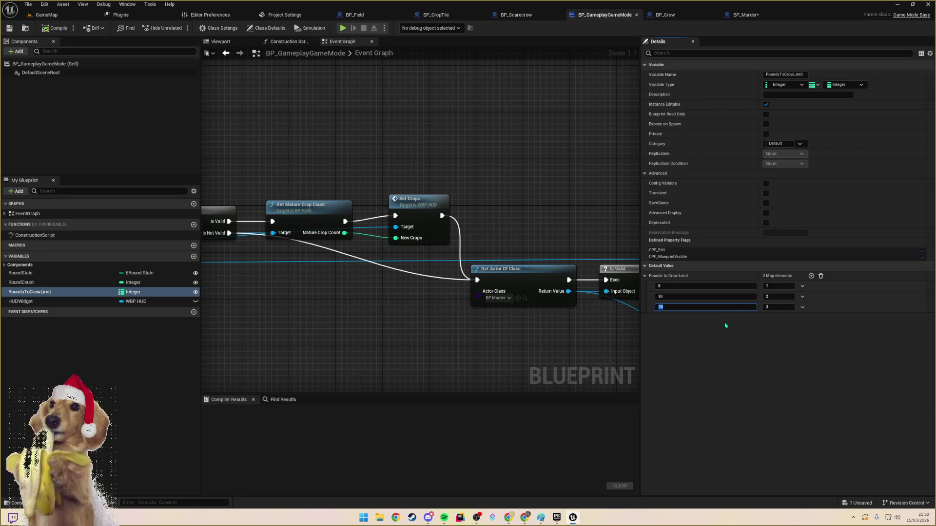
text(50)
key(Return)
- Set the RoundsToCrowLimit keys to 10, 30 and 60
click(704, 296)
text(30)
click(669, 287)
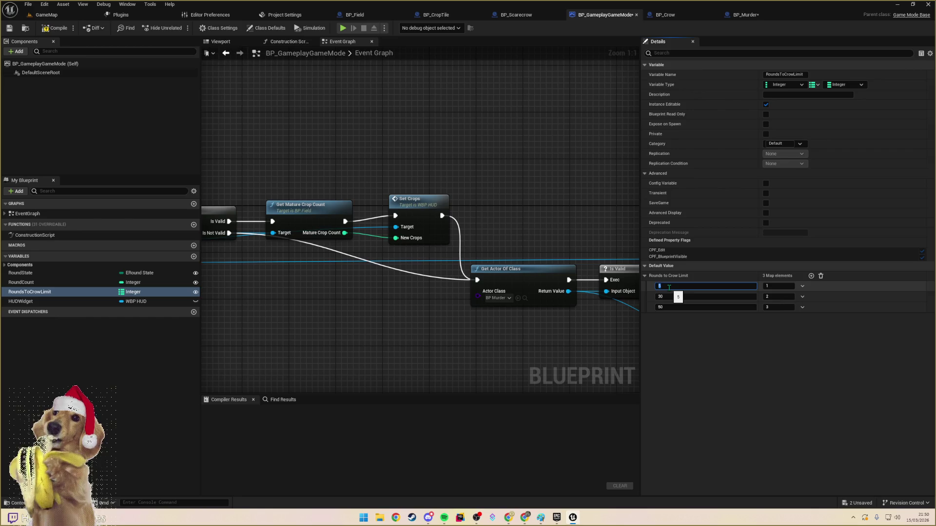
text(10)
click(670, 307)
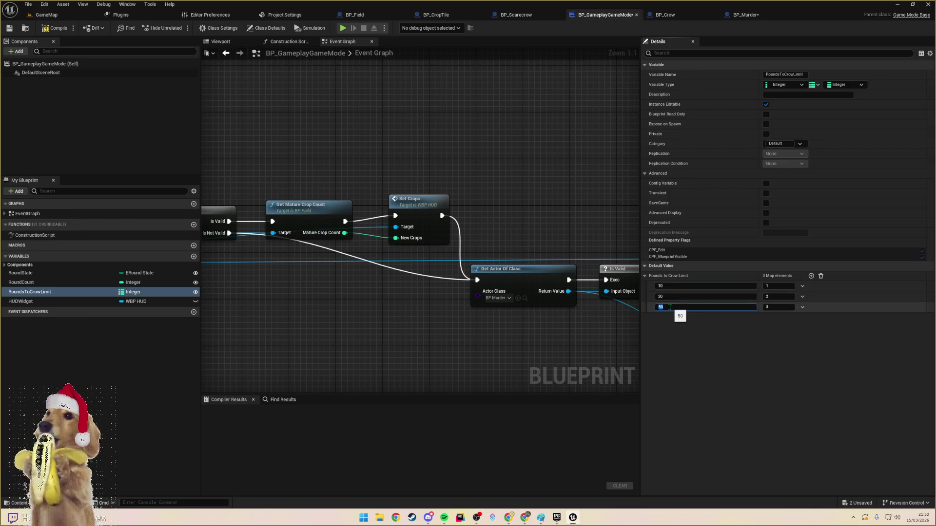
text(60)
key(Return)
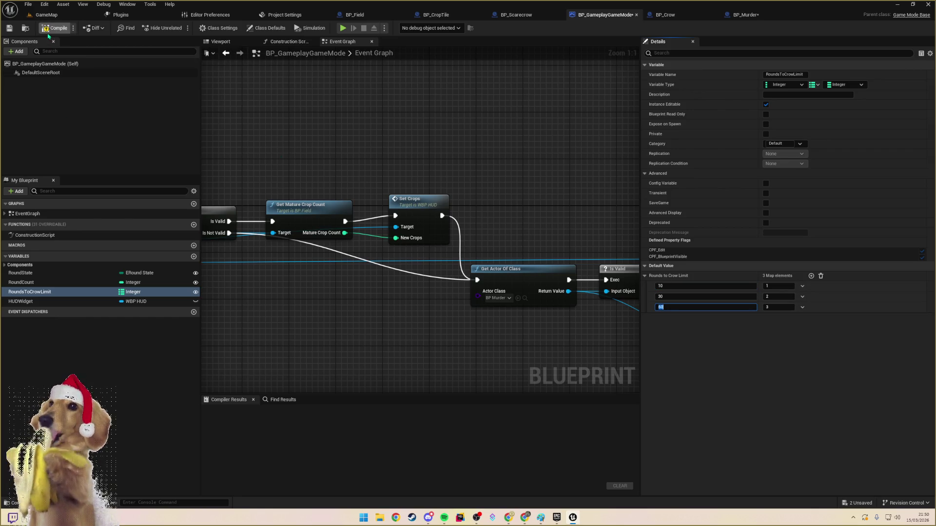
- Compile and save BP_GameplayGameMode, then recompile it
click(10, 28)
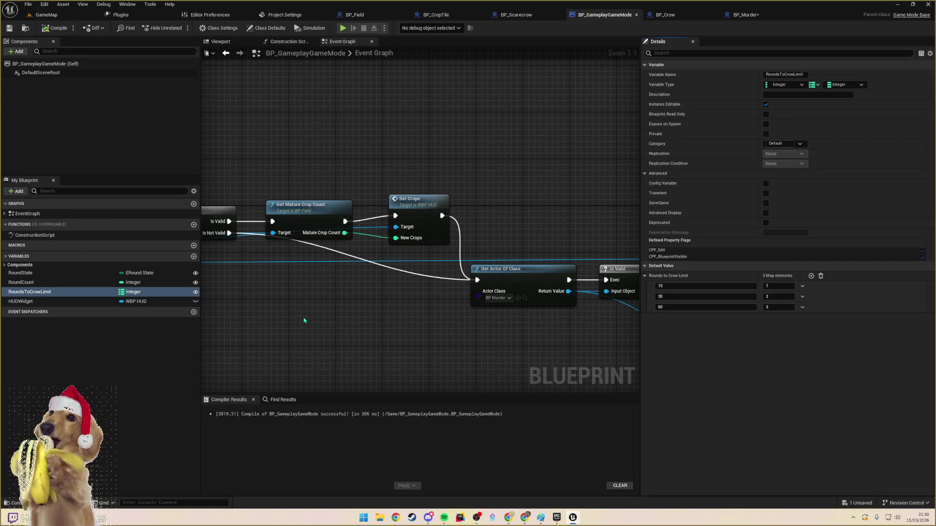
click(55, 27)
key(alt+Tab)
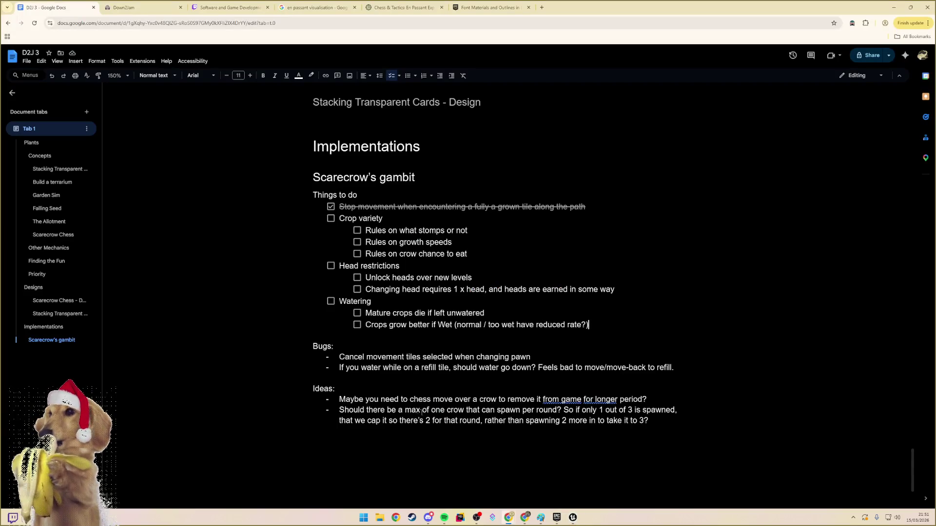
- Add an Actions heading with the item 'Review if we want move / action separated'
click(392, 410)
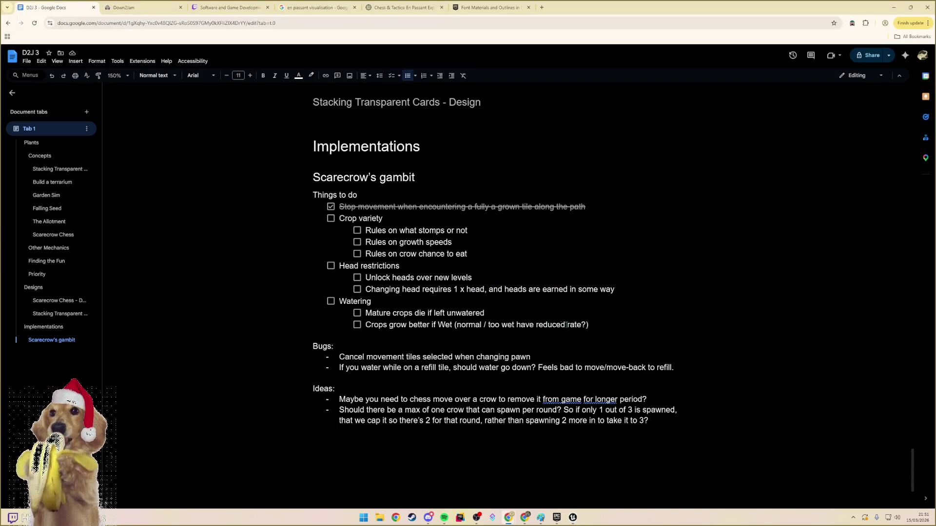
key(Return)
key(shift+Tab)
text(Actions)
key(Return)
key(Tab)
text(Review if we want move / )
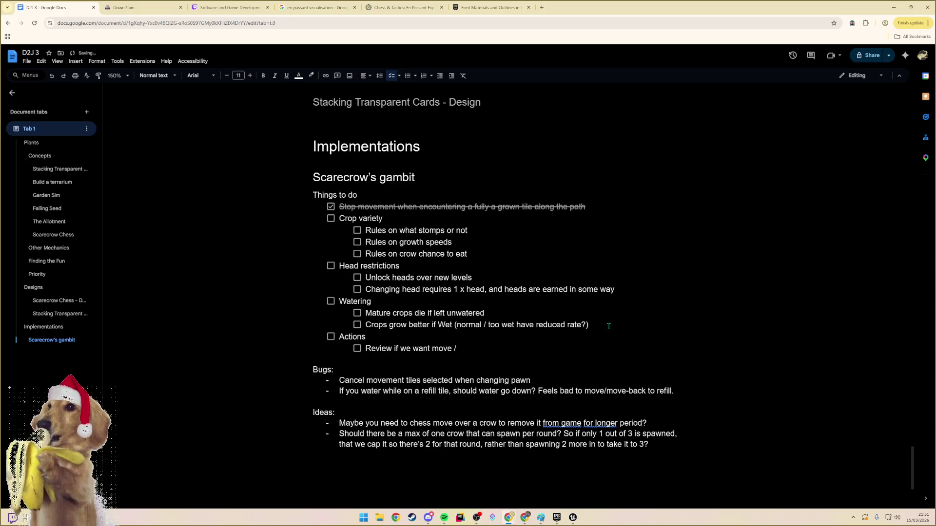
text(action se)
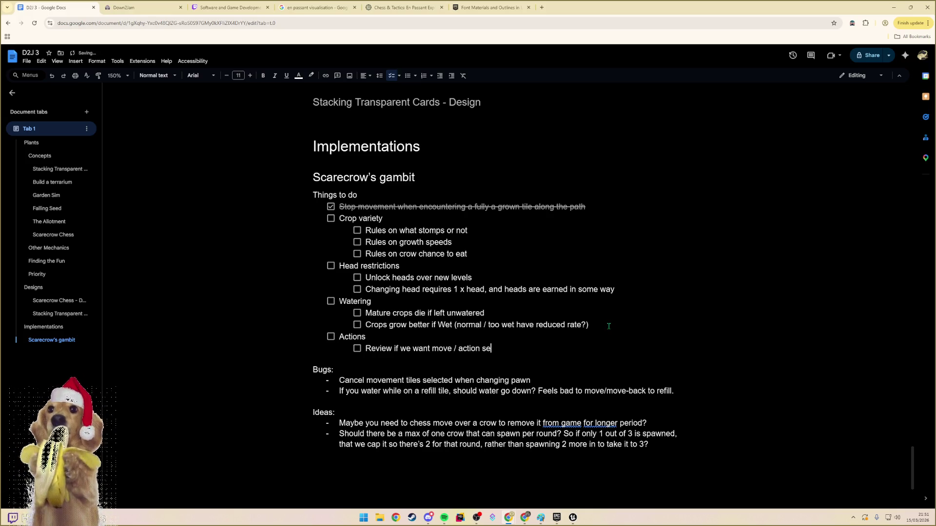
text(parated)
- Add the item 'Scare, Change Head, Plant Seed, Water Soil, Skip' and remove the empty line
key(Return)
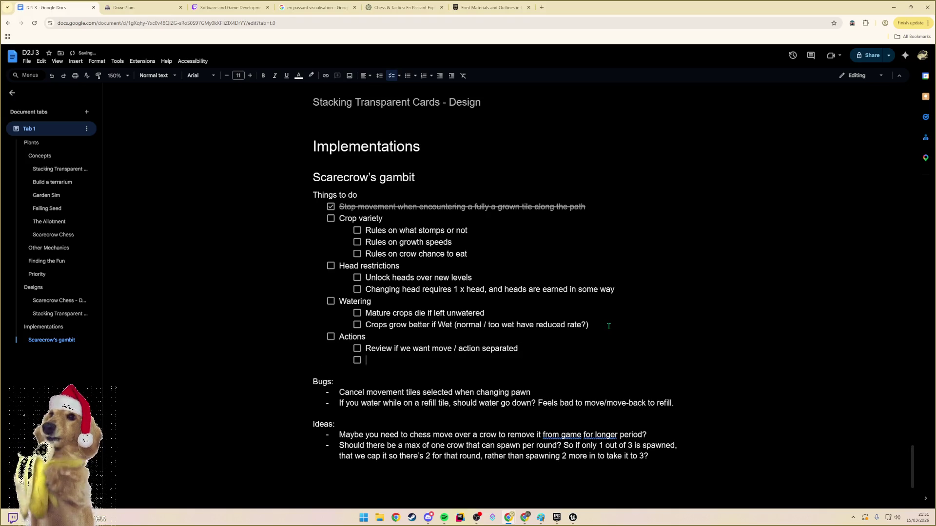
text(S)
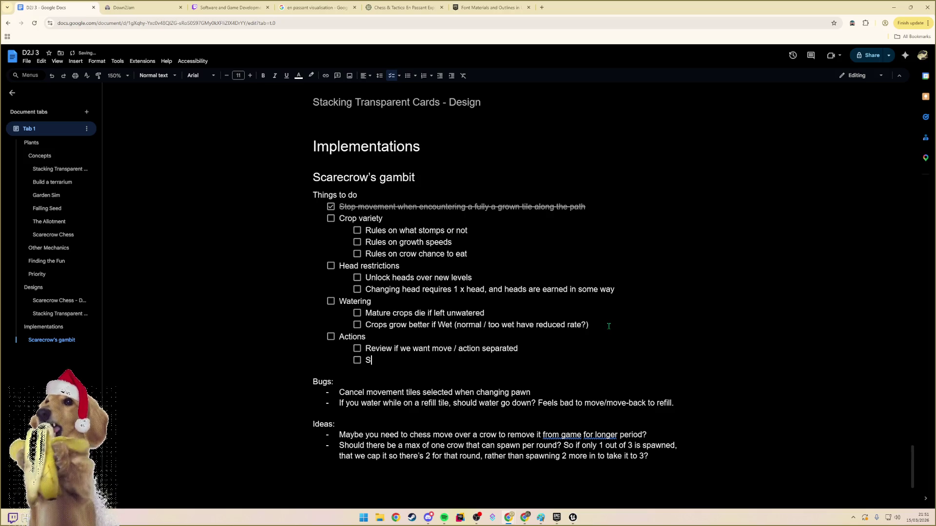
text(care)
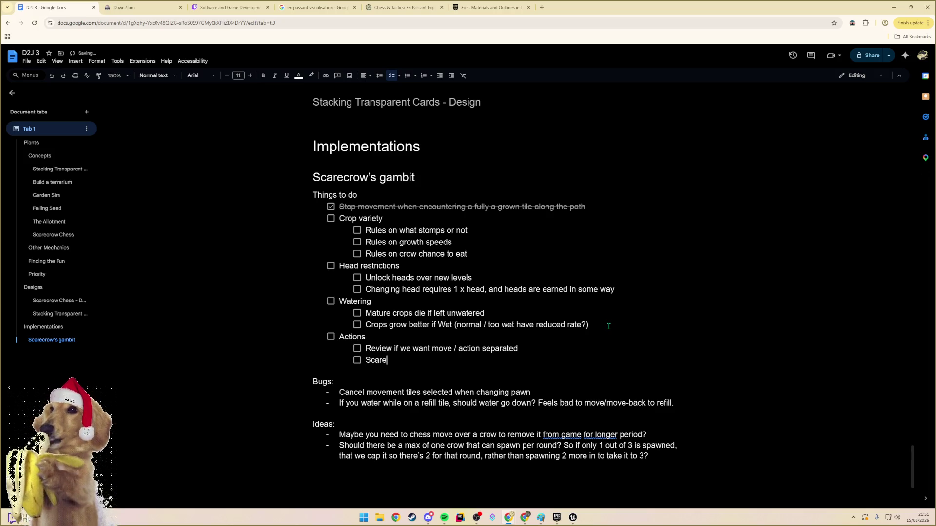
text(, Change Head, Plant Seed, Water Soil, )
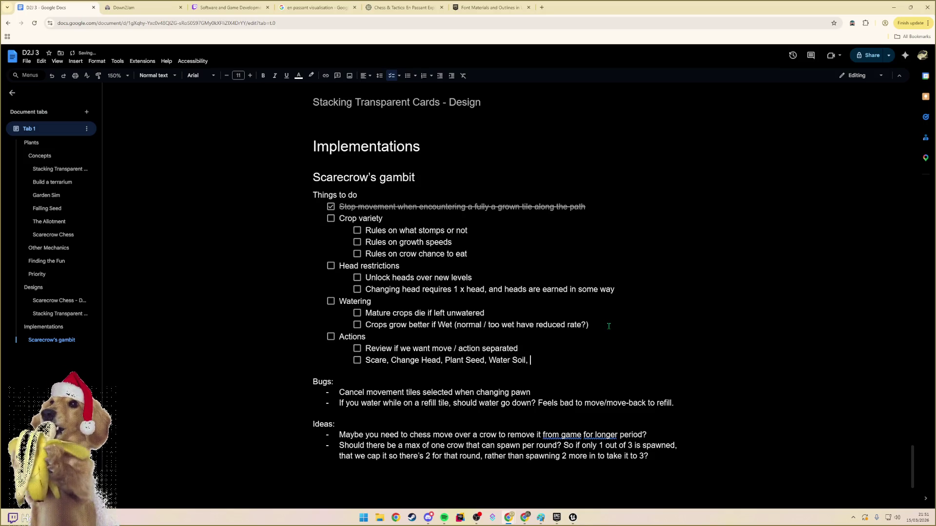
text(Skip)
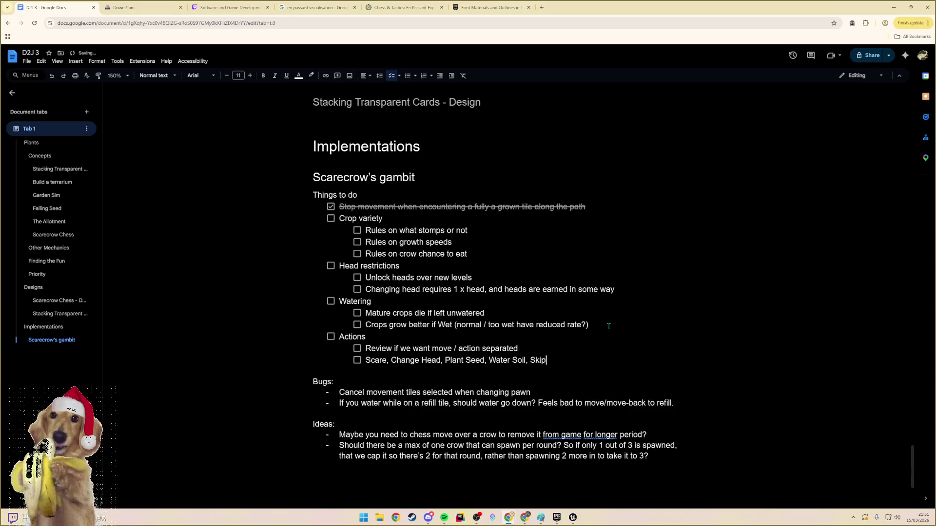
key(Return)
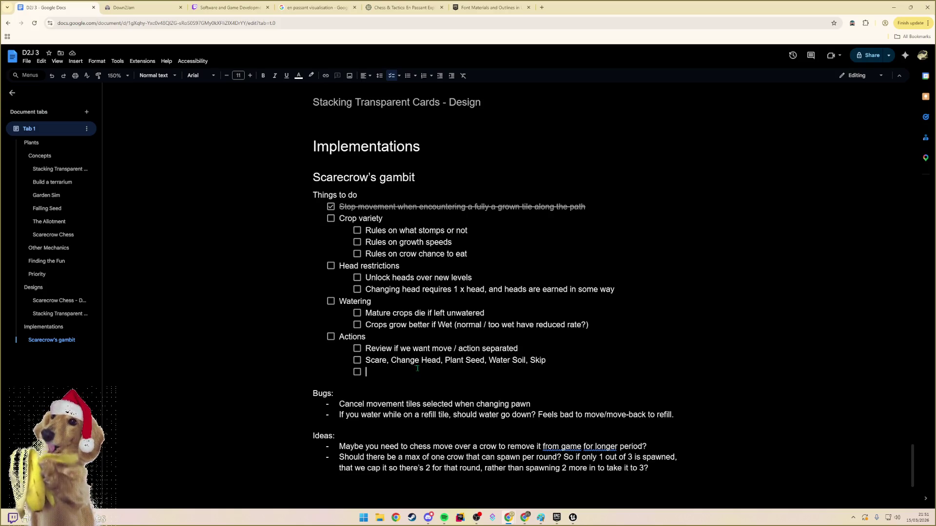
key(BackSpace)
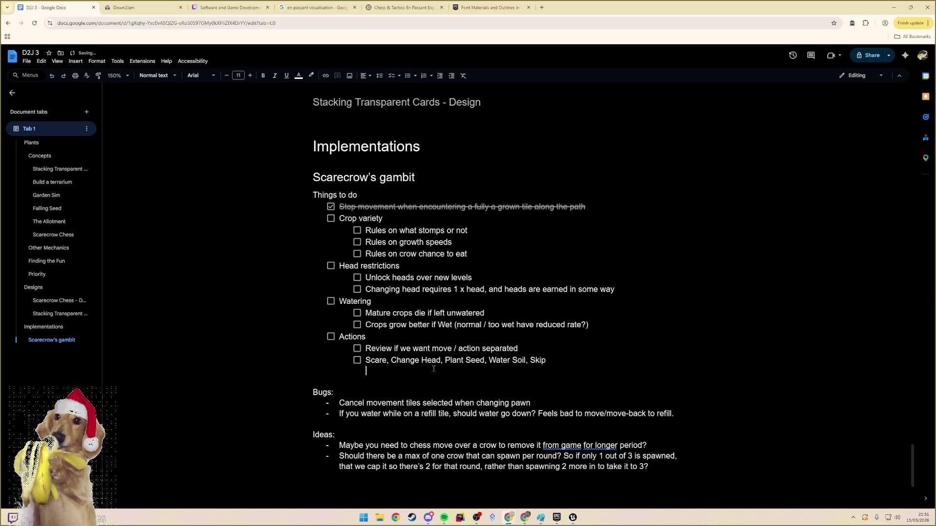
key(BackSpace)
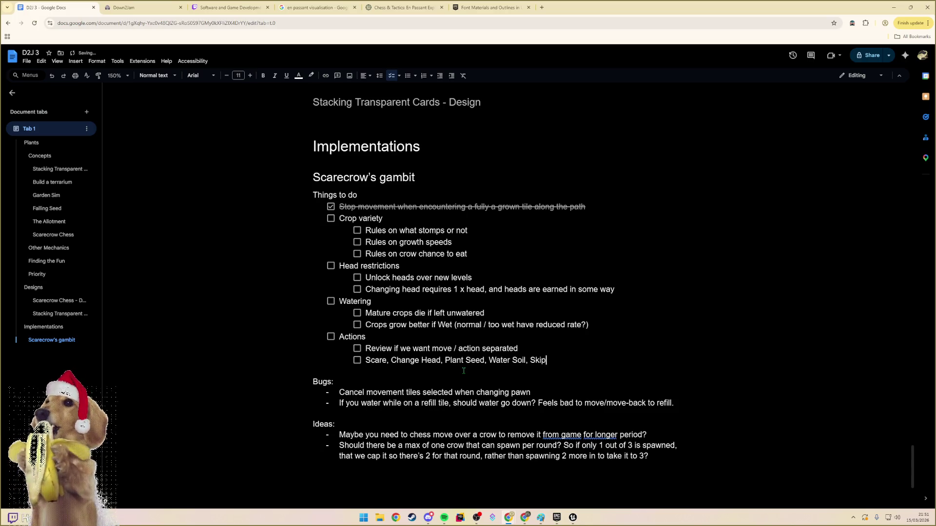
- Try voice typing in the Mature crops die item and dismiss the microphone prompt
click(465, 371)
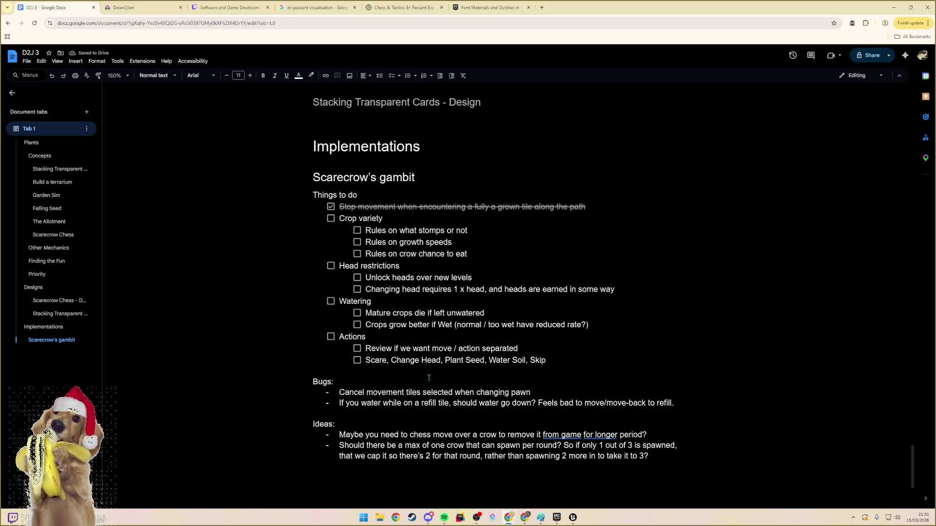
click(531, 392)
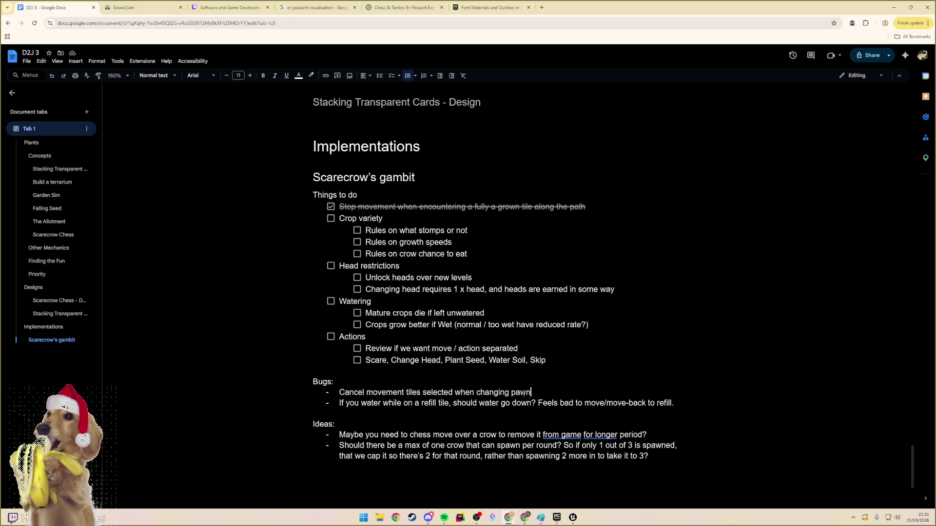
click(422, 313)
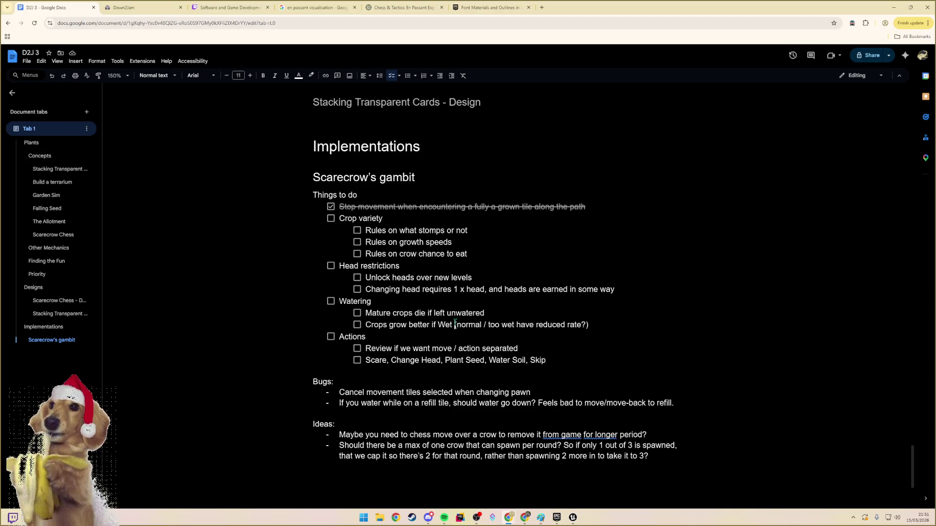
key(ctrl+shift+s)
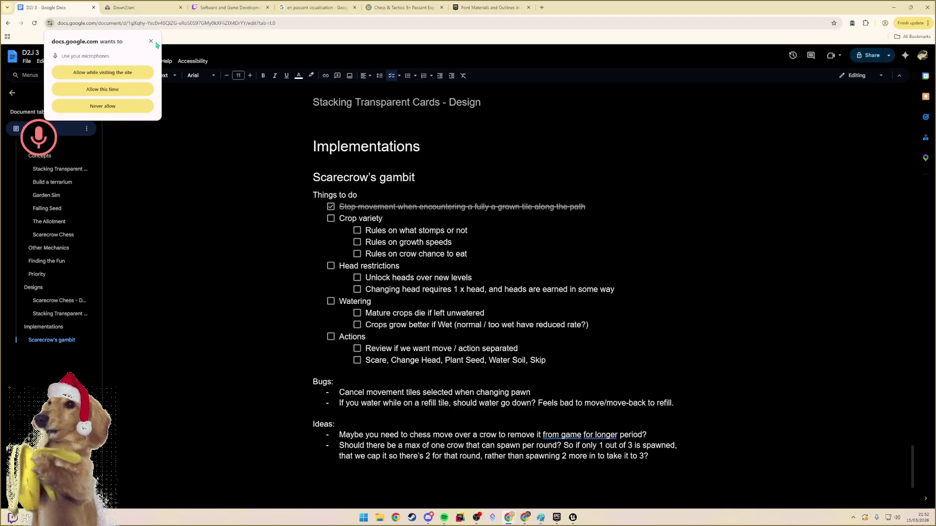
click(340, 218)
- Return to Unreal Engine and recompile the gameplay game mode Blueprint
click(609, 446)
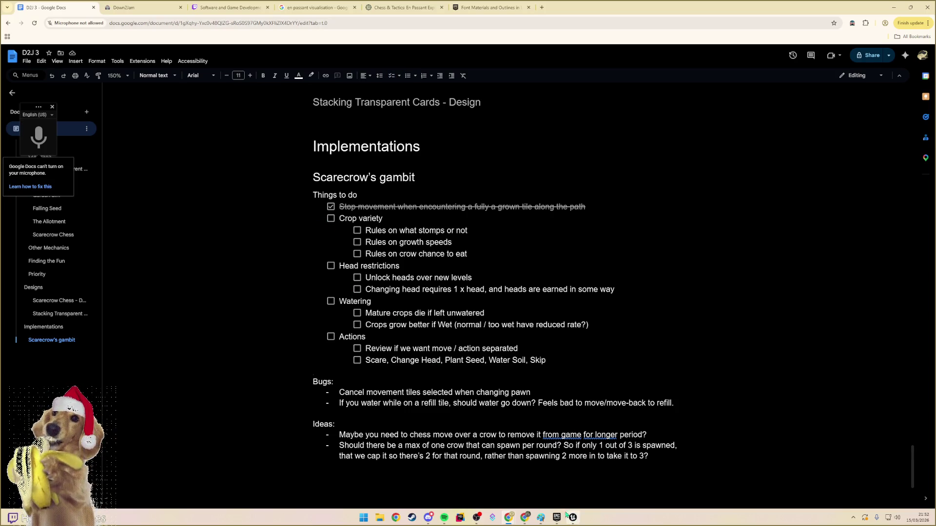
click(573, 518)
click(56, 28)
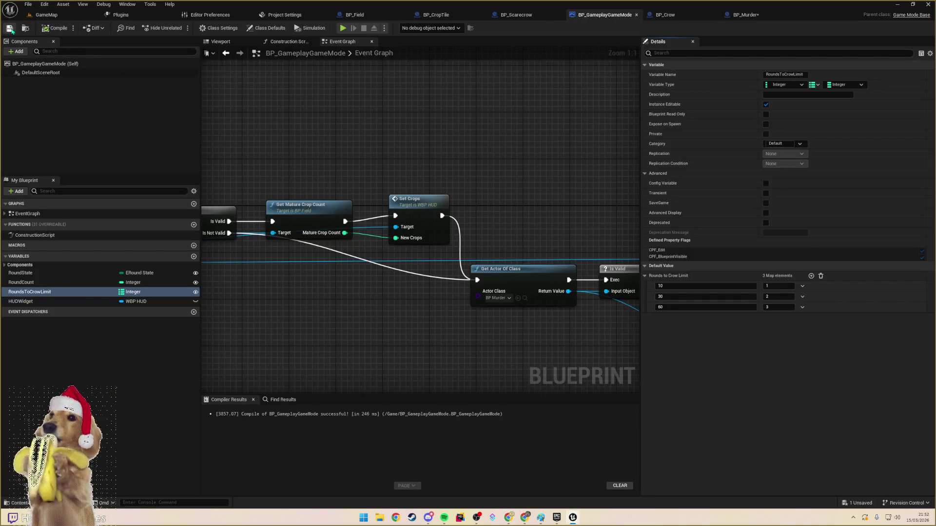
- Play the GameMap level full-screen and select the scarecrow to show its moves
click(49, 15)
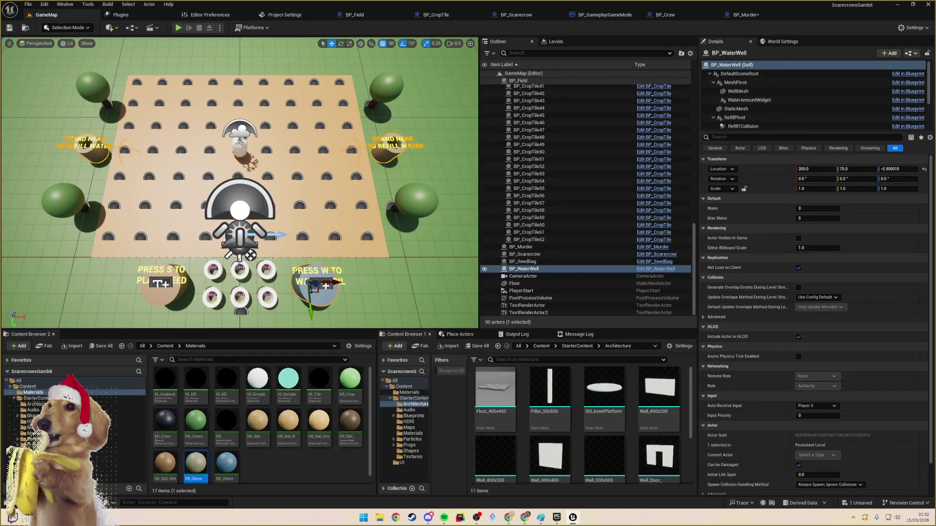
click(179, 28)
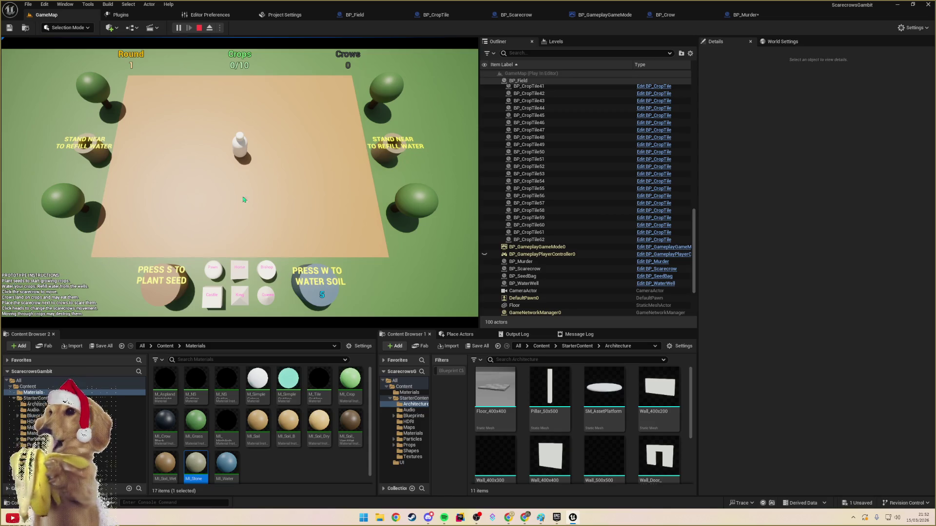
key(F11)
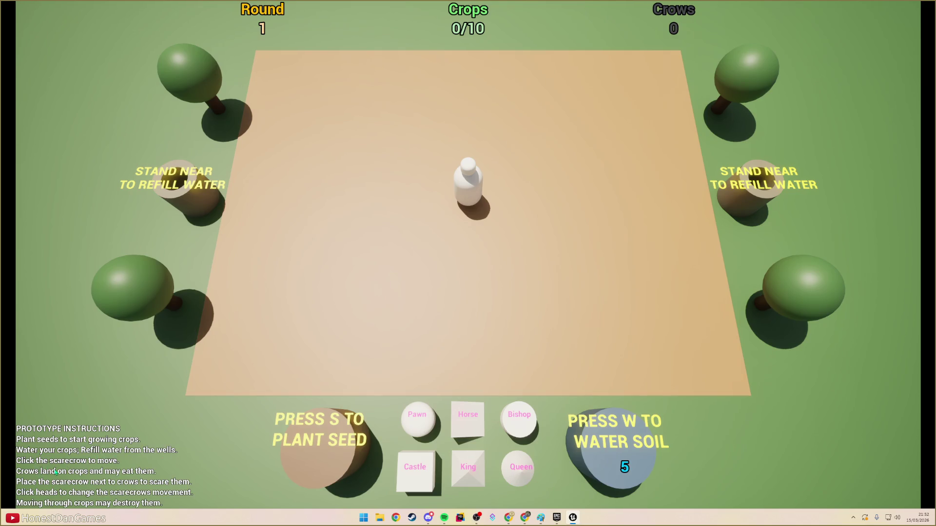
click(490, 210)
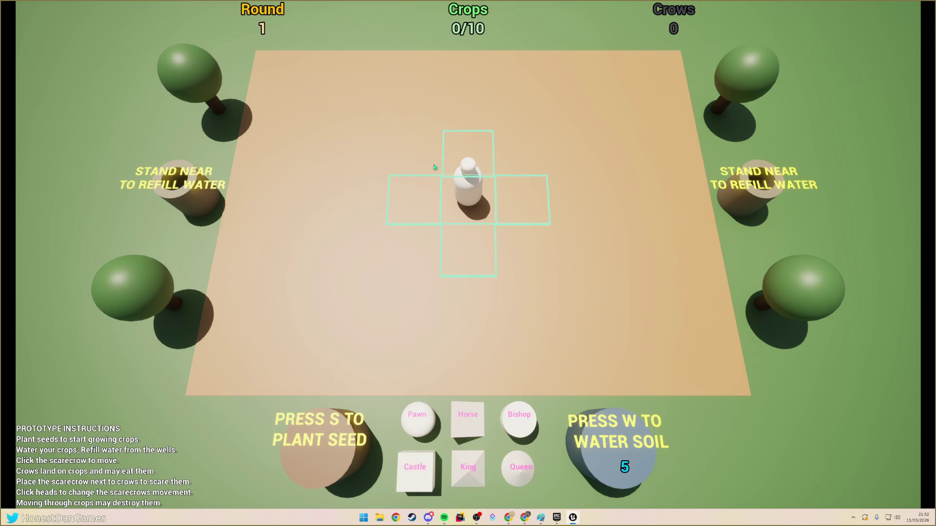
- Cycle the scarecrow's head through the Horse, Bishop and Queen pieces
click(472, 208)
click(462, 415)
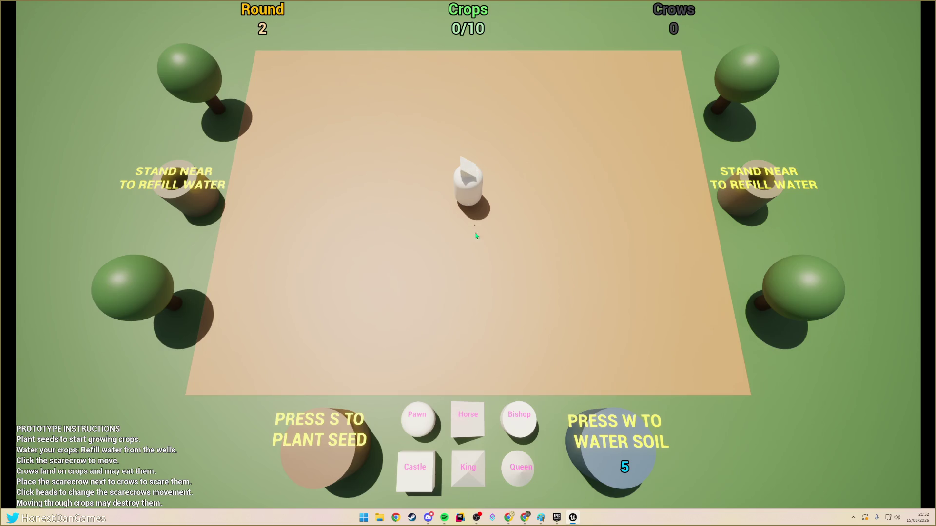
click(511, 417)
click(472, 187)
click(419, 275)
click(522, 460)
click(471, 195)
- Try the King head, then settle the scarecrow back on the Castle head and hide its grid
click(471, 195)
click(467, 467)
click(475, 194)
click(475, 194)
click(414, 467)
click(471, 193)
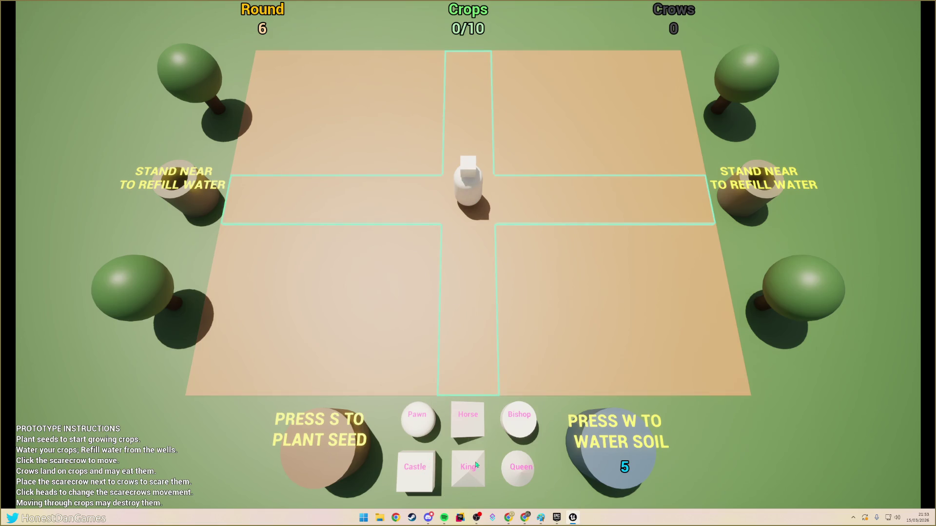
click(522, 466)
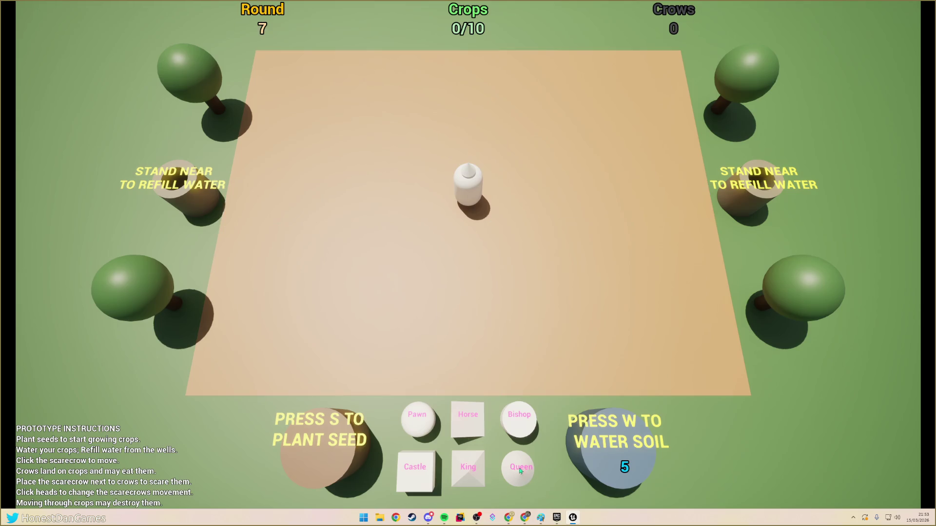
click(431, 437)
click(418, 465)
click(469, 192)
click(470, 193)
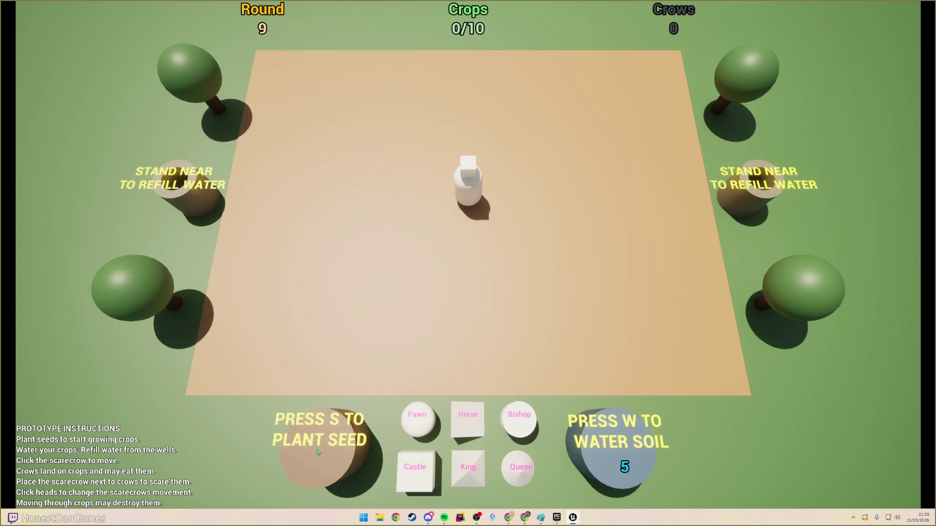
- Switch to the King head, plant seeds on the tiles above the scarecrow and water them
click(466, 193)
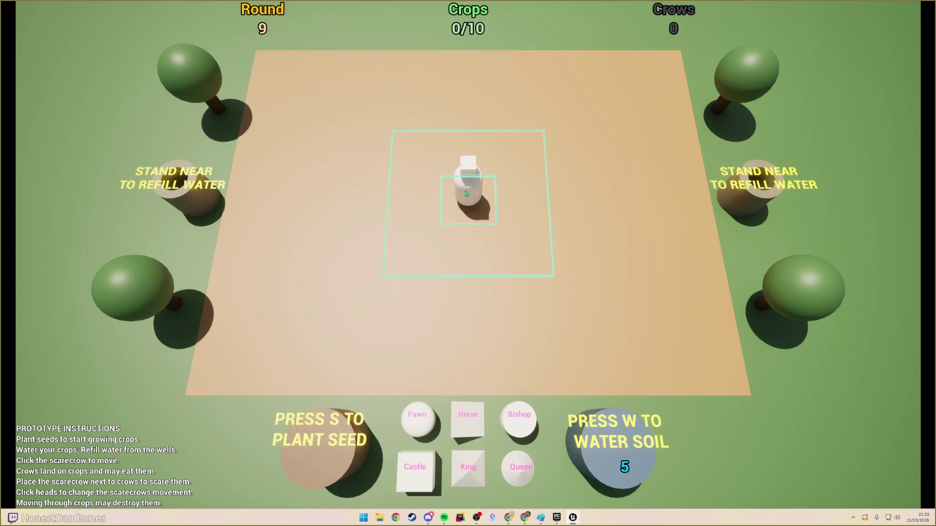
click(422, 154)
click(471, 153)
click(502, 154)
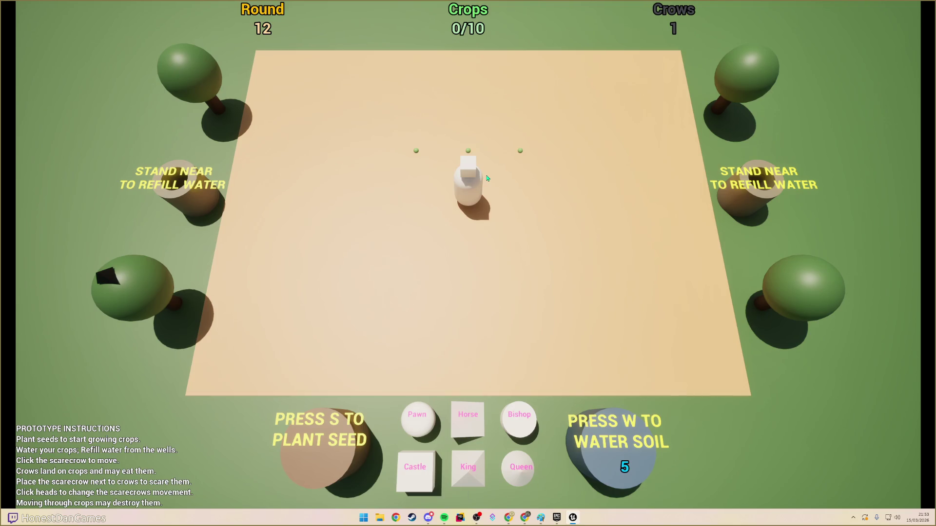
key(w)
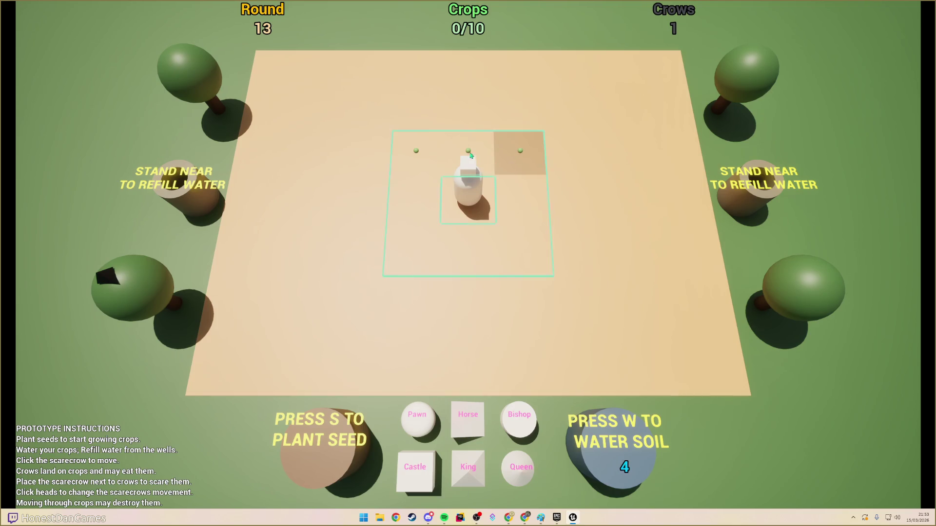
key(w)
key(w)
key(w)
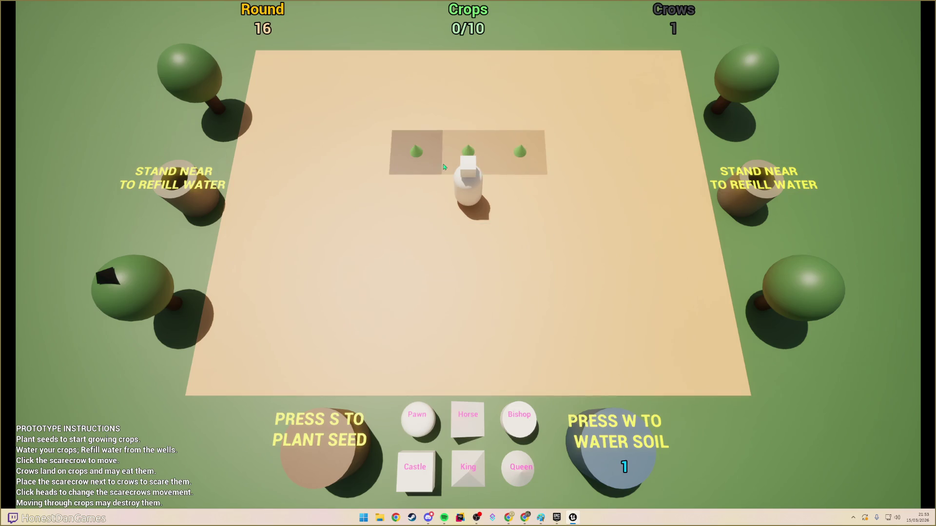
key(w)
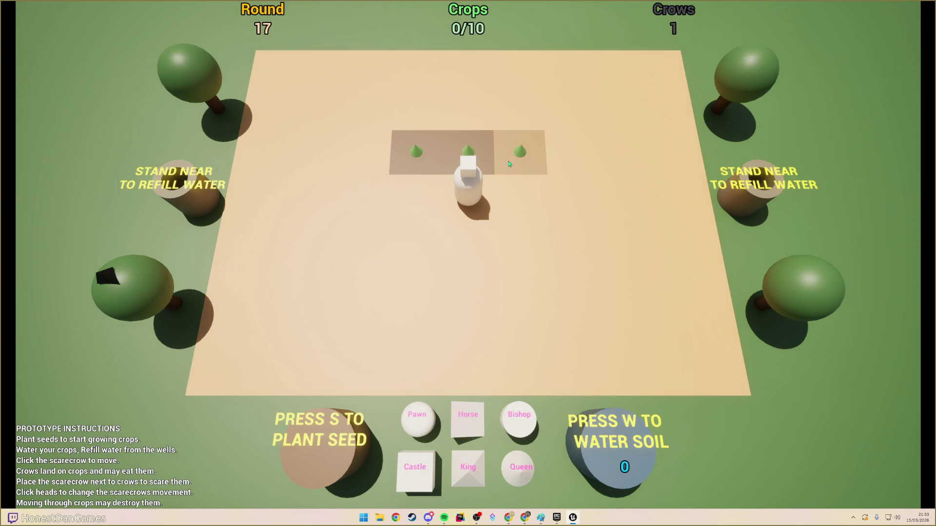
- Refill water at the right well, return below the seeded row and water it
click(462, 200)
click(696, 206)
click(696, 205)
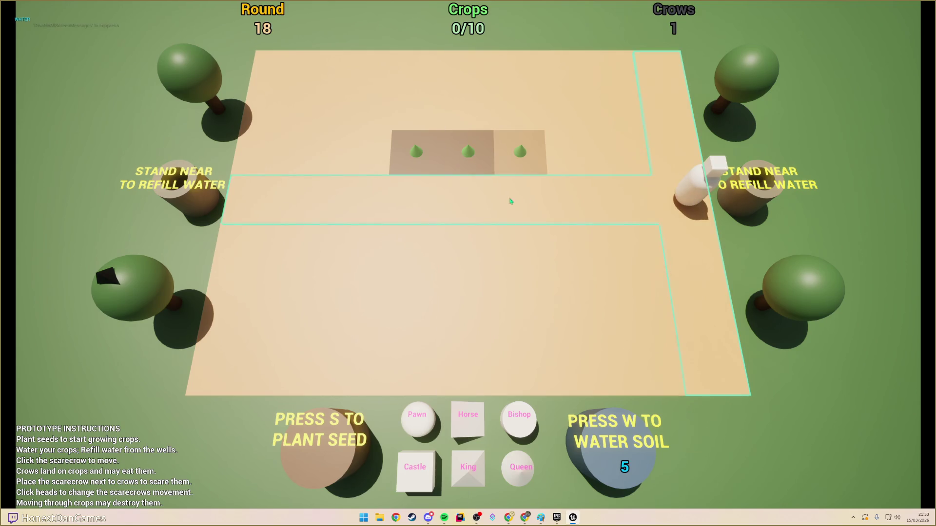
click(501, 202)
key(w)
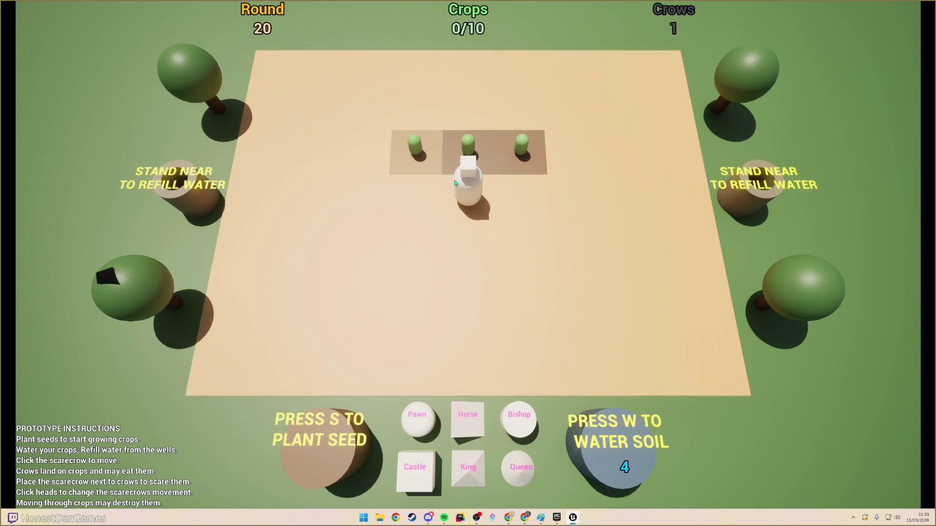
key(w)
key(w)
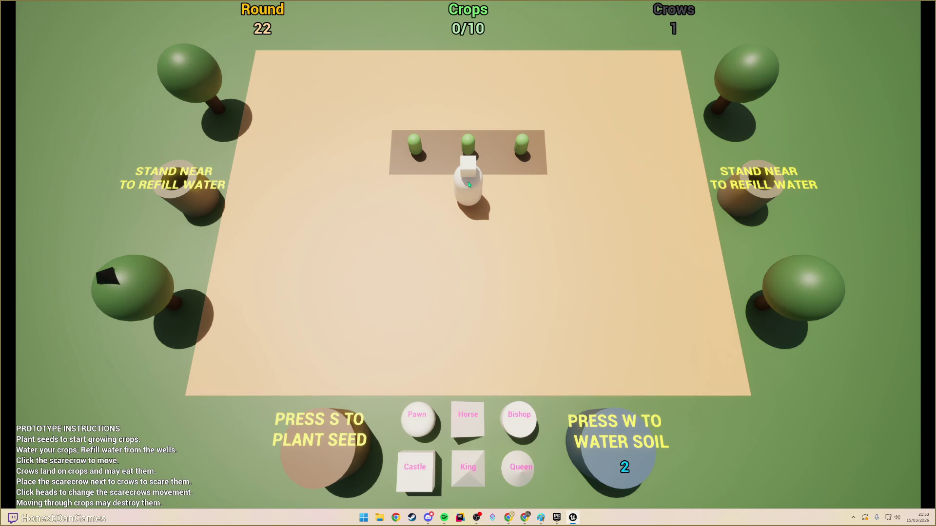
- Plant seeds on the tiles left and right of the scarecrow and water the right ones
click(468, 195)
click(467, 194)
click(467, 194)
click(418, 220)
click(415, 263)
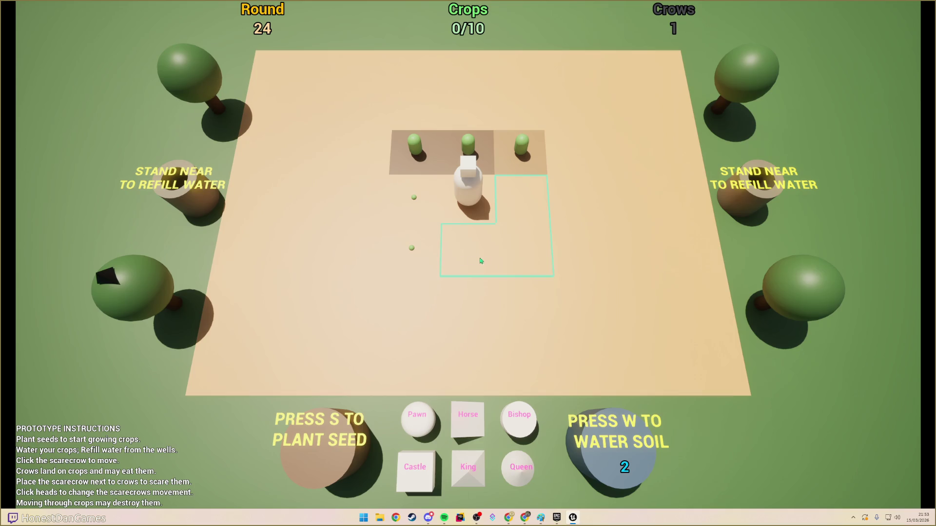
click(517, 205)
click(519, 254)
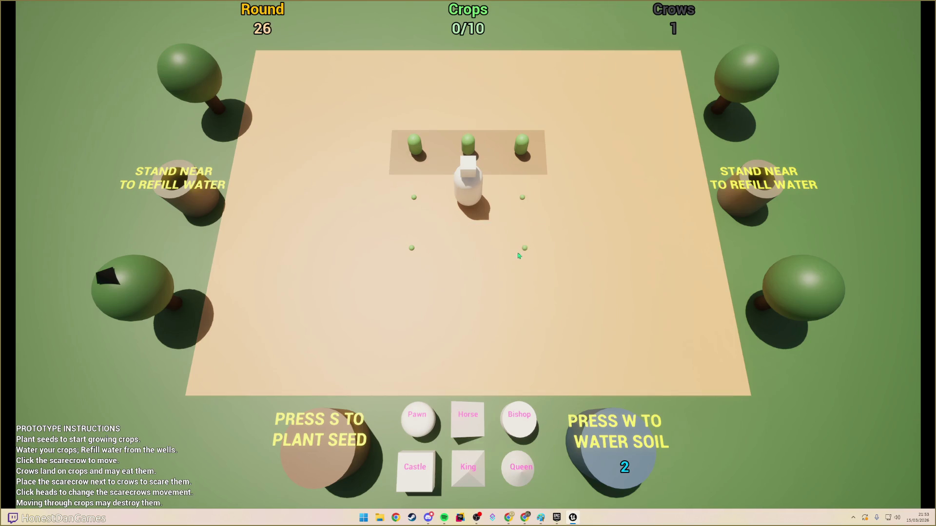
key(w)
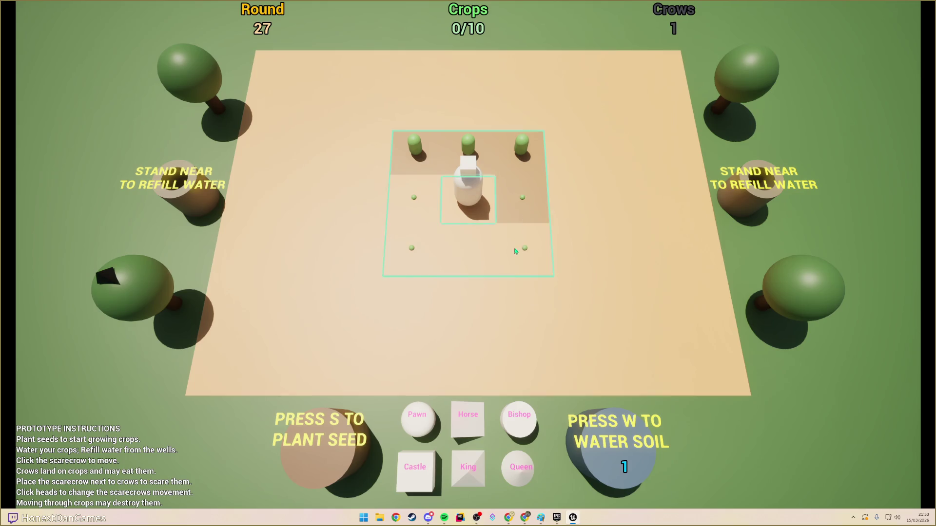
key(w)
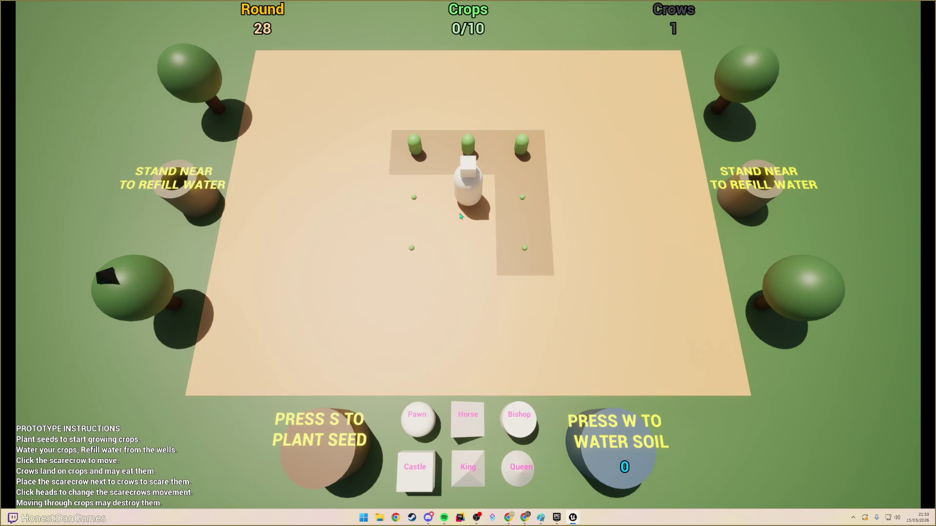
- Refill water at the left well and bring the scarecrow back to the middle tile
click(460, 216)
click(254, 204)
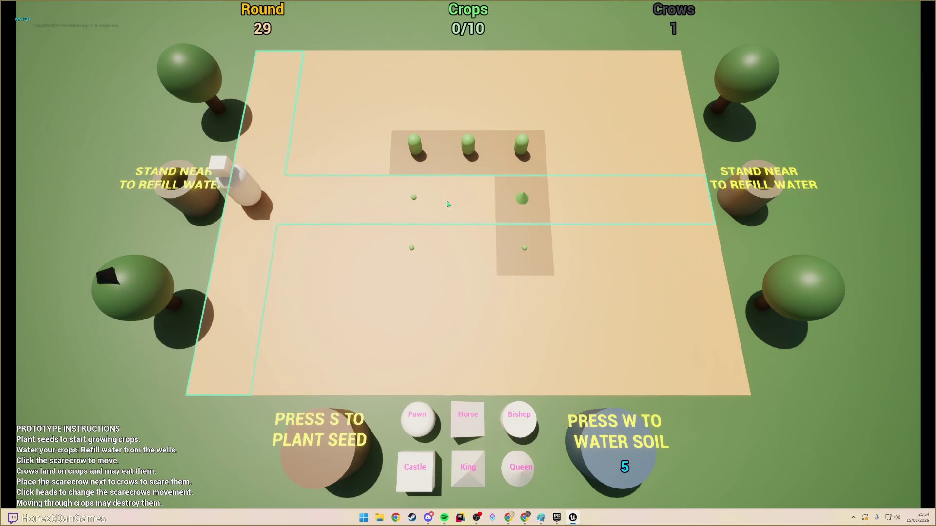
click(448, 204)
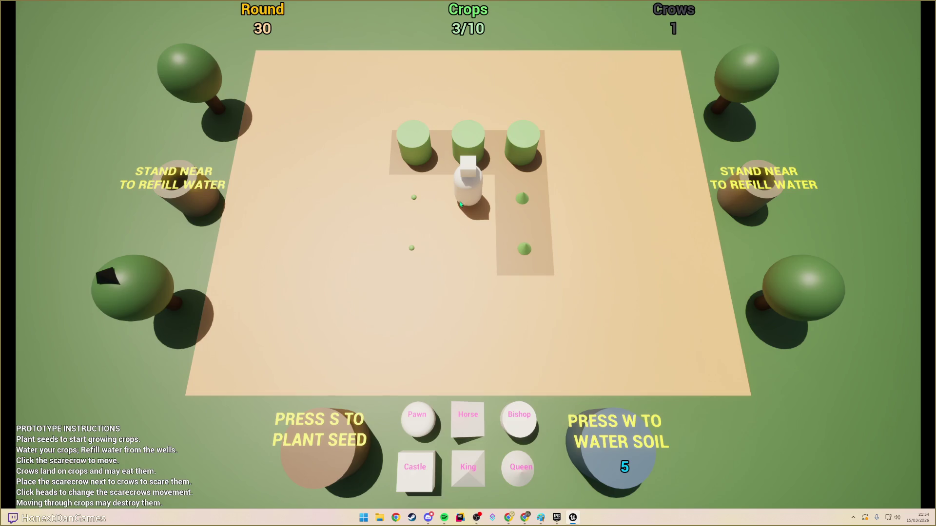
- Water the left column of seeded tiles
key(w)
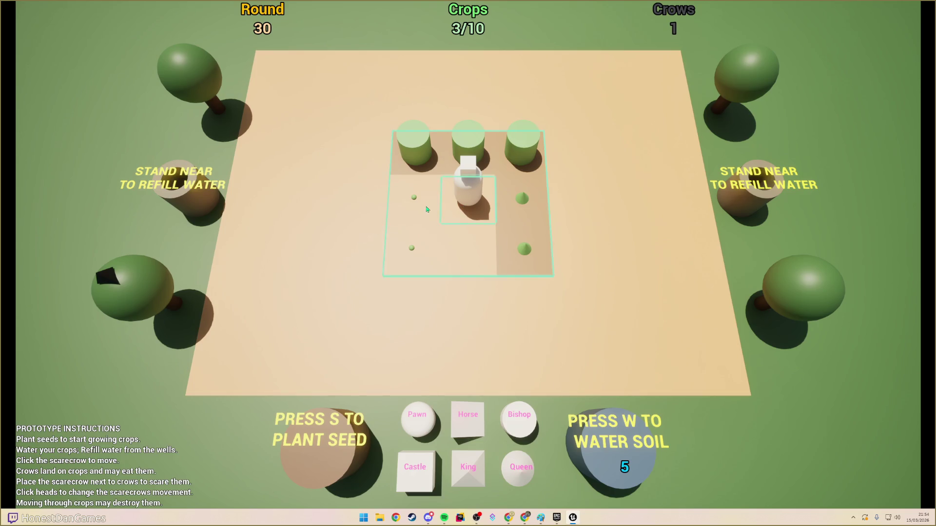
click(424, 207)
key(w)
click(426, 239)
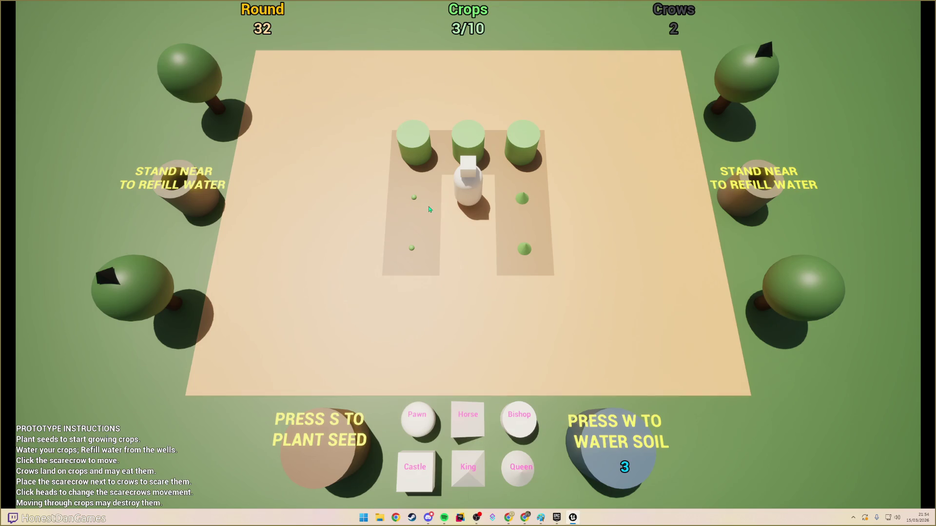
- Swap the scarecrow to the Horse head and reposition it left, then right, of the crops
click(468, 229)
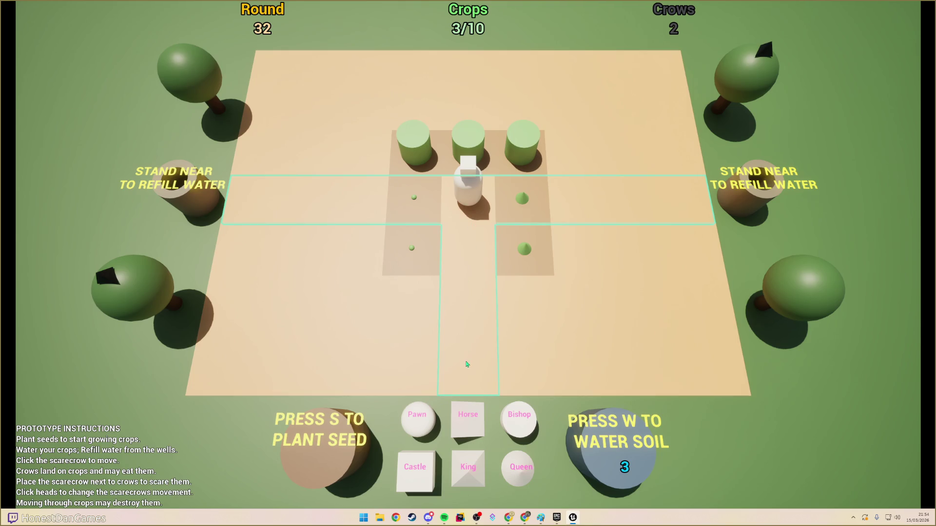
click(465, 199)
click(476, 430)
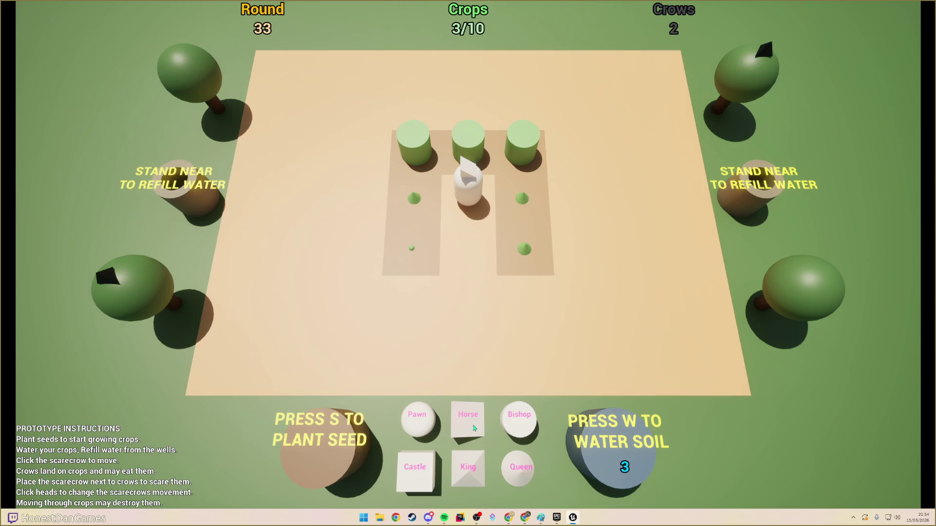
click(458, 193)
click(465, 186)
click(512, 471)
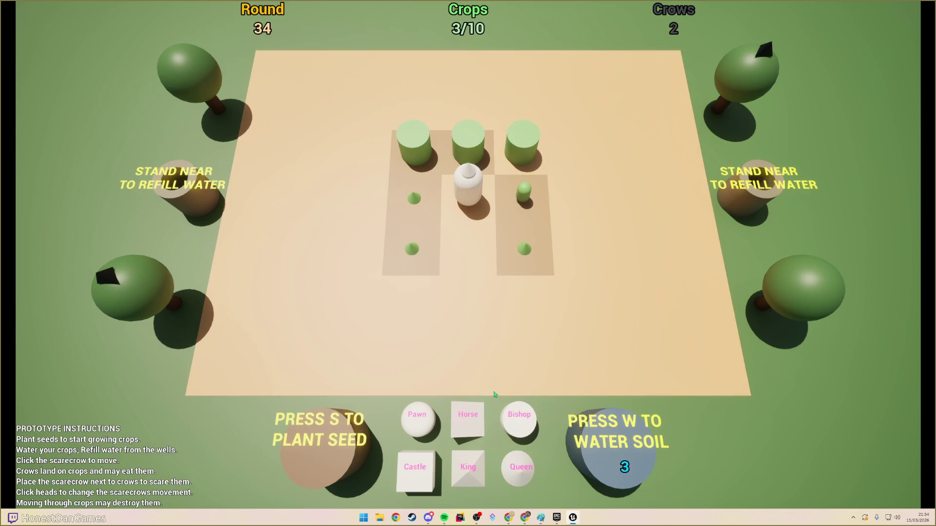
click(458, 205)
click(350, 190)
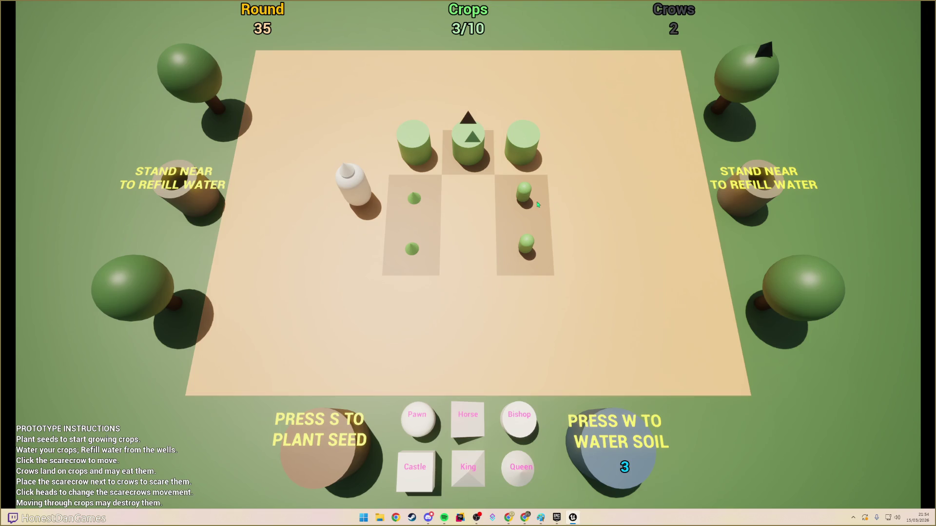
click(573, 202)
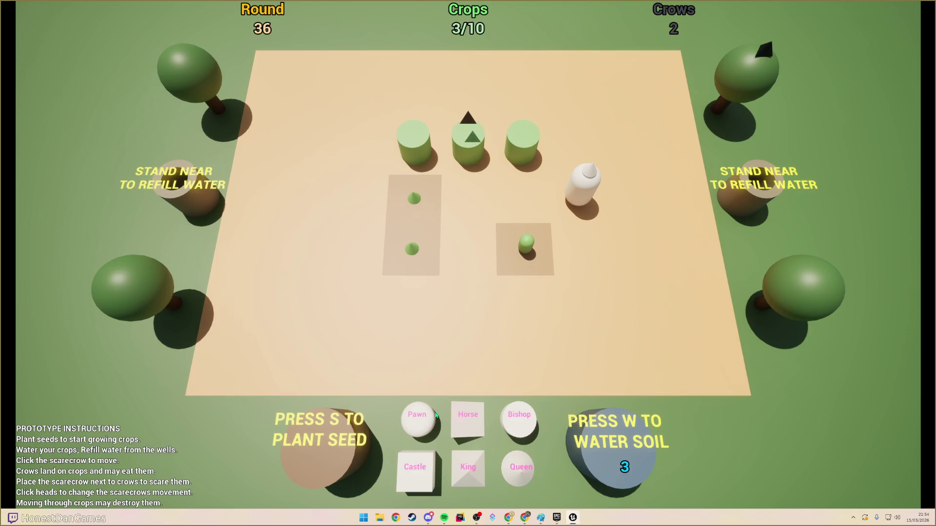
- Jump the Horse-headed scarecrow to the centre, plant and water nearby seeds, then switch to Castle
click(478, 422)
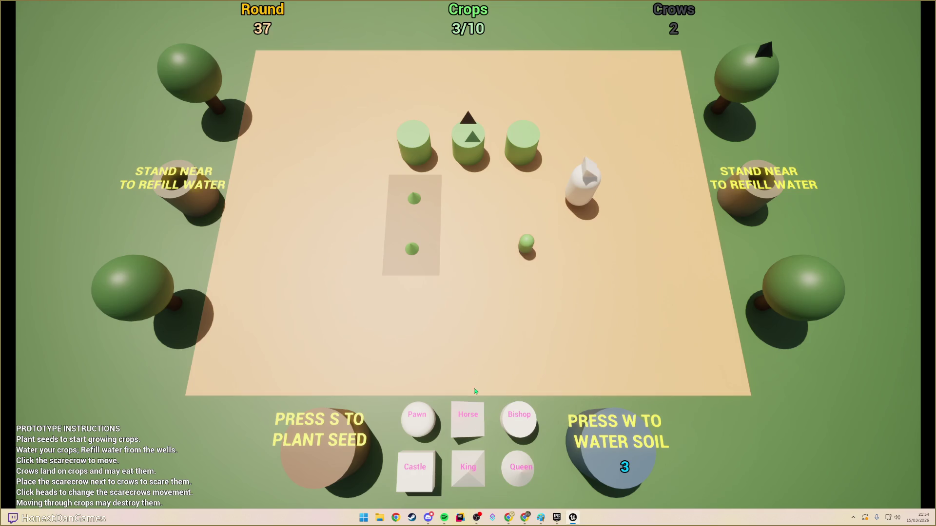
click(577, 193)
click(482, 257)
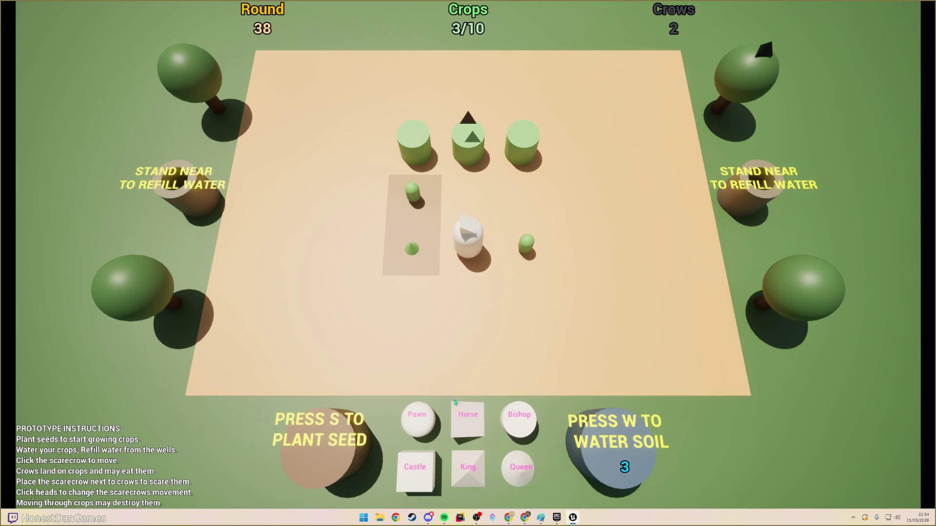
key(s)
key(s)
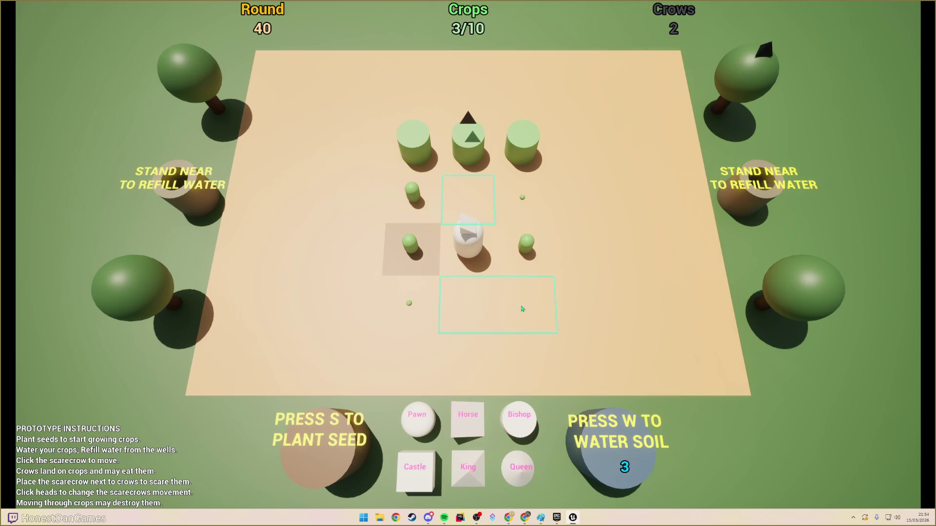
key(s)
key(w)
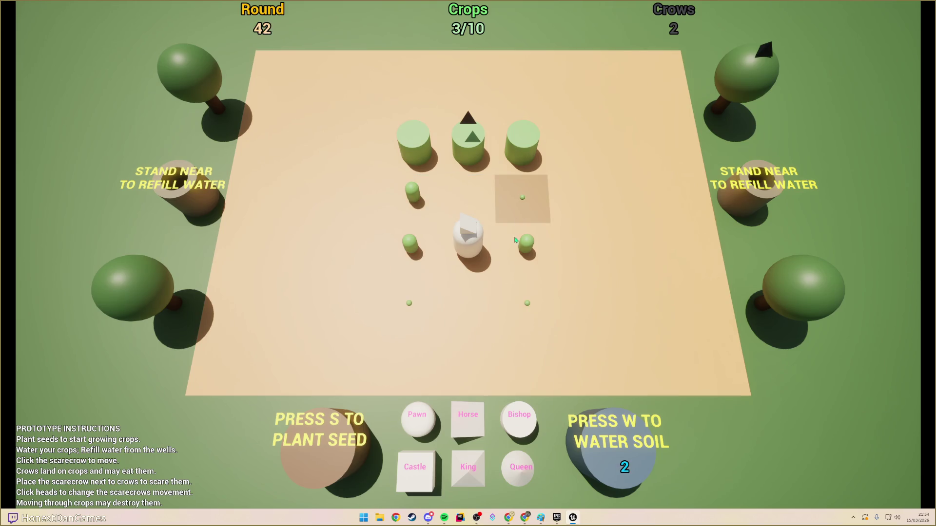
key(w)
key(w)
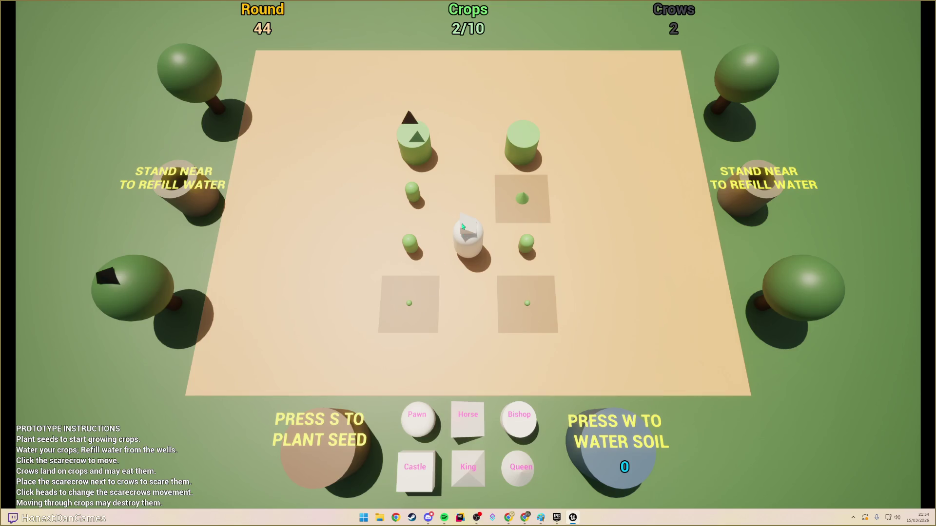
click(421, 470)
click(462, 218)
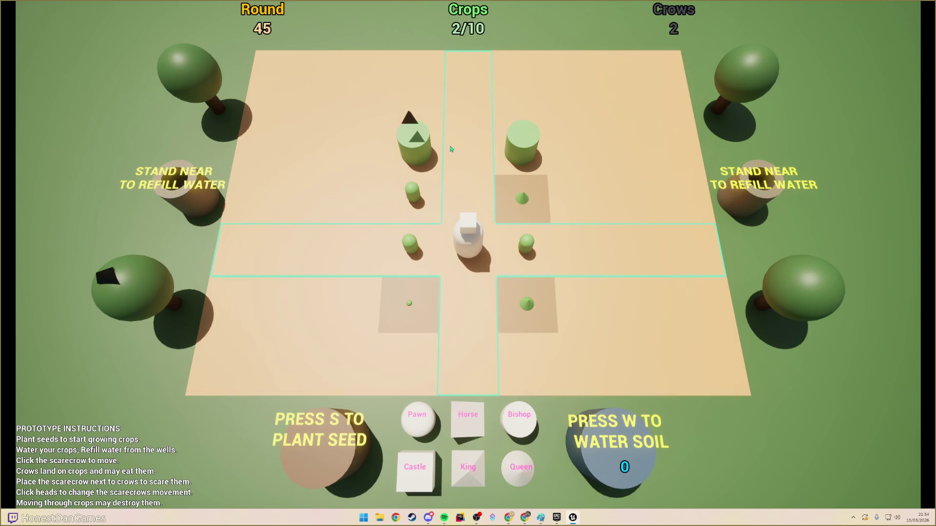
- Move the scarecrow up the centre lane to the top edge, then back to the middle
click(451, 149)
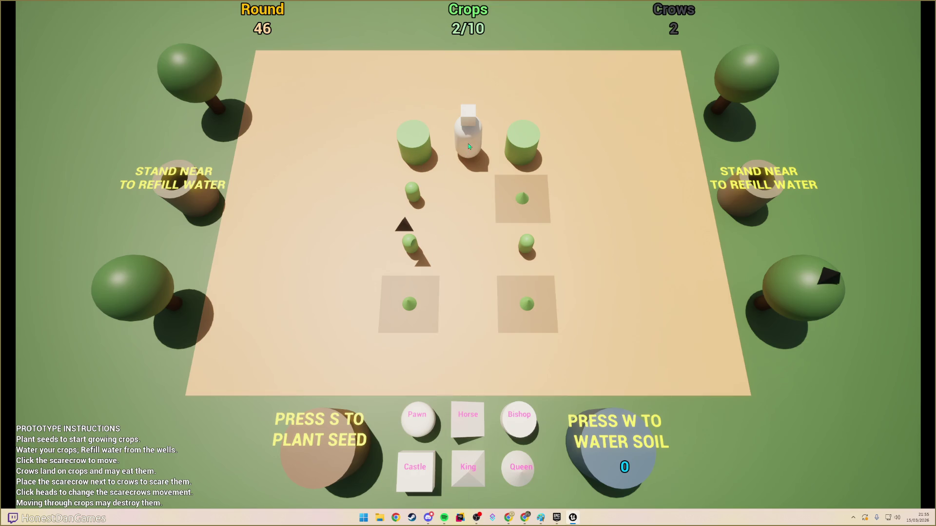
click(453, 115)
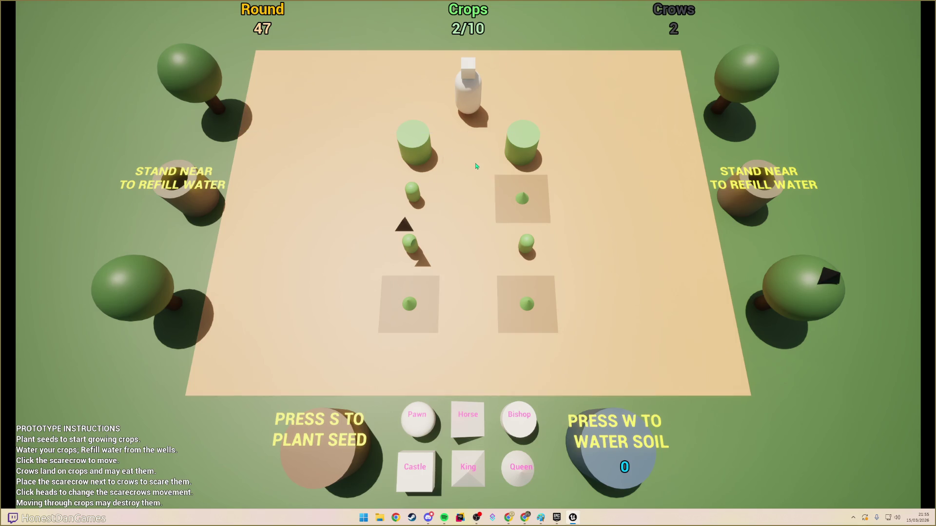
click(470, 109)
click(475, 104)
click(461, 272)
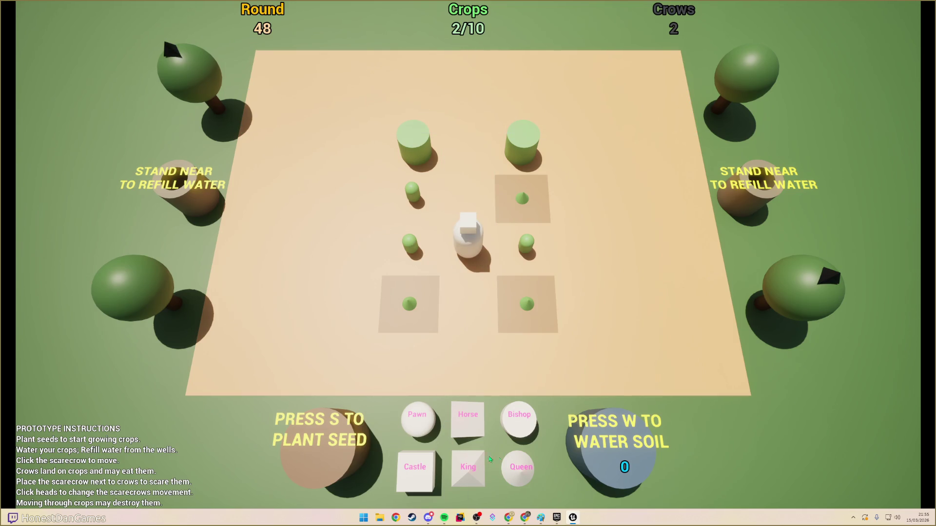
- Knight-jump the scarecrow to the upper left, then use the Castle head to reach the left well
click(467, 427)
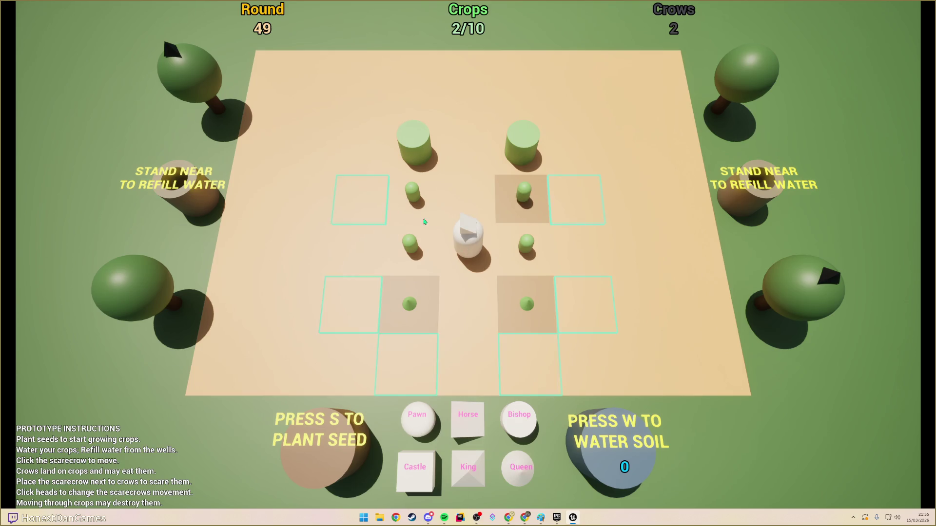
click(375, 197)
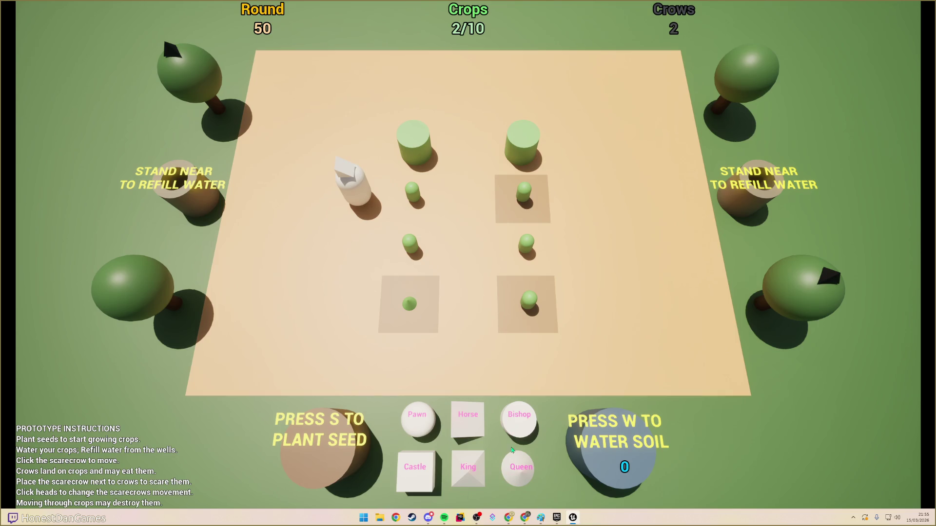
click(427, 472)
click(350, 211)
click(273, 202)
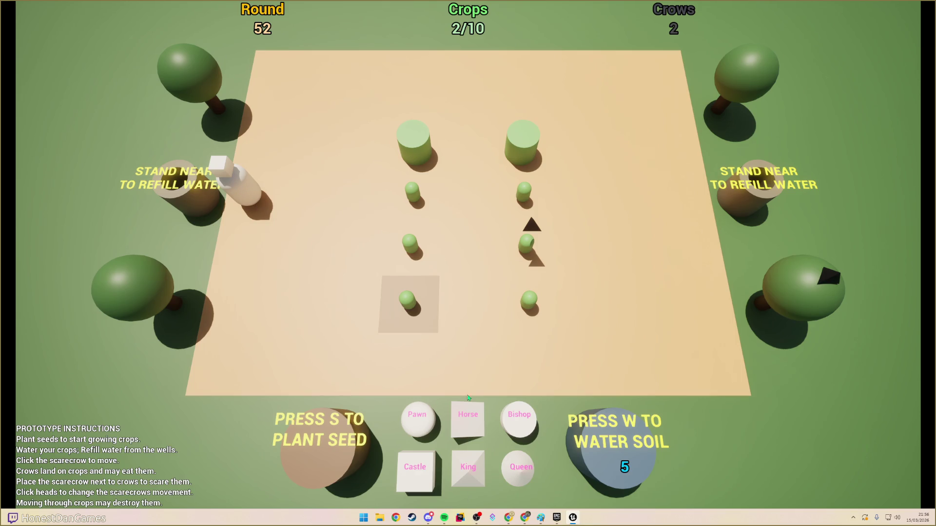
- Switch to the Horse head and bring the scarecrow back to the centre between the crops
click(482, 432)
click(253, 208)
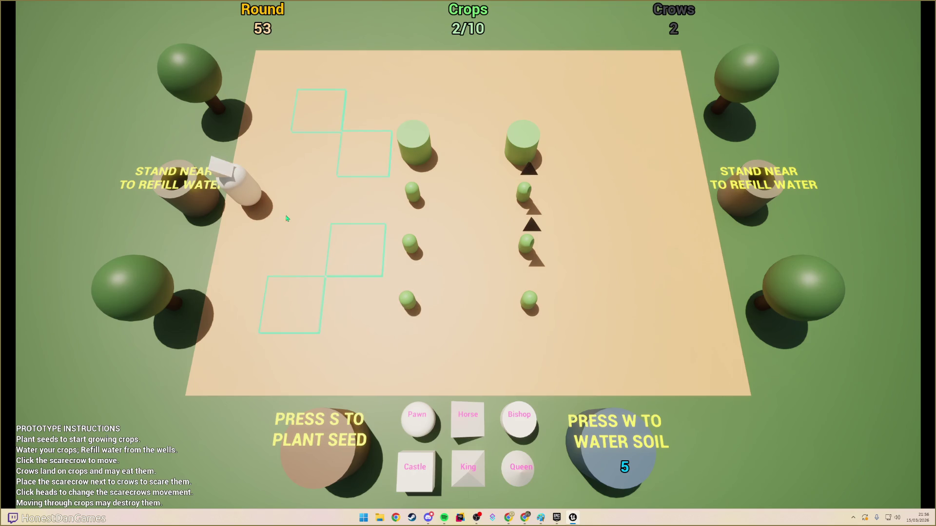
click(360, 263)
click(362, 257)
click(459, 215)
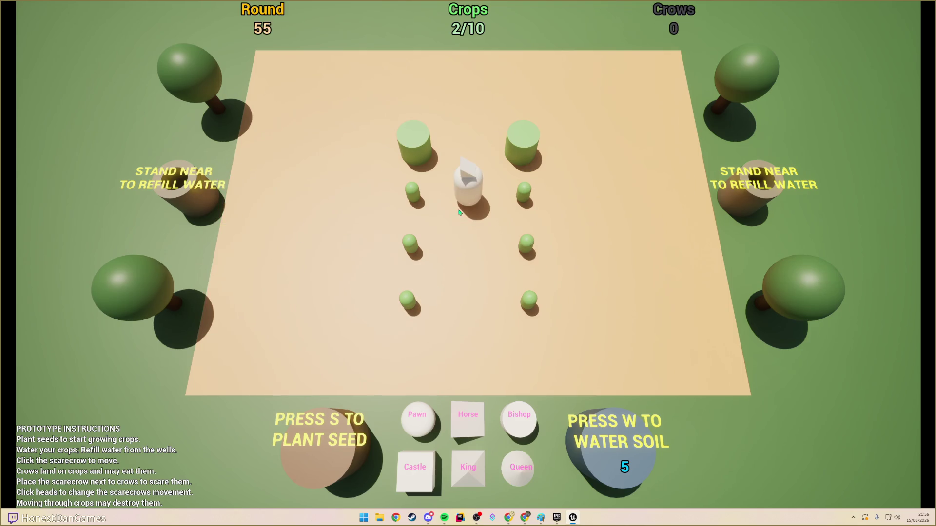
- Water the soil on both sides, then move the Castle-headed scarecrow down and water again
key(w)
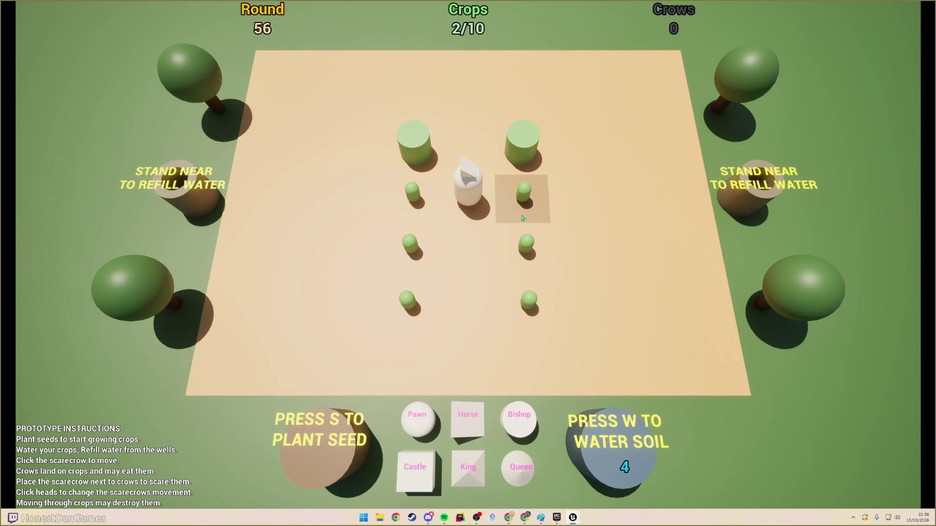
key(w)
key(w)
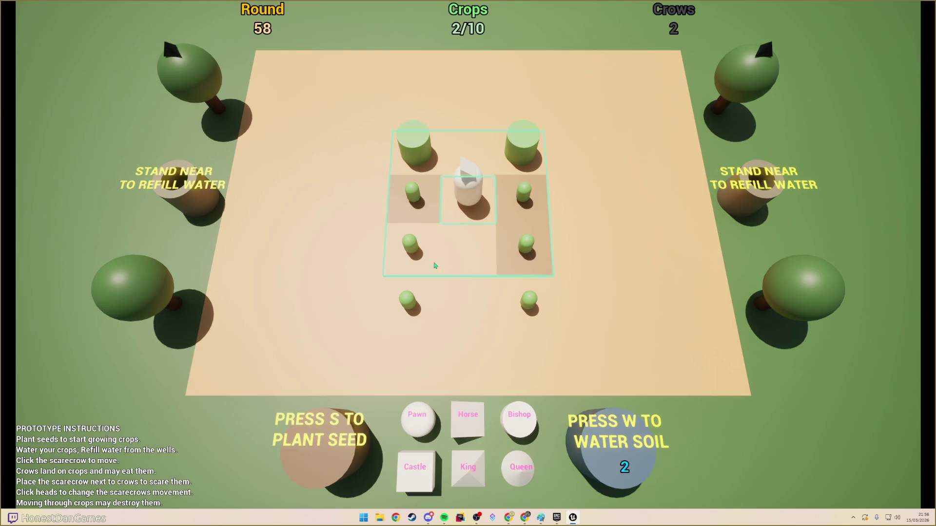
key(w)
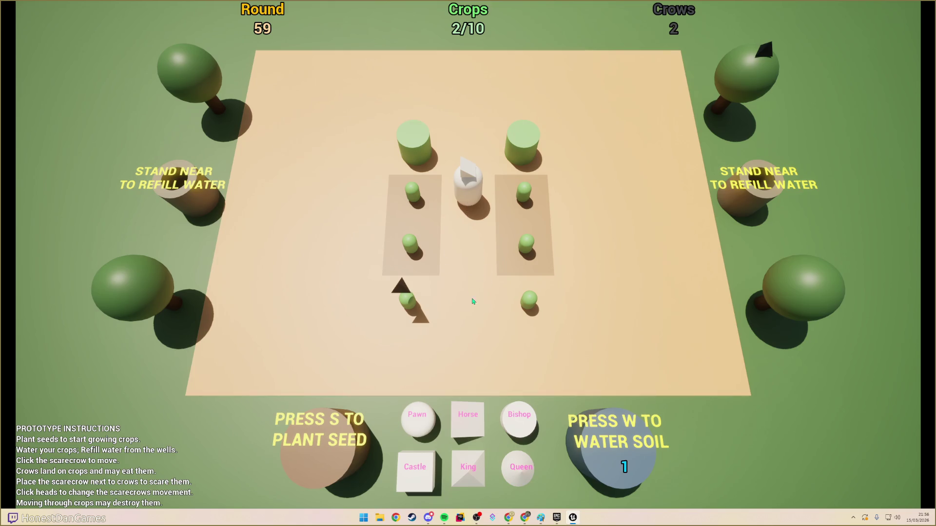
click(469, 206)
click(428, 473)
click(471, 194)
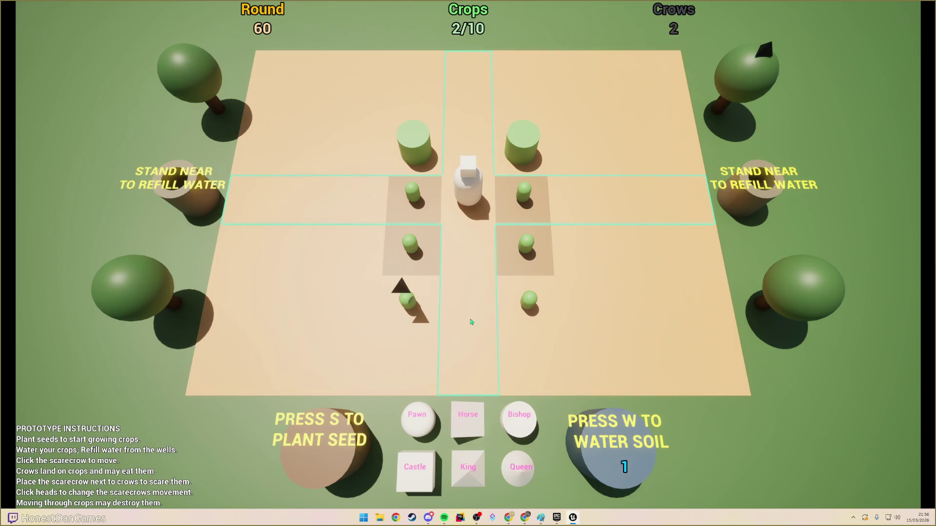
click(470, 319)
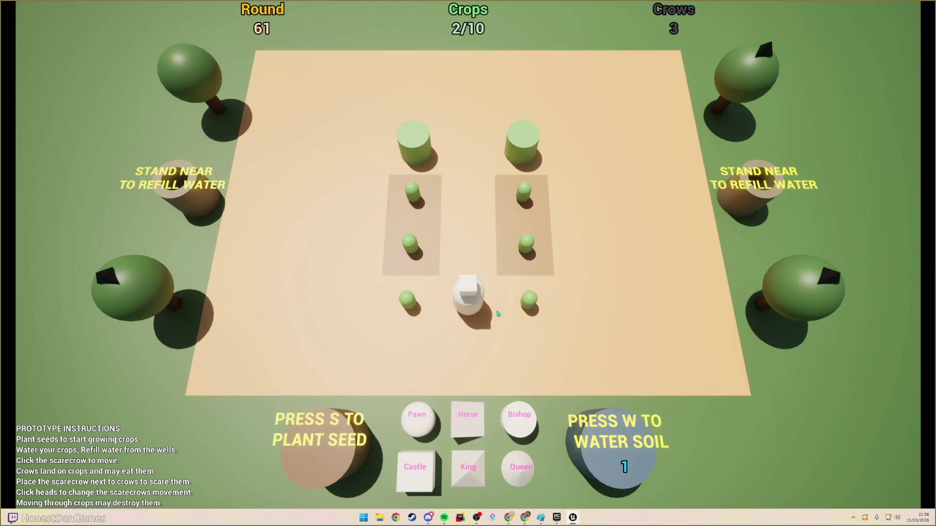
key(w)
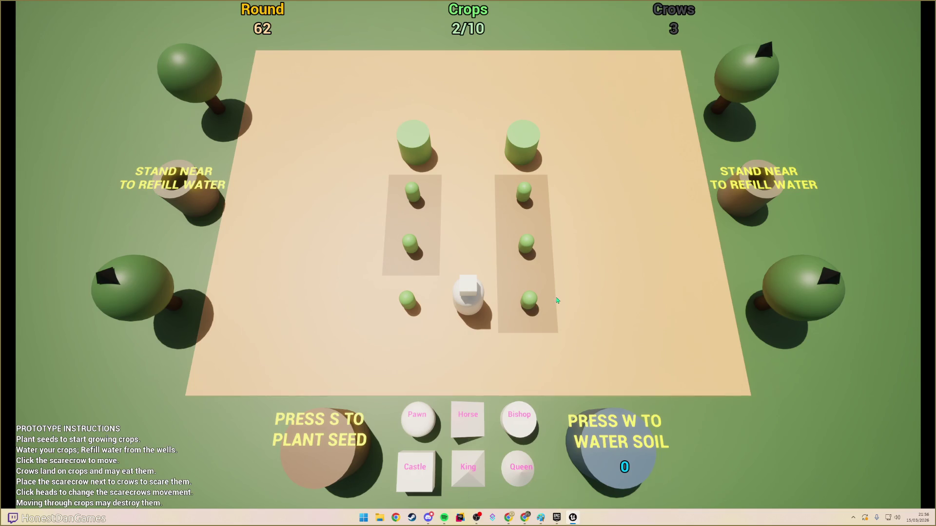
- Move the scarecrow along the right edge to refill water at the right well
click(473, 306)
click(709, 310)
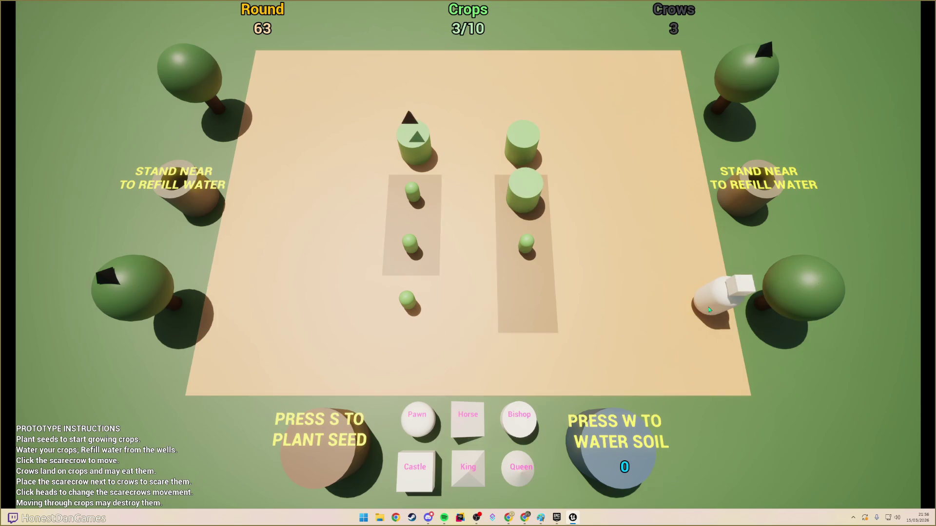
click(709, 299)
click(697, 210)
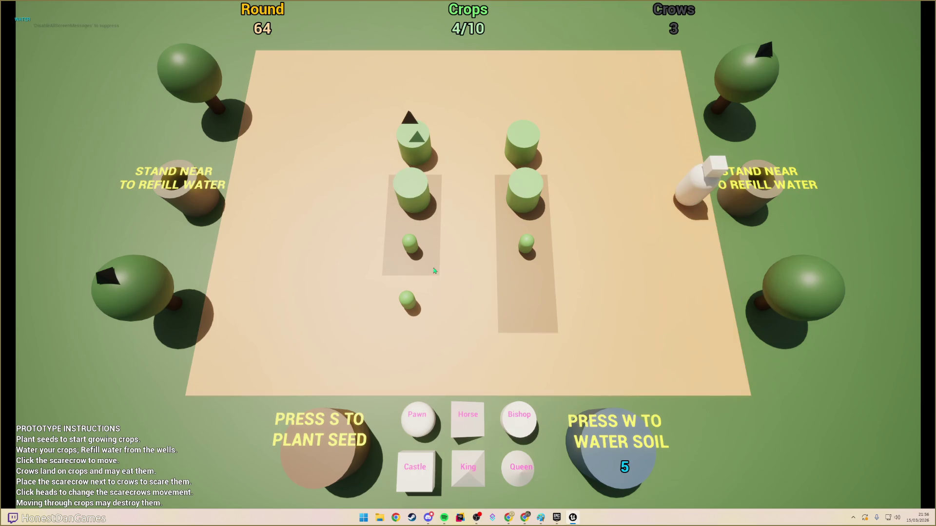
click(693, 196)
click(694, 196)
click(699, 205)
click(696, 198)
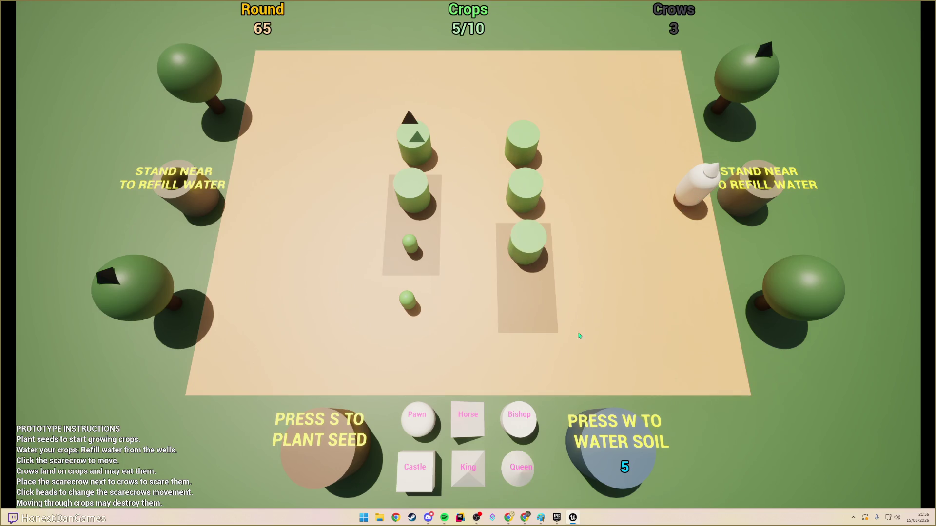
- Change head piece, chase crows among the crops, return to the bottom centre and water
click(523, 380)
click(519, 366)
click(500, 338)
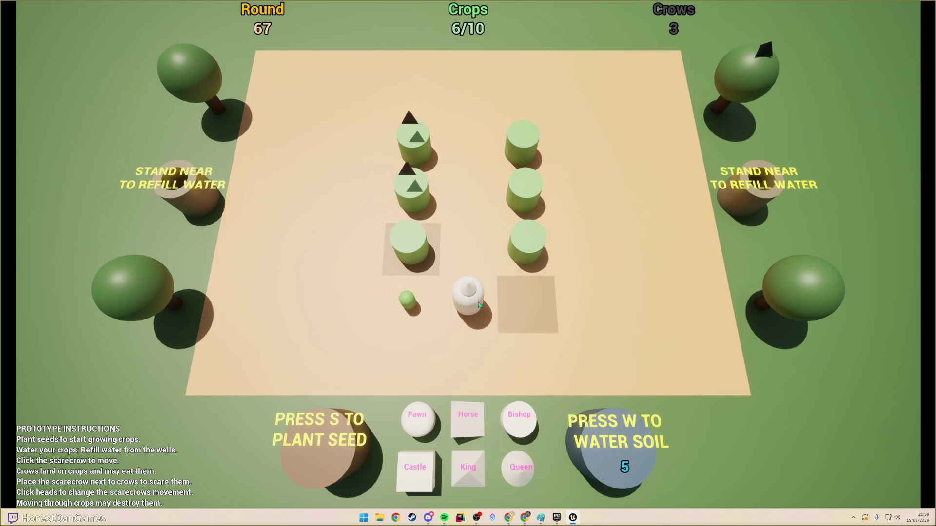
click(480, 281)
click(478, 217)
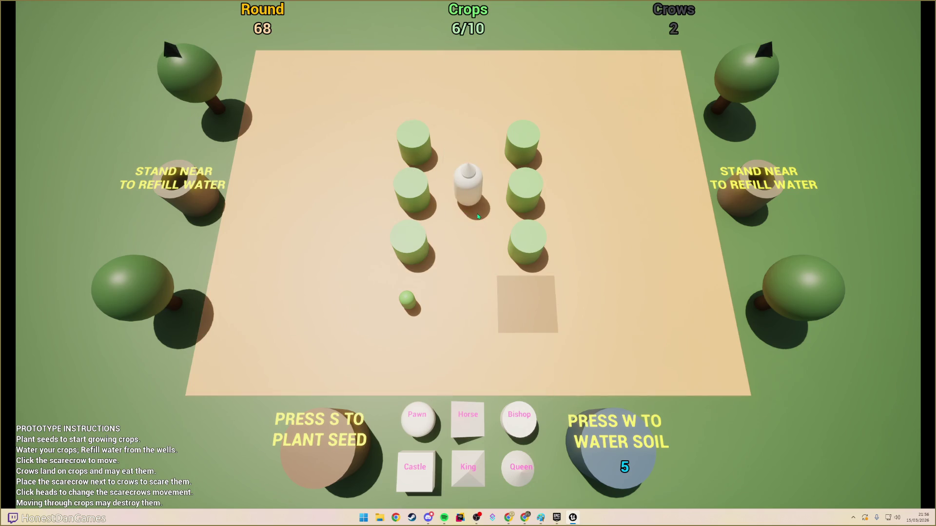
click(461, 313)
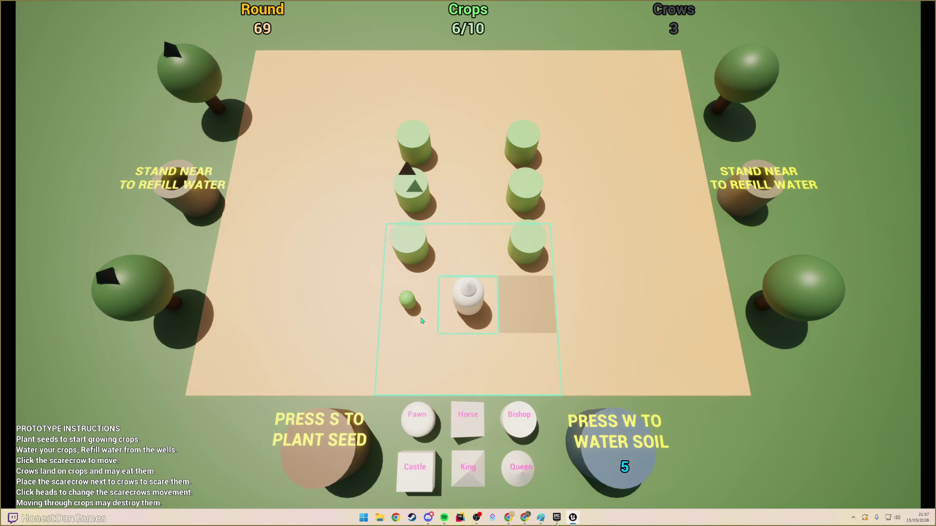
key(w)
- Reposition the scarecrow to the lower-left tile and then beside the seed
click(468, 297)
click(421, 366)
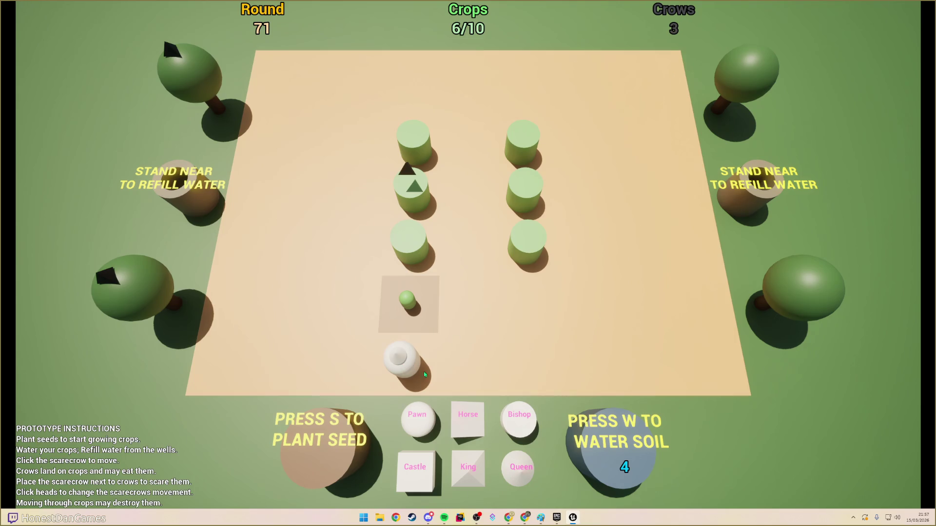
click(405, 373)
click(456, 325)
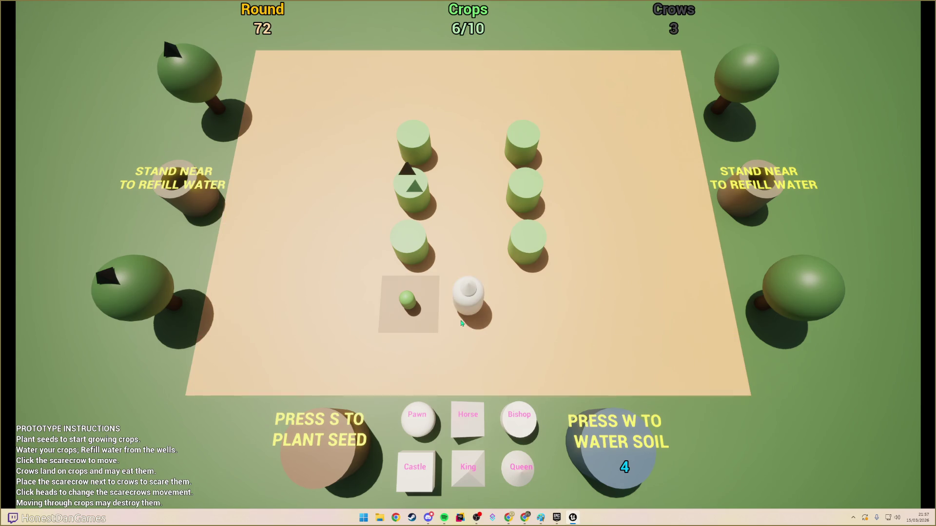
- Plant seeds right of the scarecrow and on the bottom-right, bottom-left and bottom-middle tiles
key(s)
click(539, 321)
key(s)
click(529, 369)
key(s)
click(425, 369)
key(s)
click(469, 368)
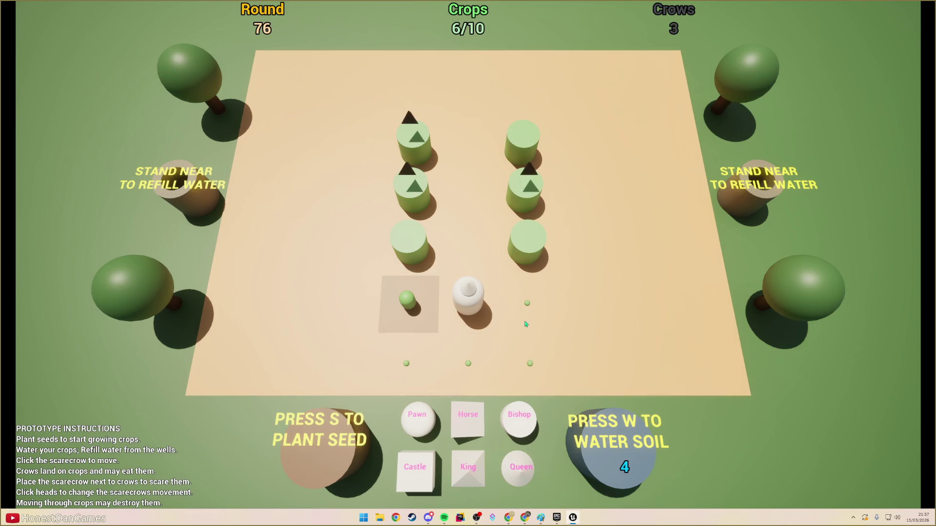
- Water the right seedling and the three bottom-row seed tiles
key(w)
click(517, 314)
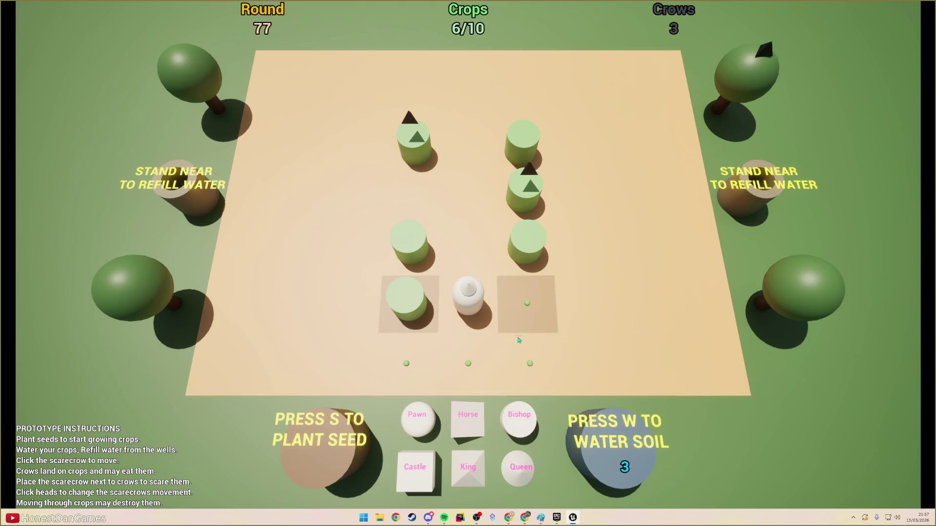
key(w)
click(529, 365)
key(w)
click(469, 367)
key(w)
click(413, 370)
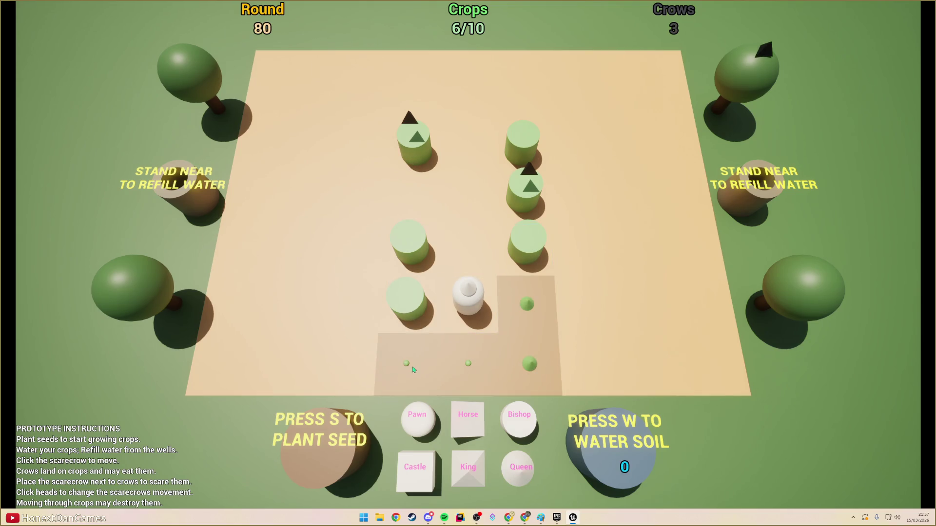
- Move the scarecrow up between the top crops and leave fullscreen with F11
click(475, 300)
click(472, 256)
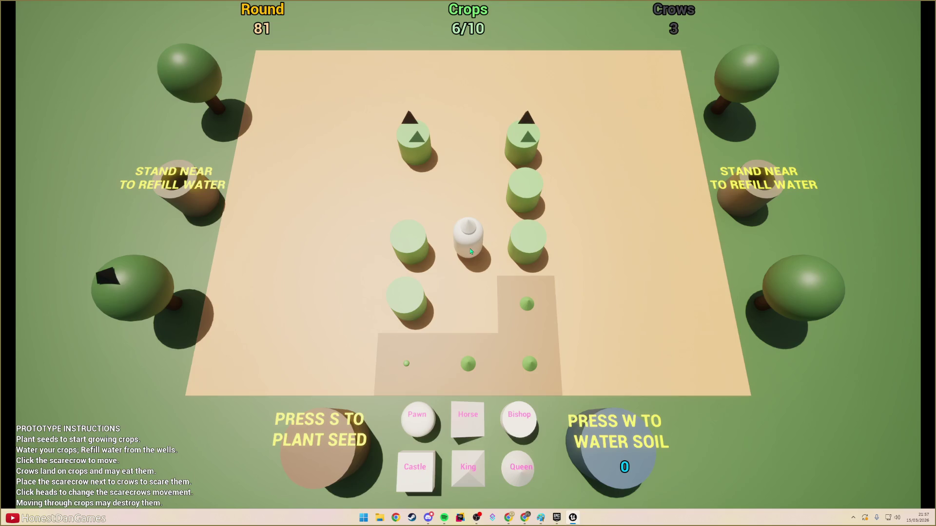
click(460, 233)
click(469, 140)
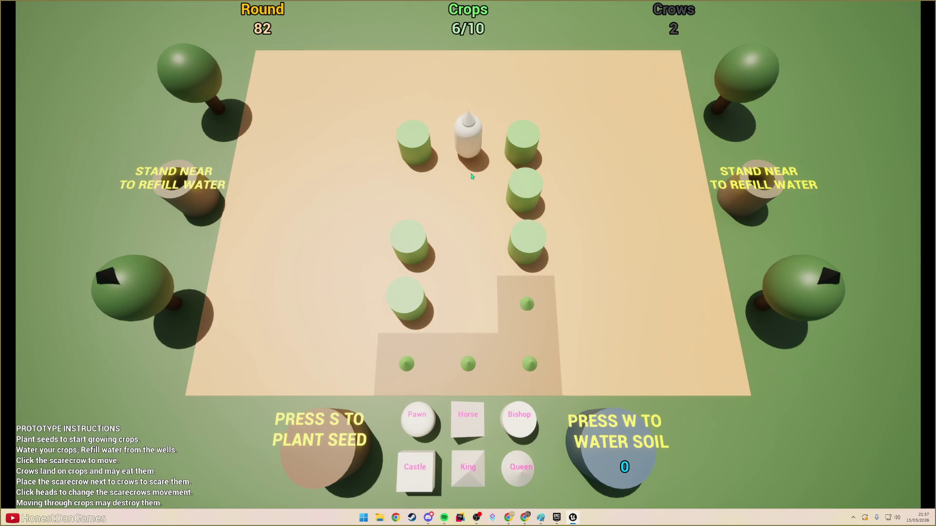
key(F11)
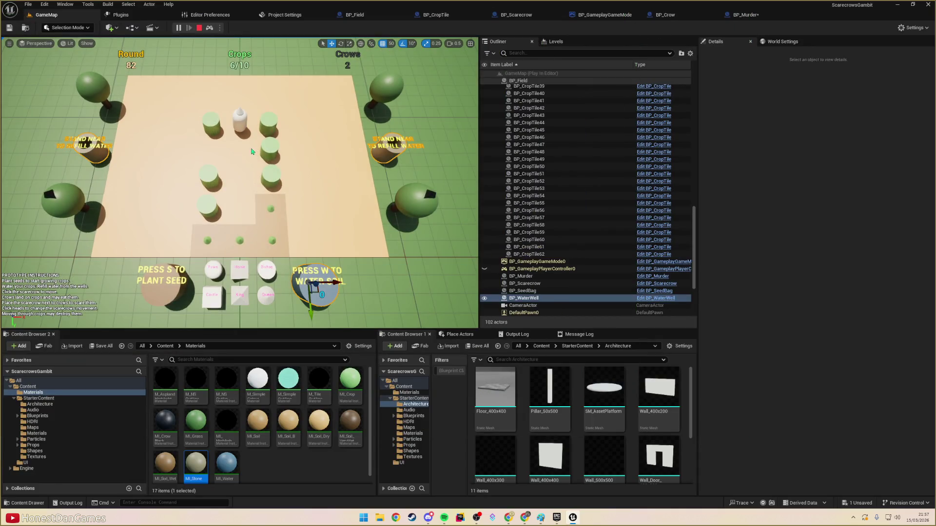
- Orbit the camera low over the field and select crop tile BP_CropTile21
mouse_move(252, 152)
mouse_down()
mouse_move(205, 136)
mouse_move(253, 175)
mouse_up()
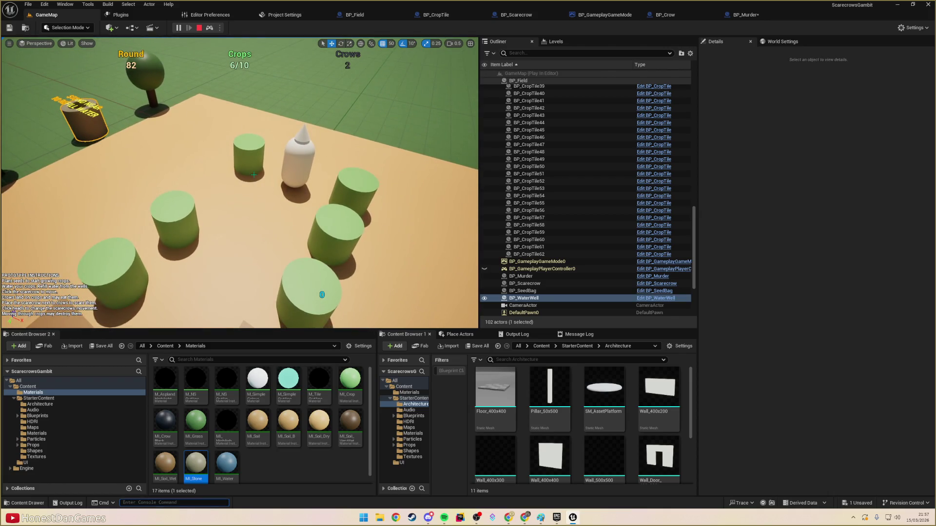
click(199, 243)
drag(200, 242, 229, 254)
- Run the 'show collision' console command to display collision wireframes
text(show collision)
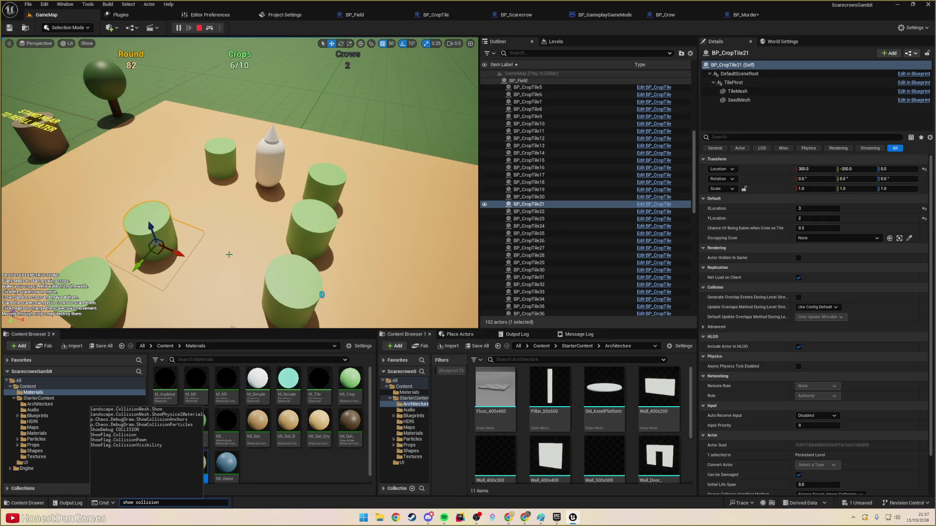
key(ctrl+a)
key(BackSpace)
text(coll)
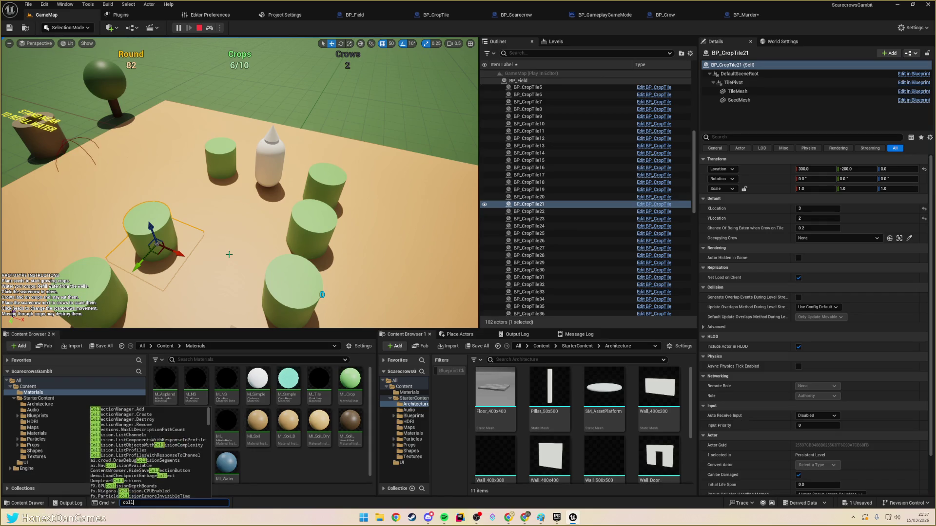
key(BackSpace)
key(BackSpace)
key(BackSpace)
key(Escape)
text(r.collision)
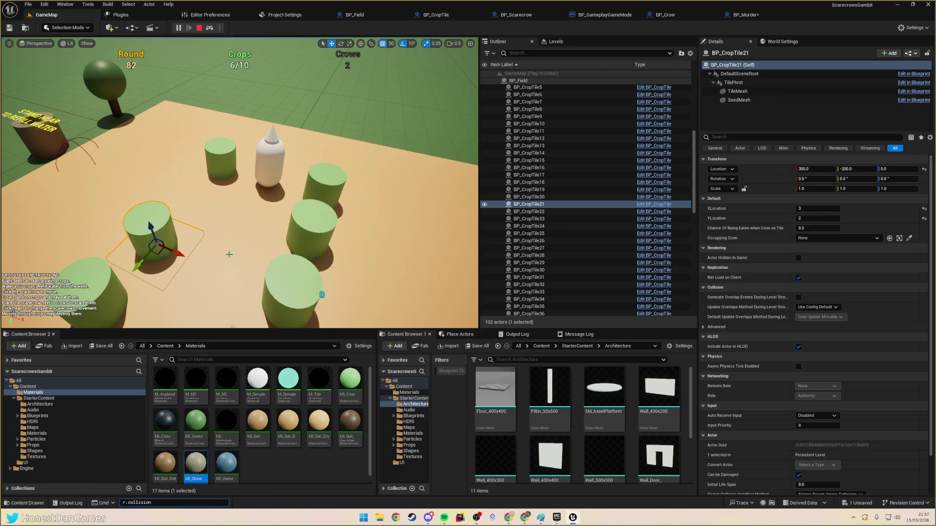
key(ctrl+a)
key(BackSpace)
text(show )
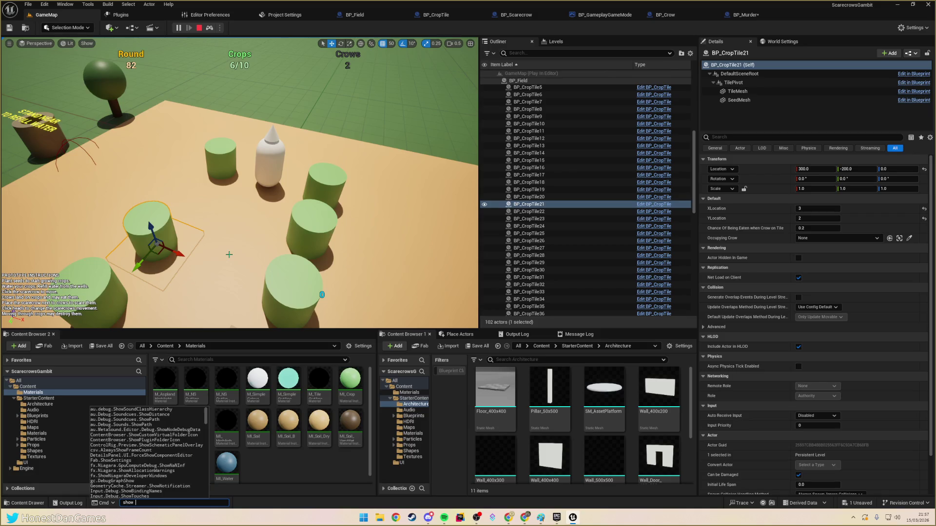
text(colli)
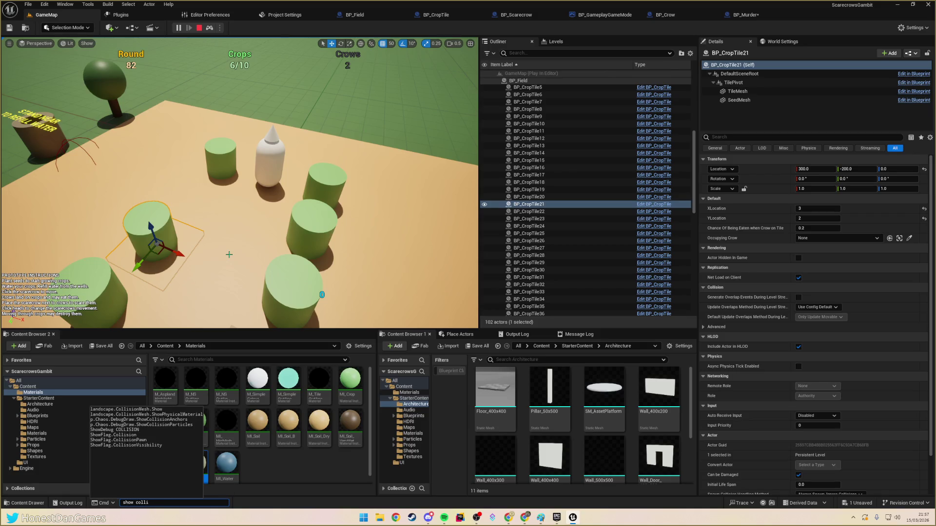
key(Up)
key(Up)
key(Up)
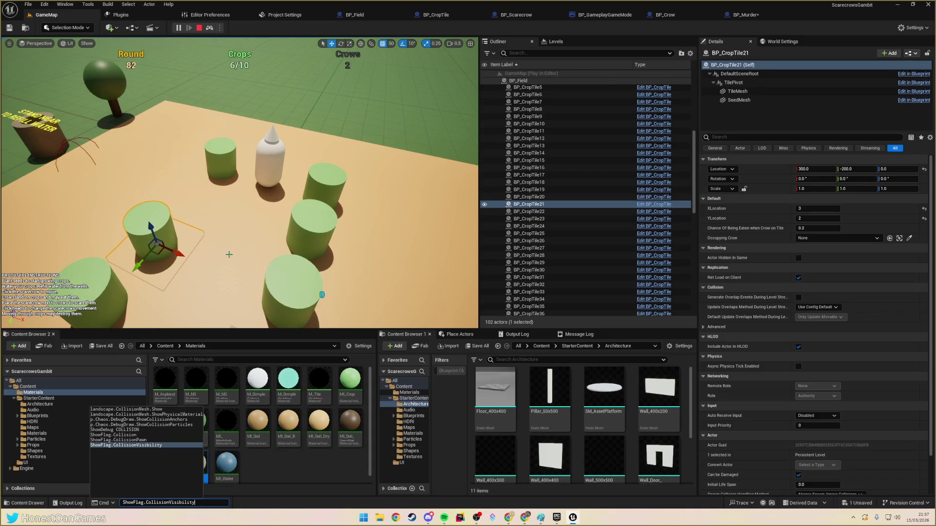
key(Return)
- Select empty tile BP_CropTile31 by the scarecrow, then return to the top-down game camera
mouse_move(229, 254)
mouse_down()
mouse_move(210, 263)
mouse_move(195, 253)
mouse_move(229, 254)
mouse_move(215, 209)
mouse_move(225, 205)
mouse_up()
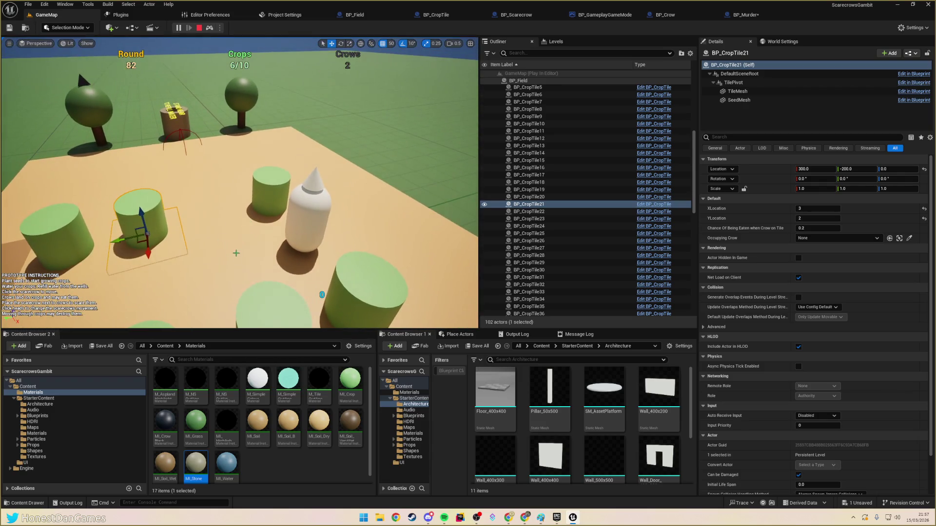
click(234, 261)
mouse_move(234, 261)
mouse_down()
mouse_move(229, 195)
mouse_move(205, 219)
mouse_move(195, 209)
mouse_move(151, 276)
mouse_up()
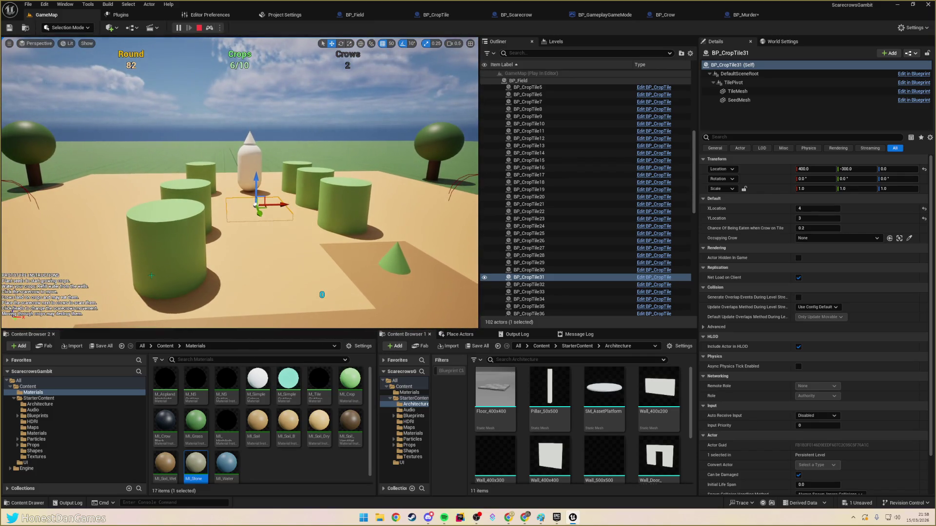
key(F8)
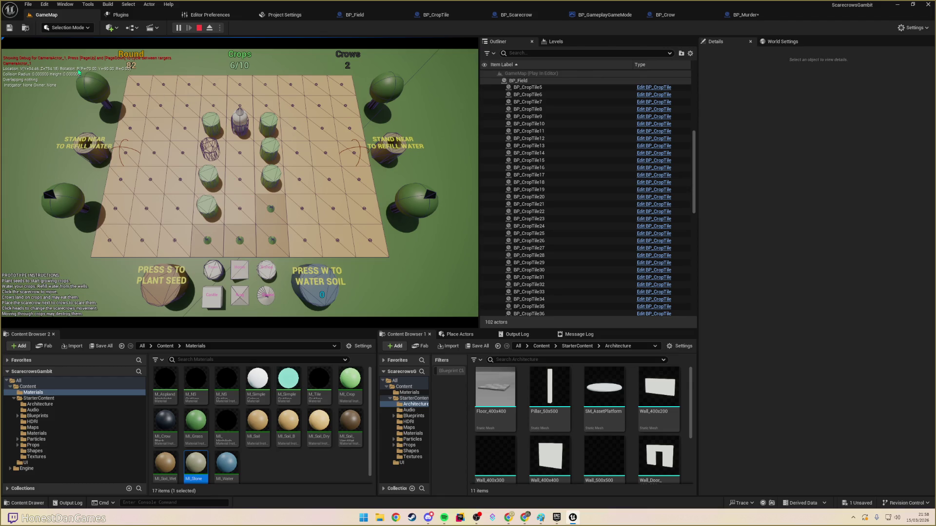
- Eject to the editor camera and select the scarecrow to see Head Type Queen, Field Position 4, 4
click(241, 126)
click(240, 133)
key(F8)
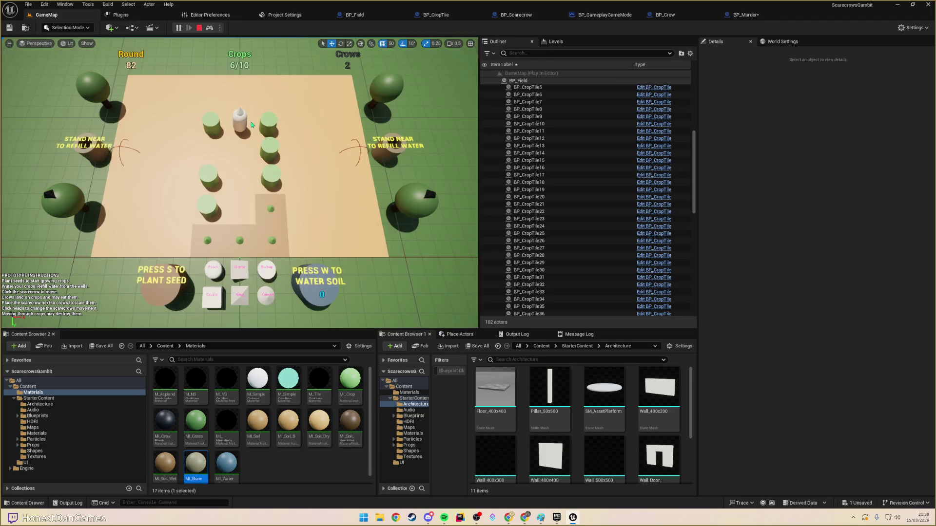
key(F8)
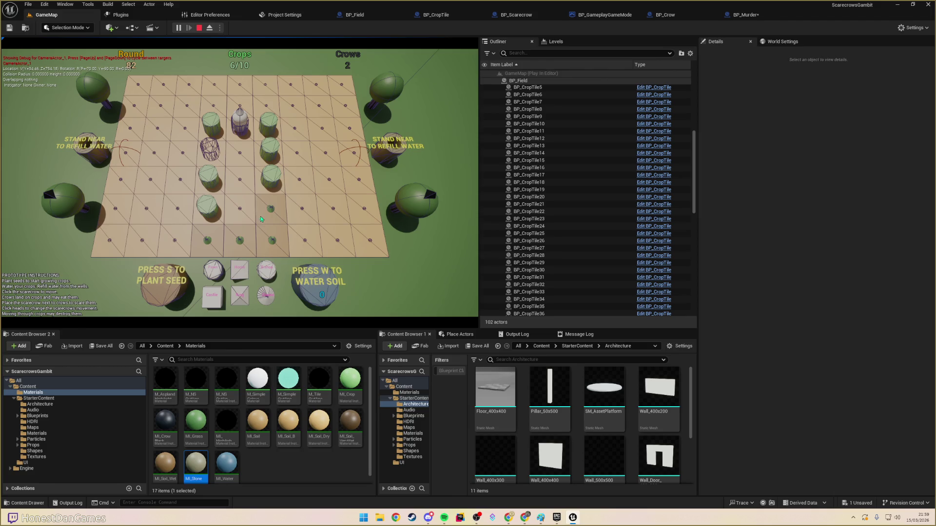
key(F8)
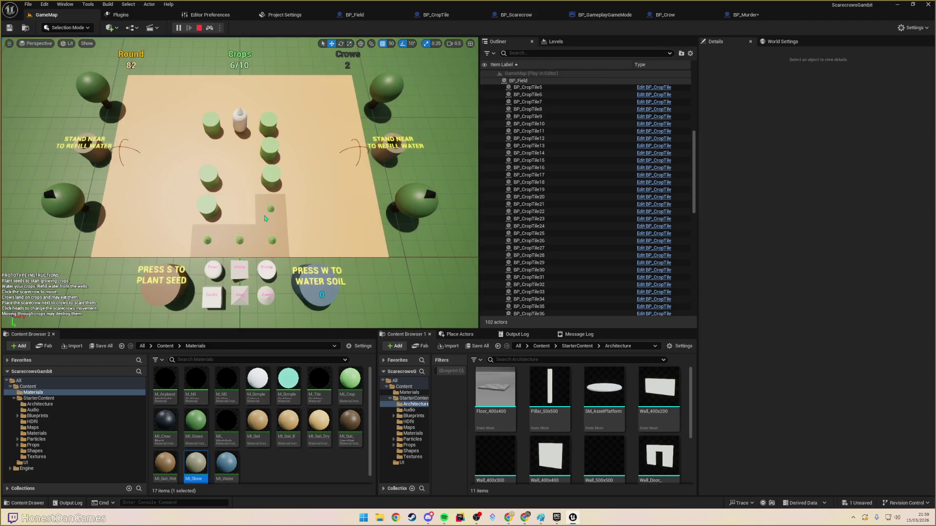
click(240, 119)
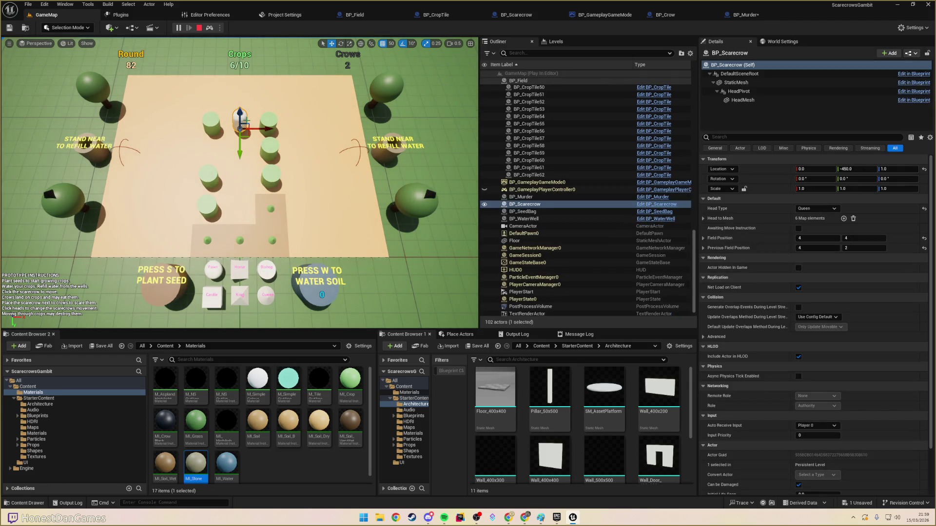
- Select BP_CropTile50 and the scarecrow, return to the game camera, and run show CollisionVisibility
click(250, 119)
click(241, 119)
key(F8)
key(grave)
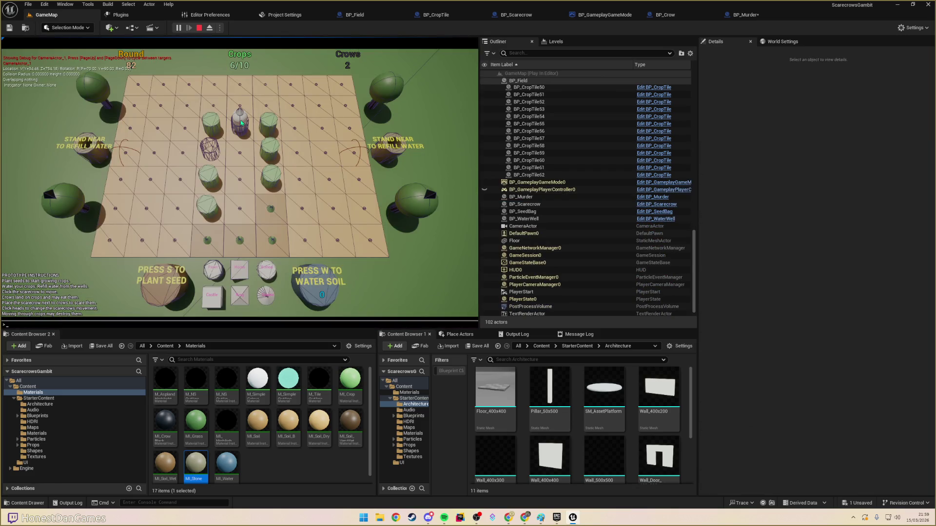
text(sh)
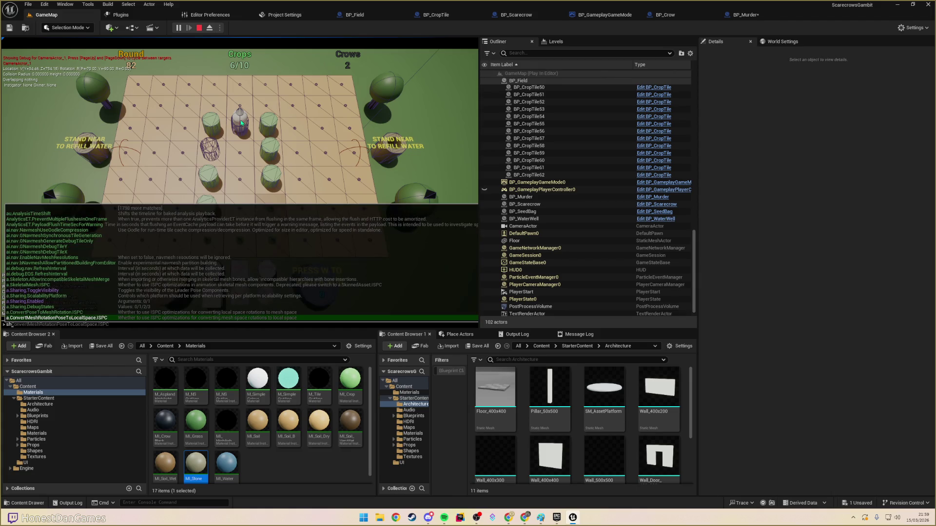
text(ow collision)
key(BackSpace)
key(BackSpace)
key(BackSpace)
text(on)
key(Up)
key(Up)
key(Up)
key(Return)
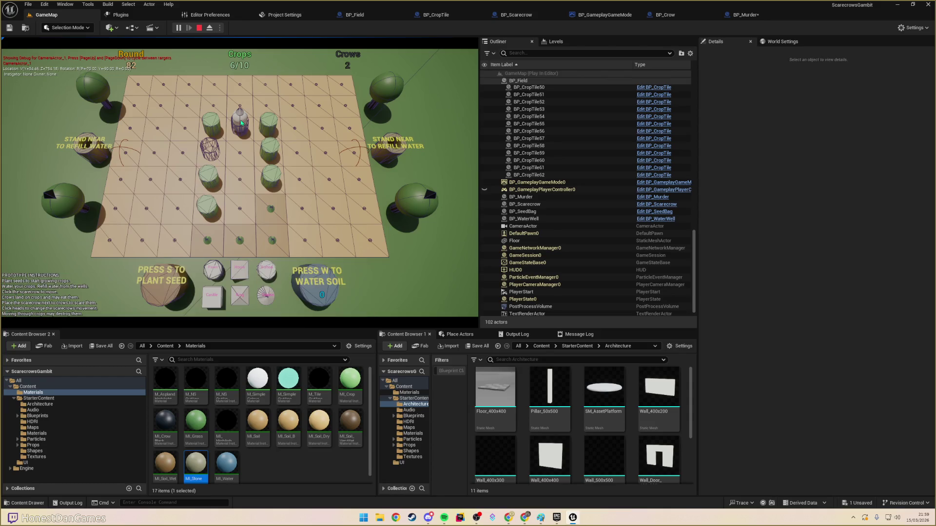
- Run 'show collision' again in the console to hide the collision overlay
key(grave)
key(Up)
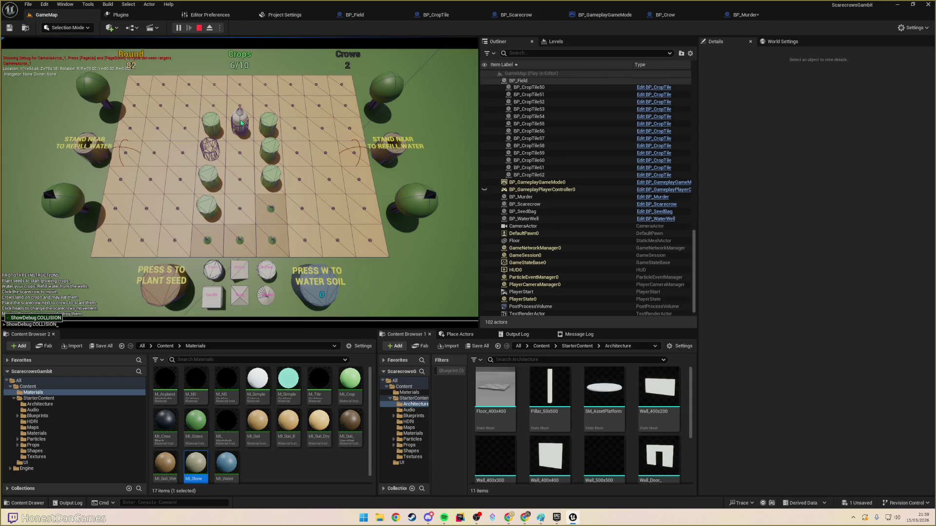
key(BackSpace)
key(BackSpace)
key(BackSpace)
text(collision)
key(Return)
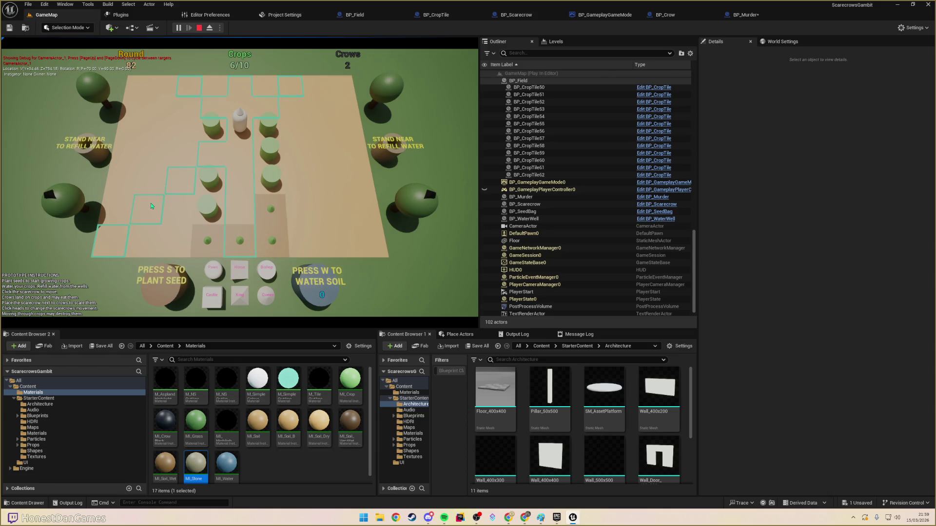
- Move the scarecrow beside the left well to refill, then water soil near the right crops
click(210, 164)
click(209, 142)
click(120, 155)
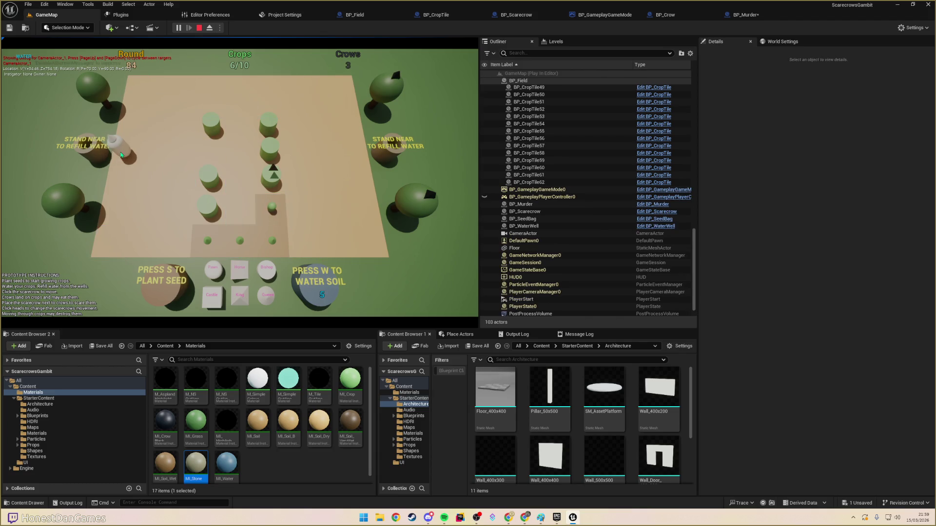
click(247, 164)
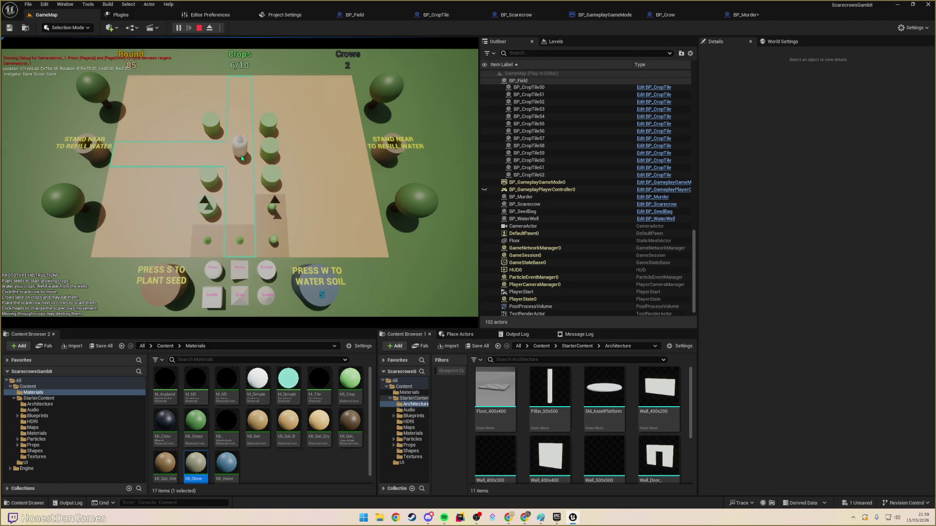
click(242, 217)
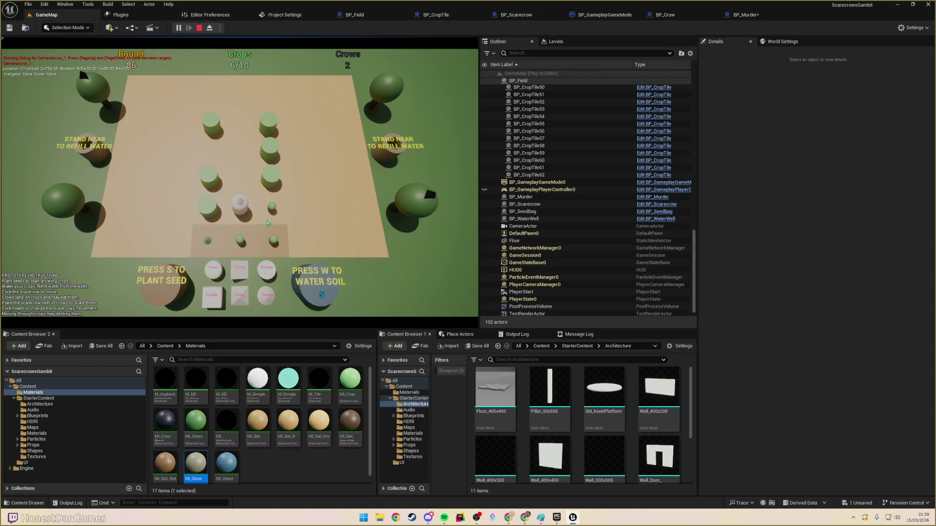
key(w)
key(w)
key(w)
key(w)
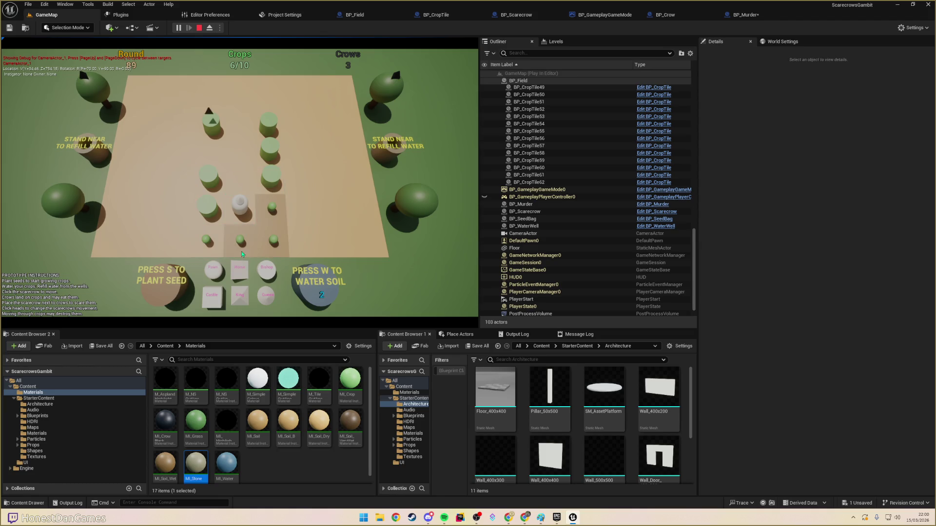
key(w)
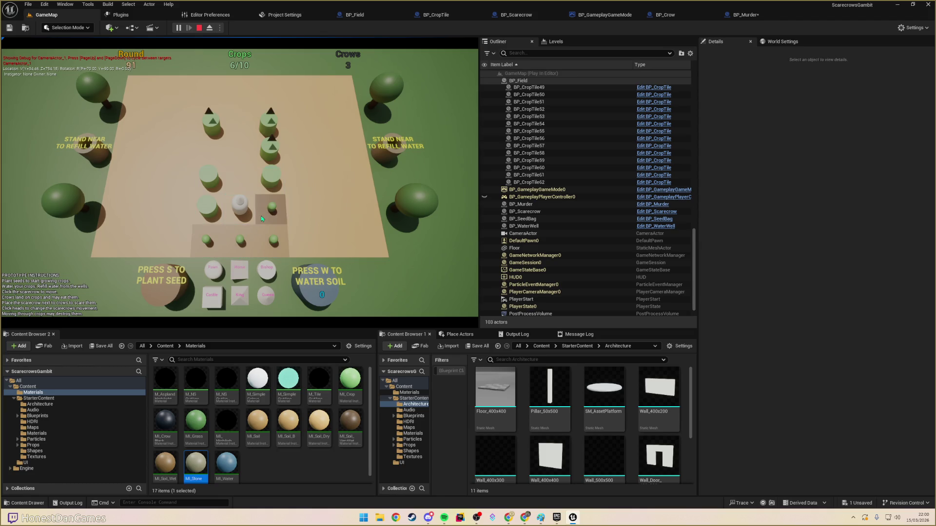
- Move the scarecrow to scare the crows away and water the bottom row of soil
click(240, 212)
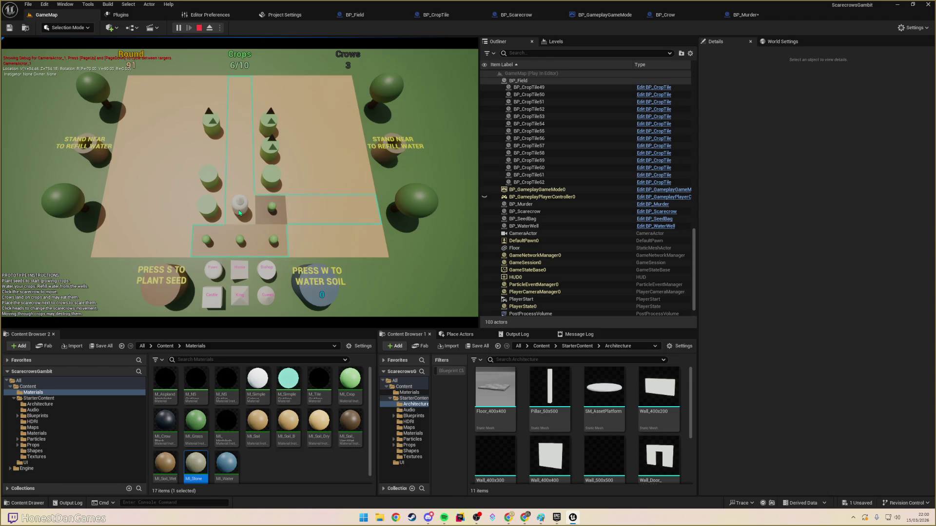
click(246, 145)
click(123, 154)
click(241, 166)
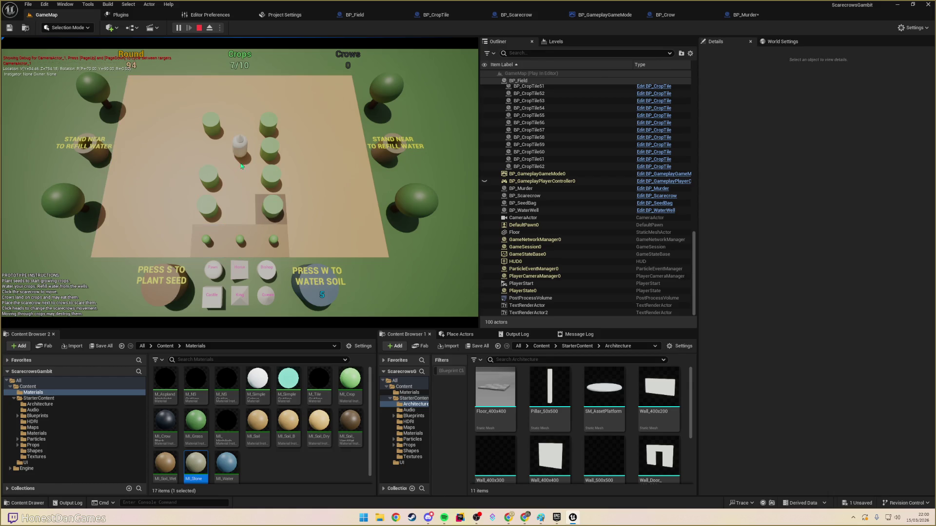
click(239, 212)
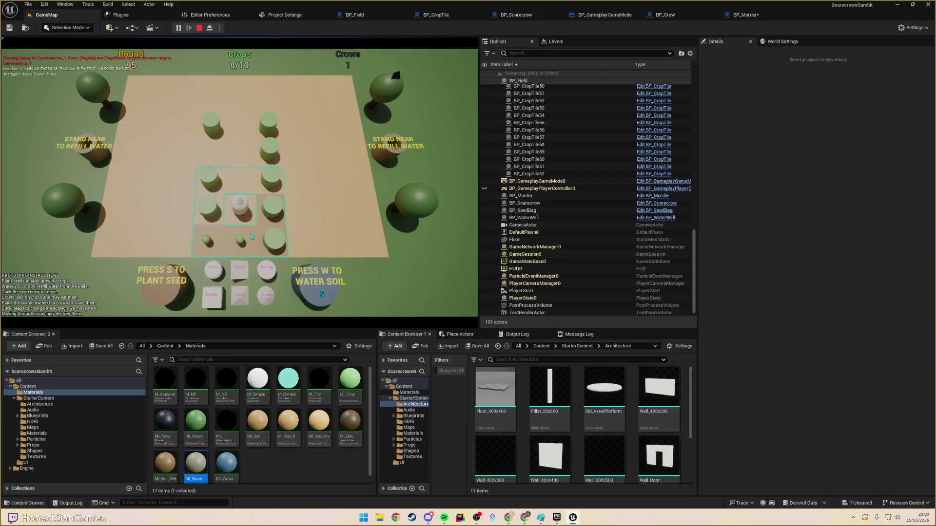
key(w)
- Chase the crow with a few more scarecrow moves, then stop the playtest
click(248, 207)
click(241, 200)
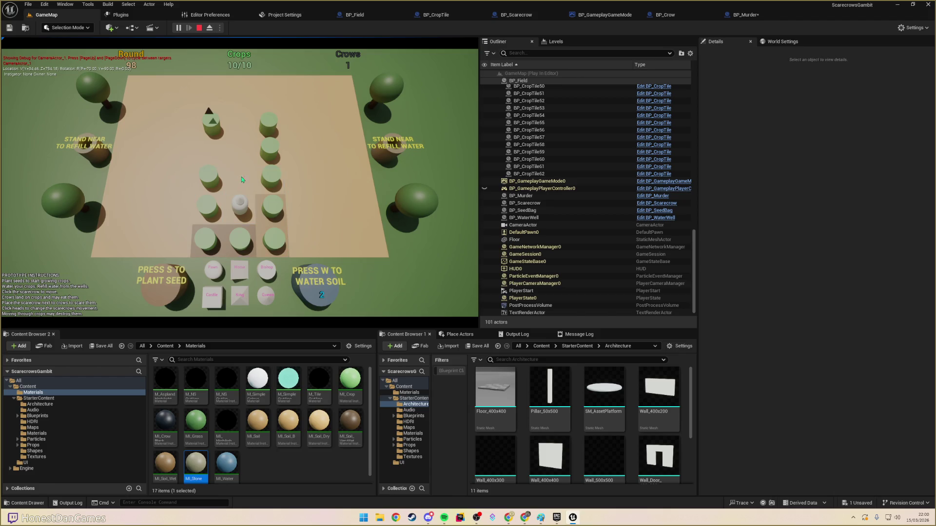
click(239, 147)
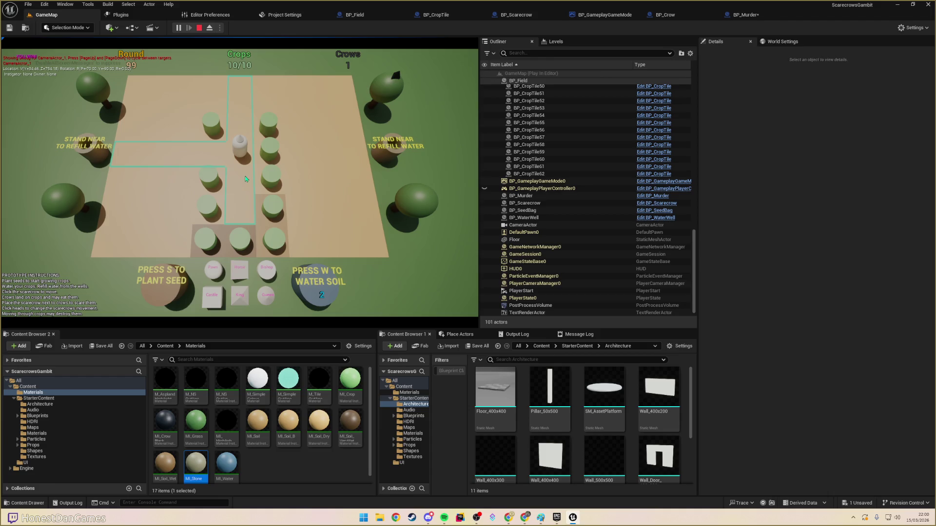
click(204, 161)
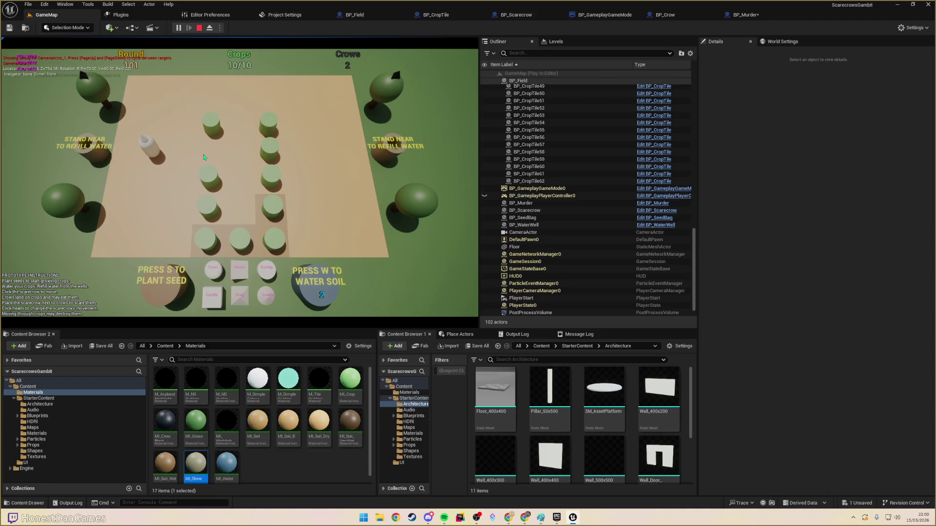
click(237, 155)
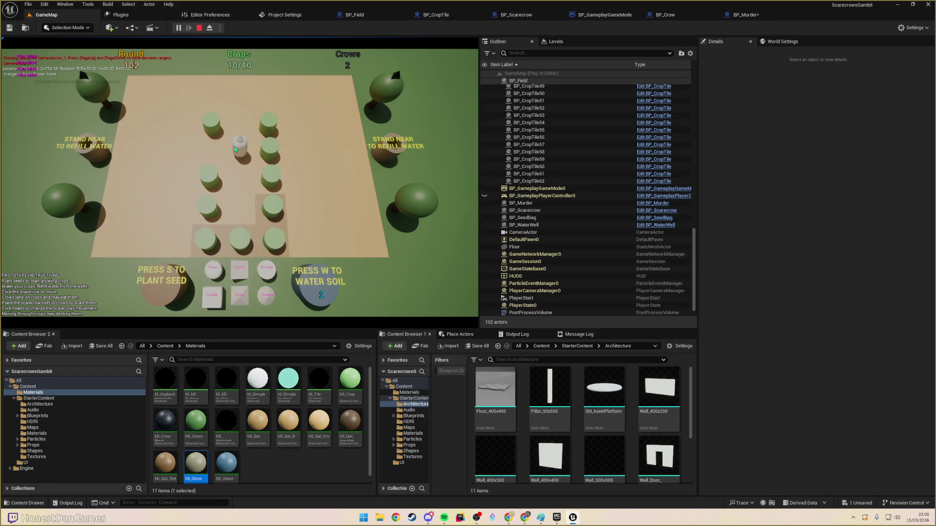
key(Escape)
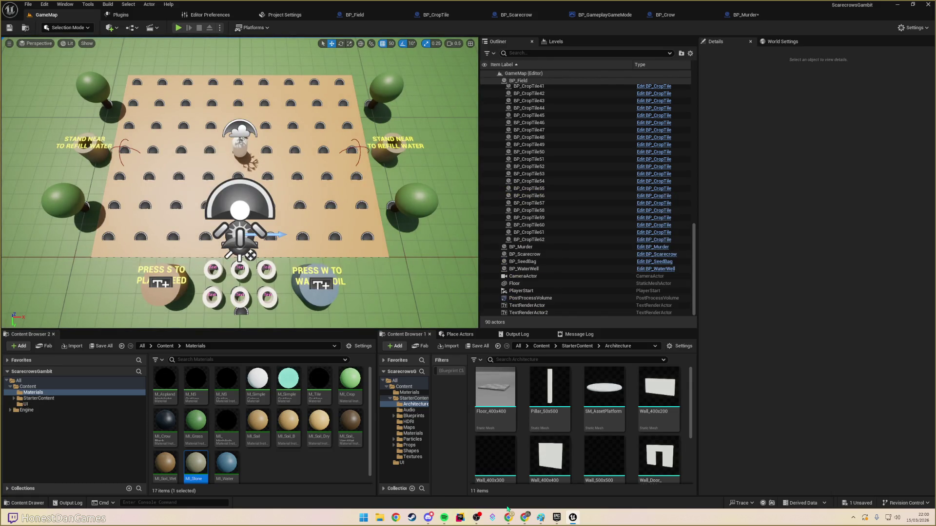
- Add the bug 'On win, can still use hot keys to activate tiles' in Google Docs, then return to Unreal
key(alt+Tab)
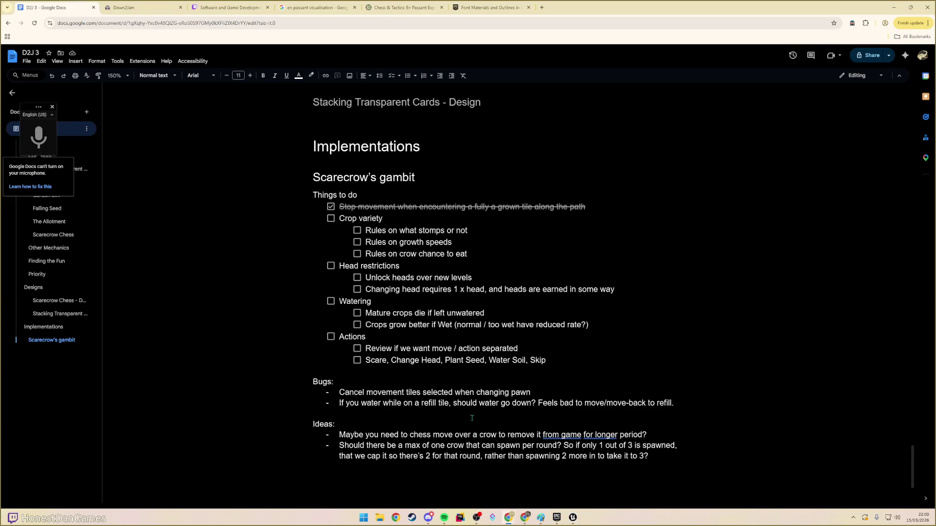
click(688, 404)
key(Return)
text(On win, can still use h)
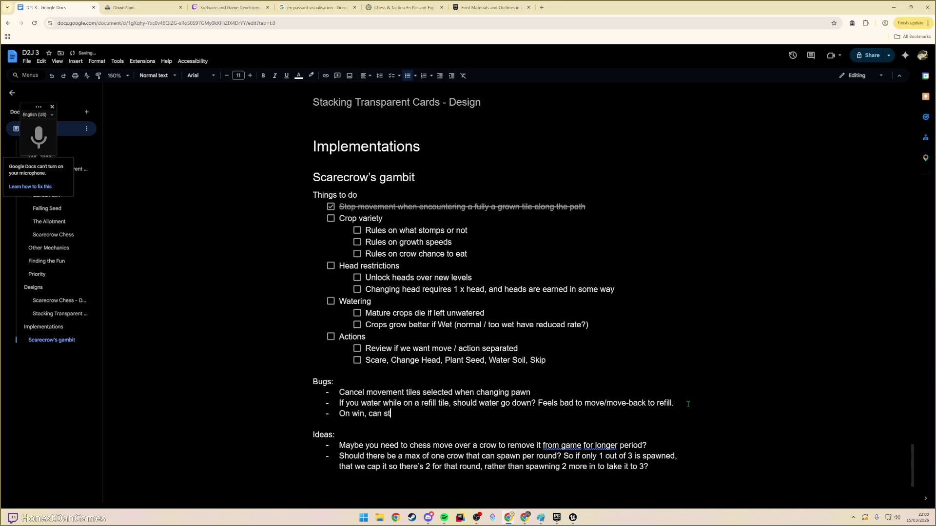
text(ot keys to )
text(activate tiles)
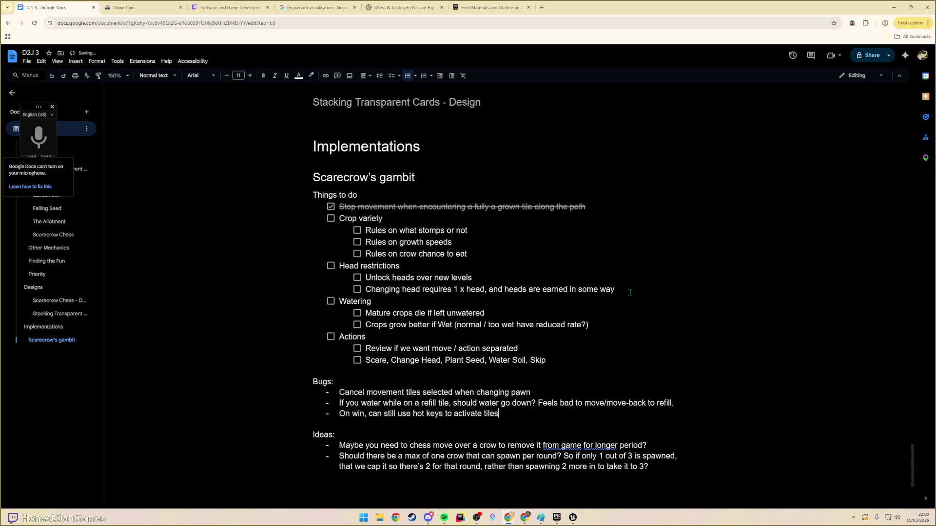
key(alt+Tab)
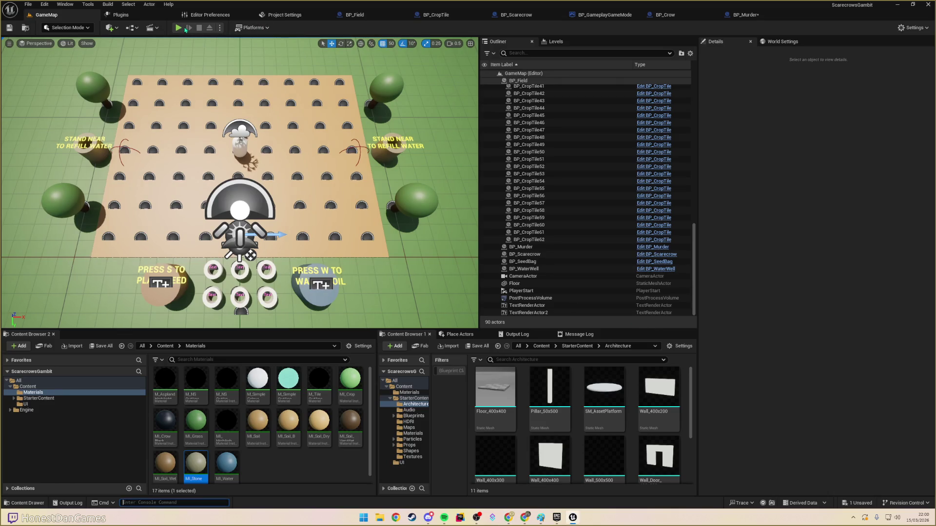
drag(238, 146, 239, 117)
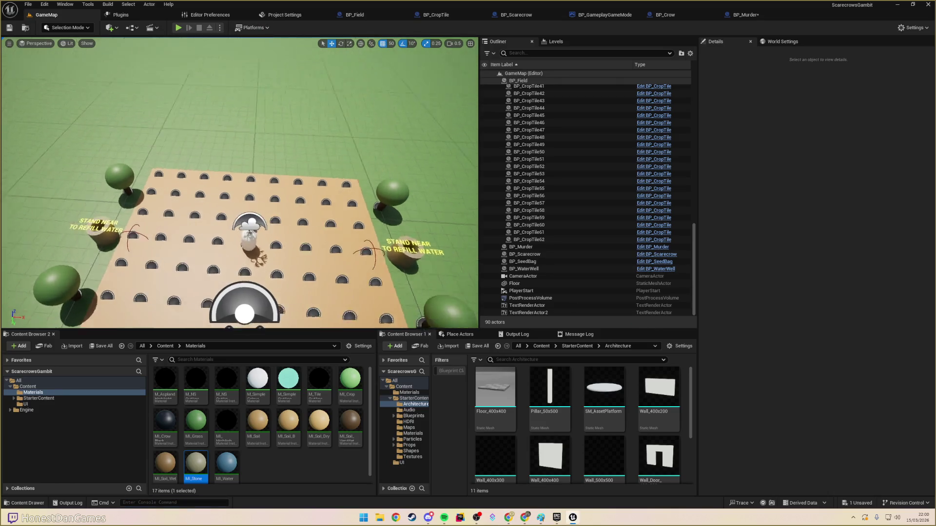
- Open BP_CropTile and pan its Event Graph to the game mode cast and Set Crops nodes
click(435, 14)
mouse_move(425, 128)
mouse_down()
mouse_move(564, 50)
mouse_move(553, 59)
mouse_move(520, 309)
mouse_up()
drag(400, 291, 292, 284)
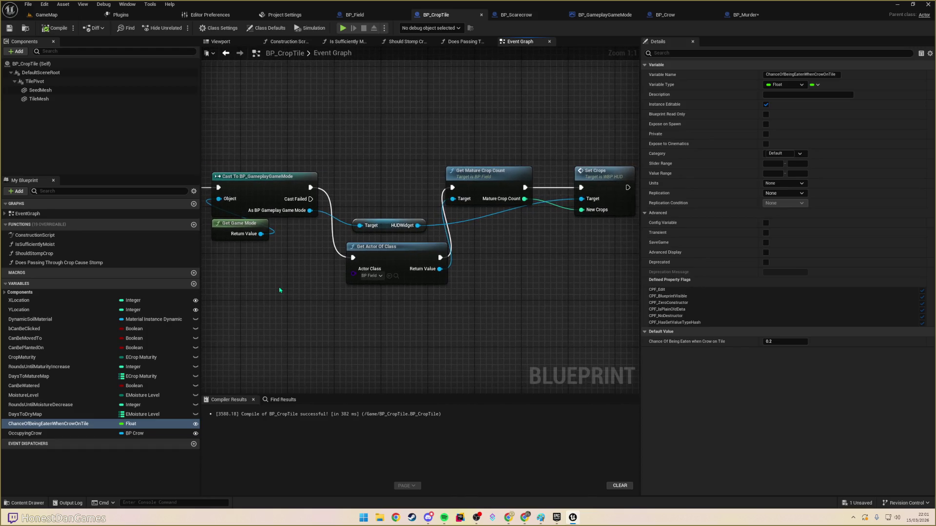
scroll(291, 283, down, 1)
drag(480, 254, 630, 264)
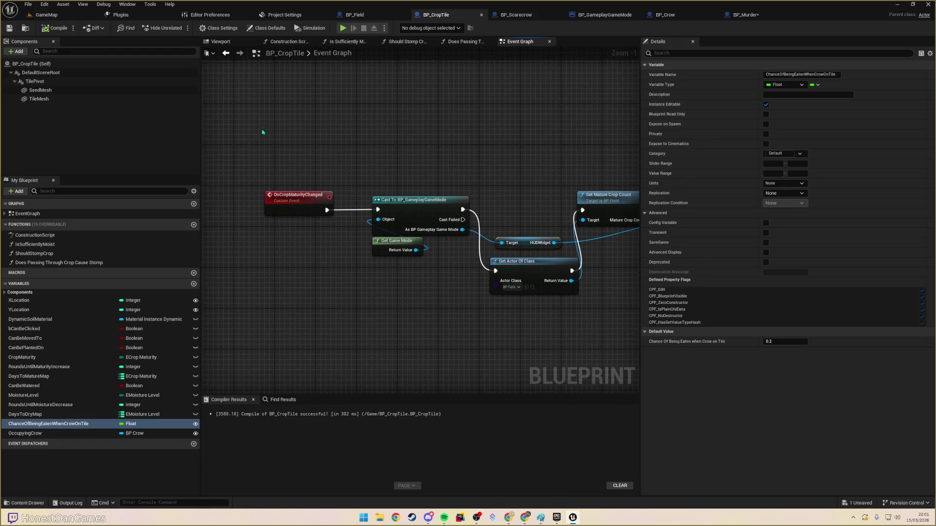
drag(262, 132, 266, 166)
scroll(288, 171, down, 1)
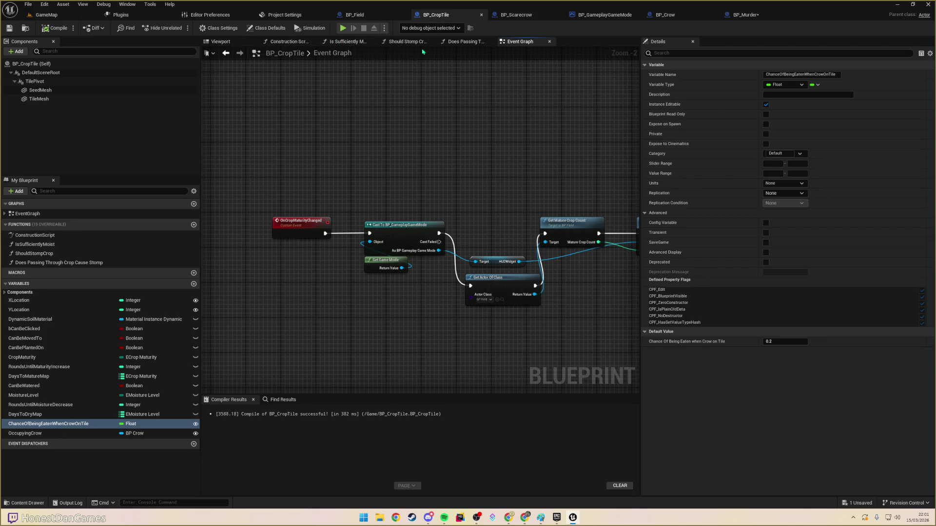
- Preview the crop tile's Viewport, then jump from On Crop Maturity Changed to the UpdateCropVisuals event
click(231, 43)
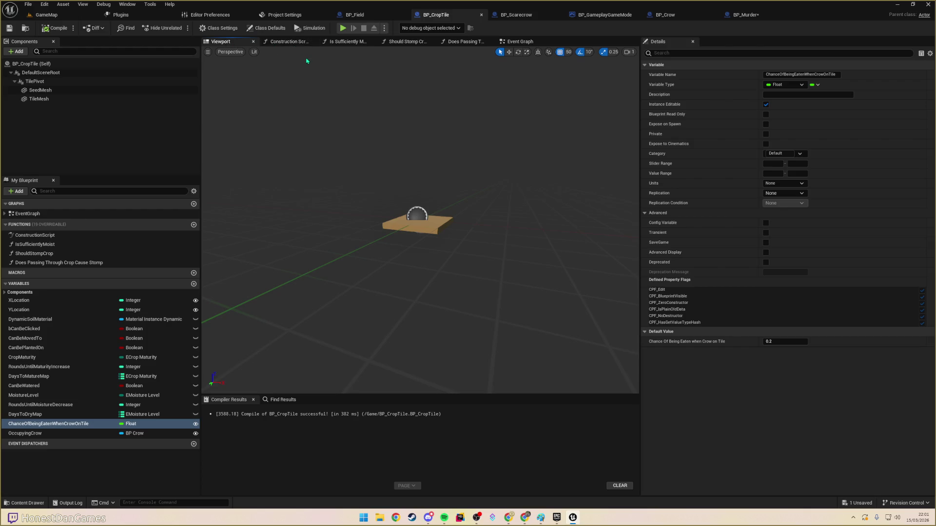
click(518, 43)
scroll(420, 194, down, 5)
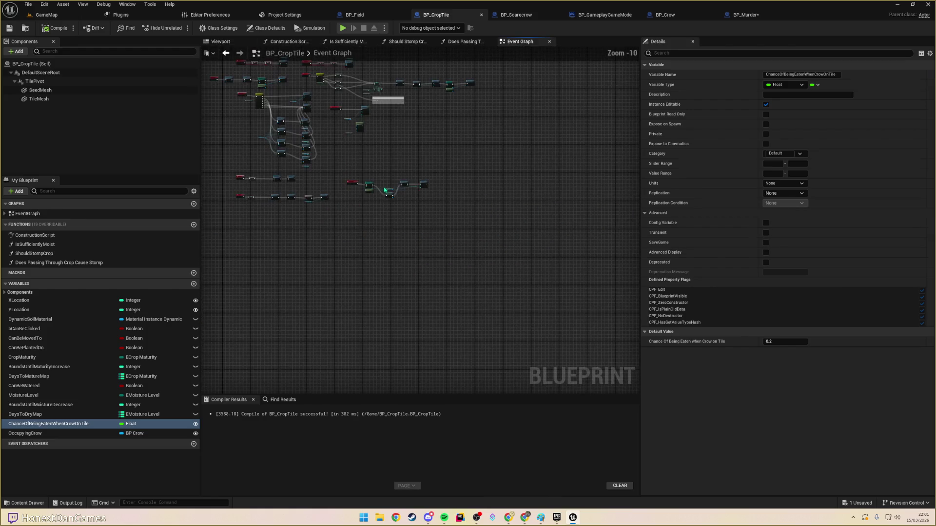
scroll(428, 267, up, 7)
mouse_move(363, 205)
mouse_down()
mouse_move(355, 209)
mouse_move(393, 207)
mouse_move(375, 203)
mouse_move(365, 175)
mouse_move(440, 194)
mouse_move(517, 195)
mouse_move(454, 195)
mouse_move(470, 202)
mouse_move(303, 191)
mouse_move(418, 221)
mouse_up()
double_click(412, 121)
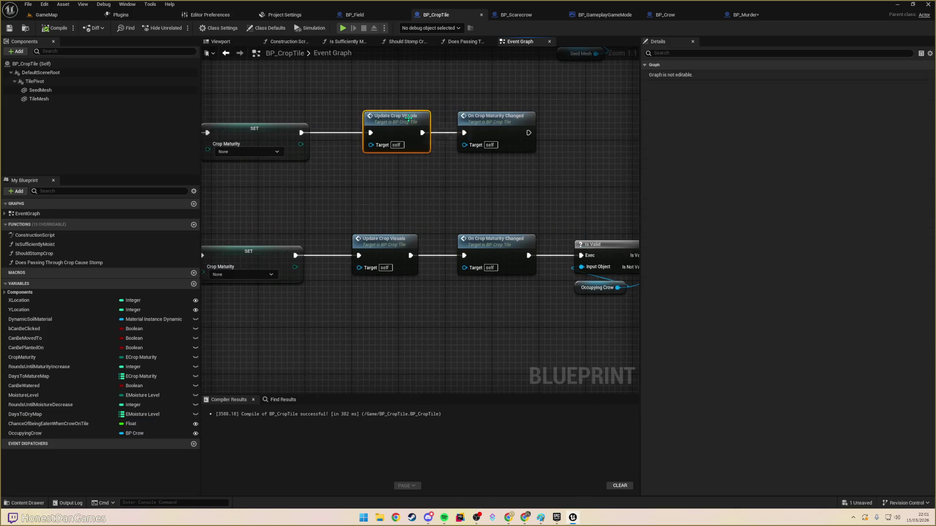
- Inspect the maturity switch's Set Visibility and Set Static Mesh nodes, then select the SeedMesh component
drag(483, 316, 233, 222)
scroll(423, 226, down, 1)
mouse_move(423, 226)
mouse_down()
mouse_move(445, 219)
mouse_move(443, 187)
mouse_move(441, 203)
mouse_up()
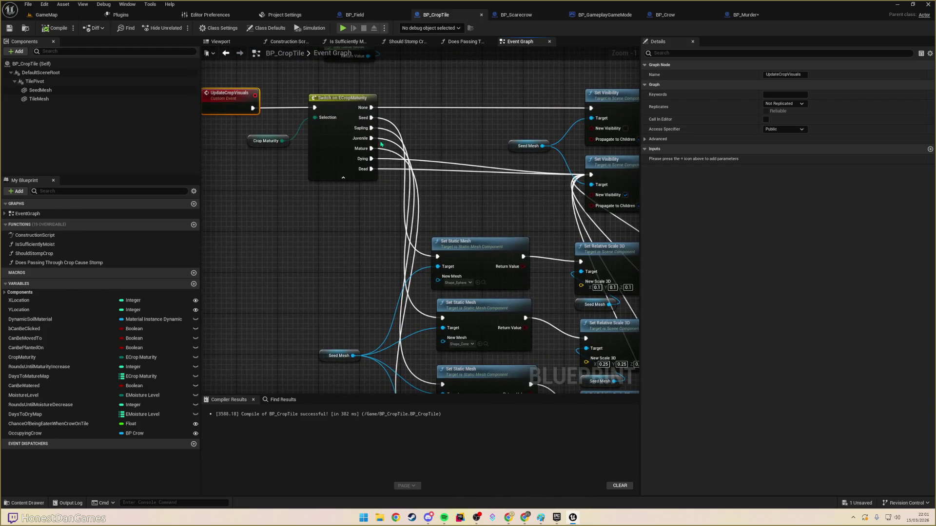
mouse_move(365, 119)
mouse_down()
mouse_move(334, 130)
mouse_move(379, 123)
mouse_up()
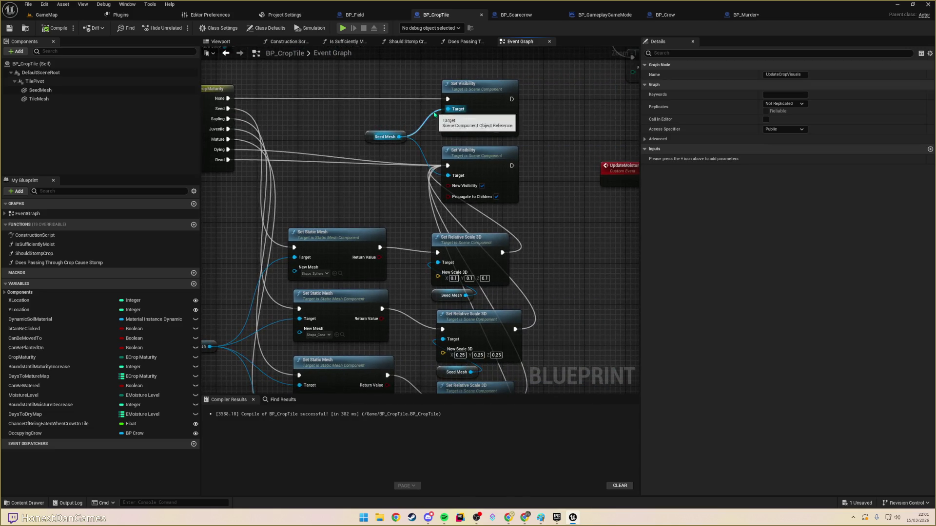
mouse_move(363, 141)
mouse_down()
mouse_move(363, 97)
mouse_move(349, 113)
mouse_up()
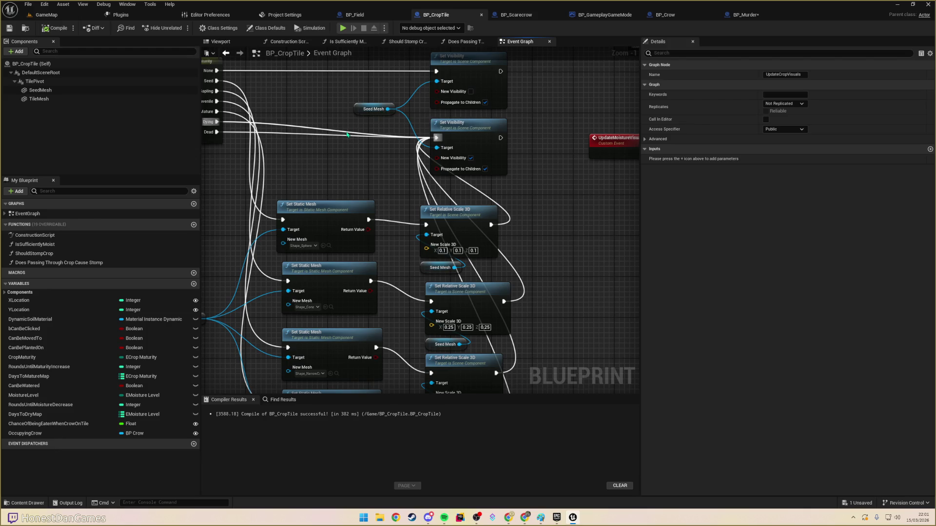
drag(437, 169, 432, 181)
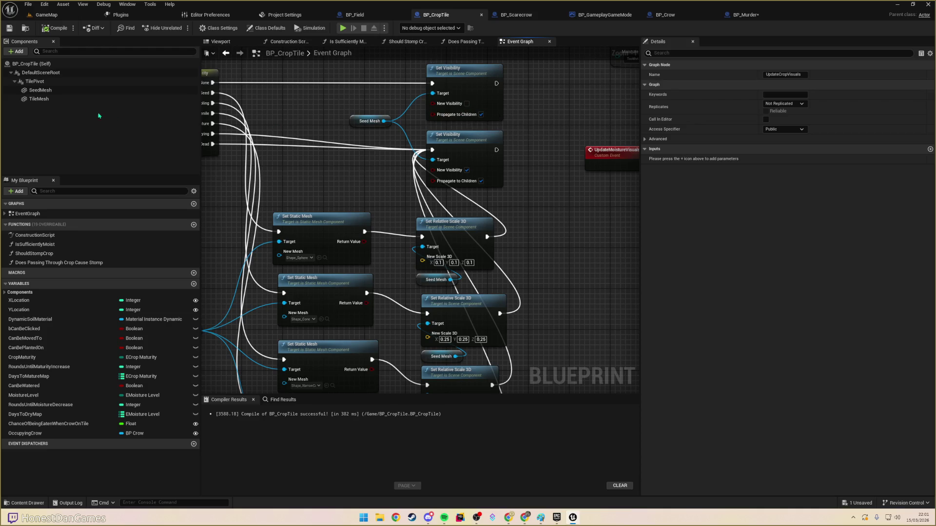
click(43, 92)
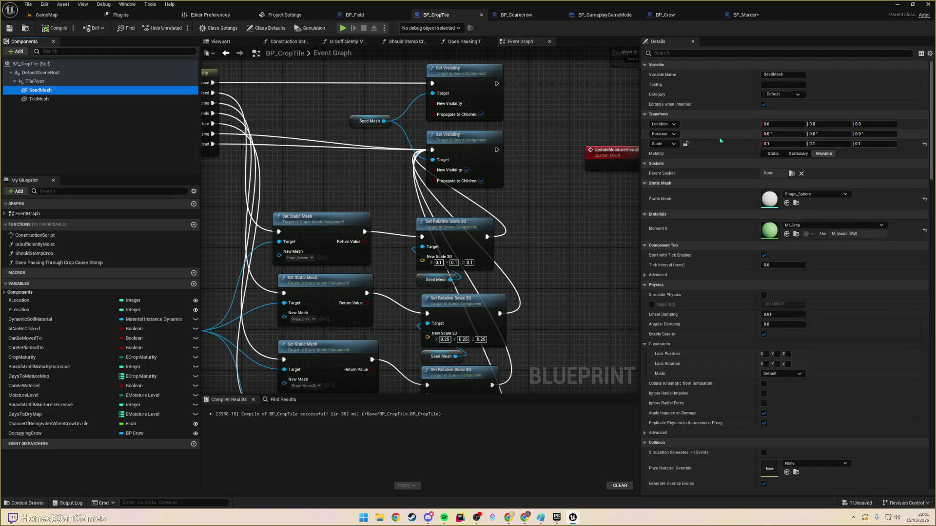
- Filter SeedMesh's Details by 'colli', set Collision Presets to NoCollision, and compile BP_CropTile
scroll(739, 338, down, 10)
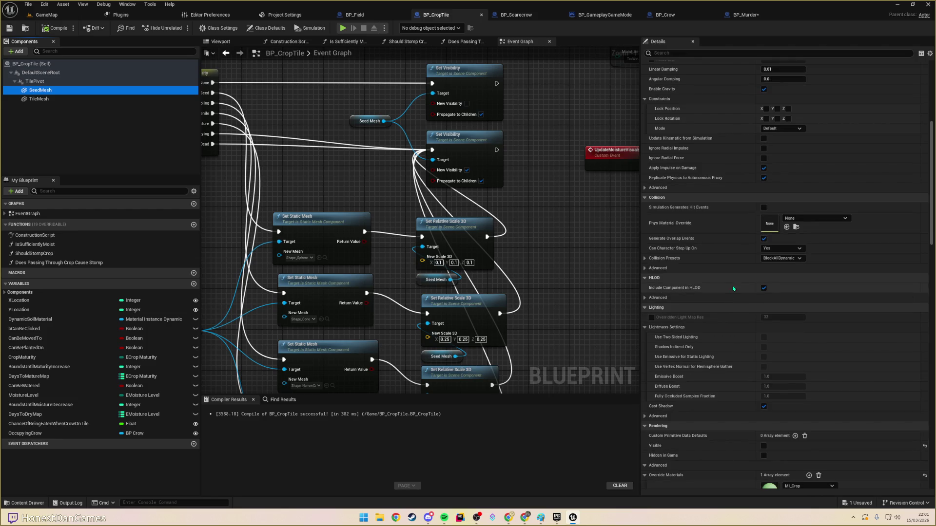
scroll(746, 308, down, 2)
scroll(751, 308, down, 5)
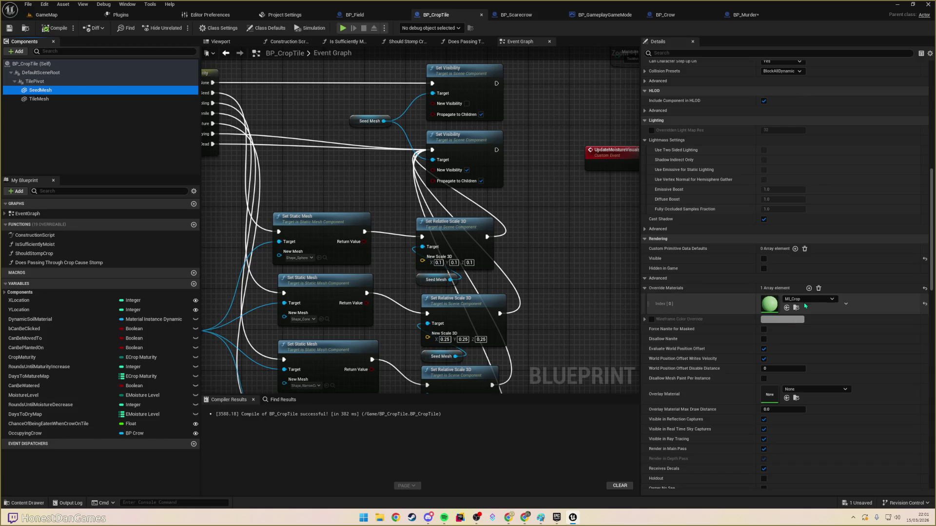
scroll(806, 314, down, 4)
scroll(805, 314, down, 11)
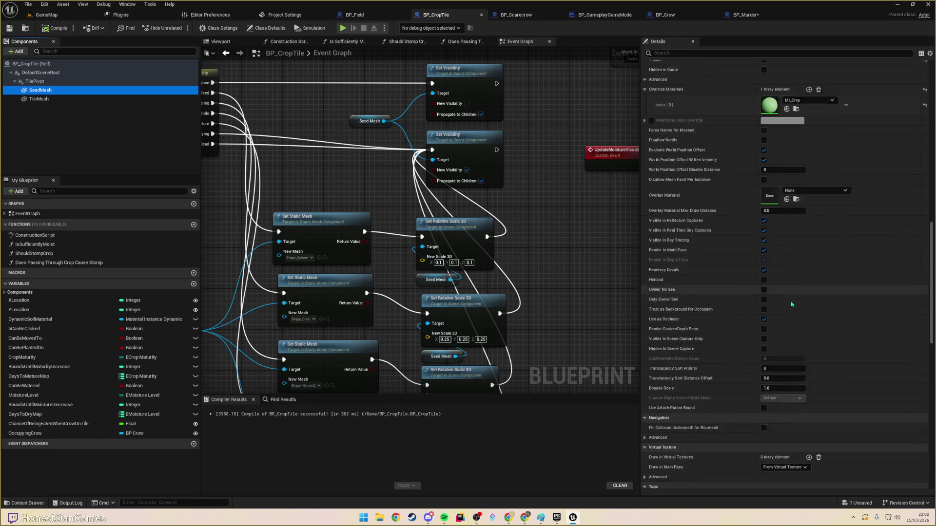
scroll(789, 330, down, 15)
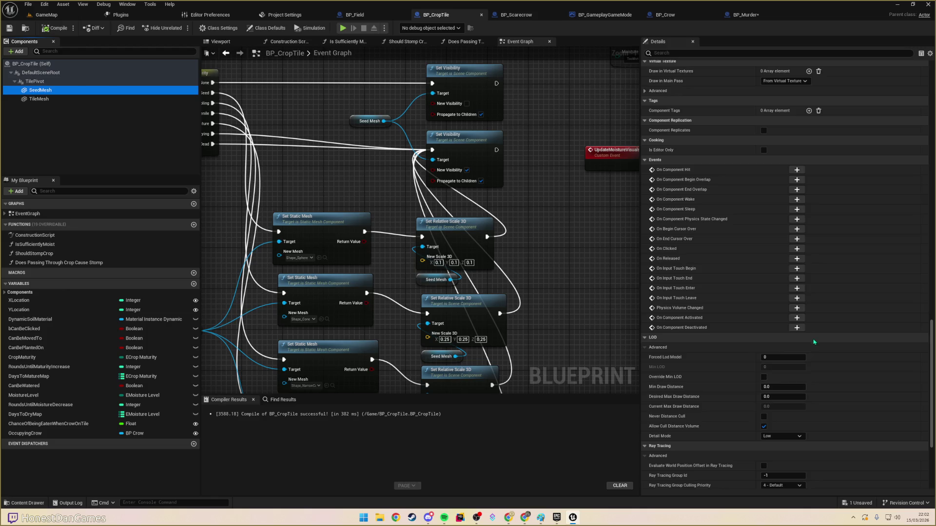
click(694, 53)
text(collisi)
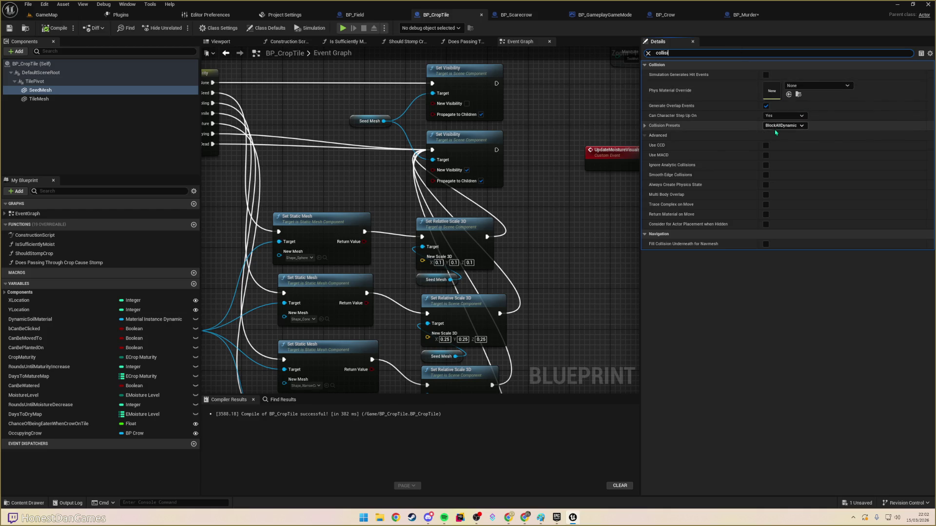
click(777, 125)
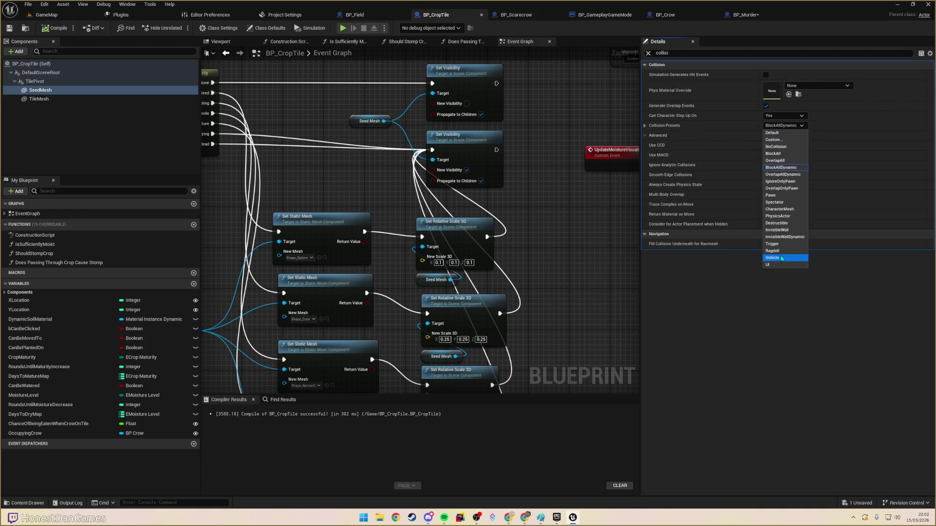
click(775, 147)
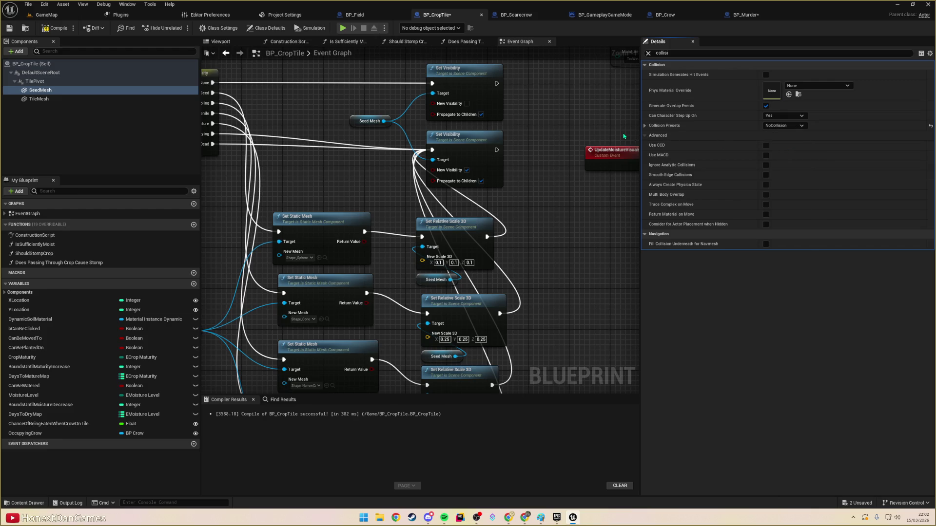
click(10, 29)
- Start a playtest, move the scarecrow down, left and up, and plant seeds around it
click(343, 28)
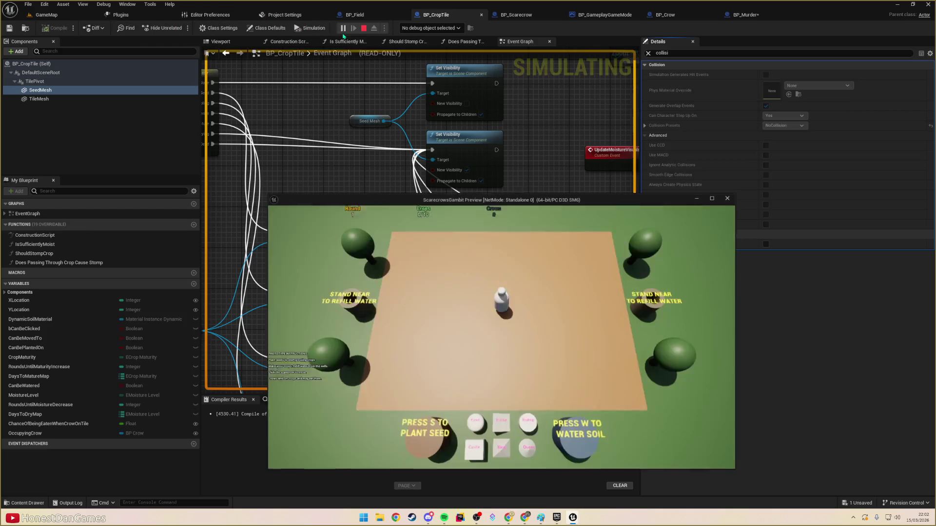
click(505, 306)
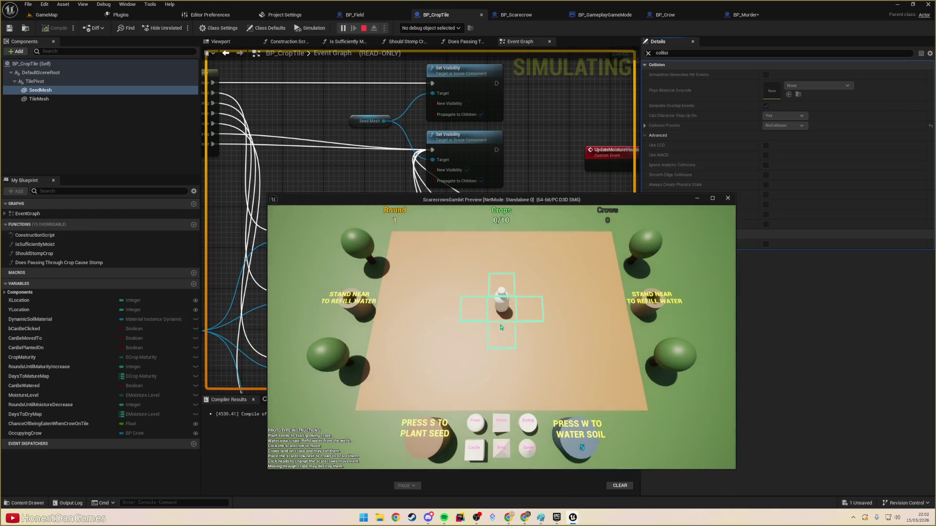
click(503, 322)
click(503, 321)
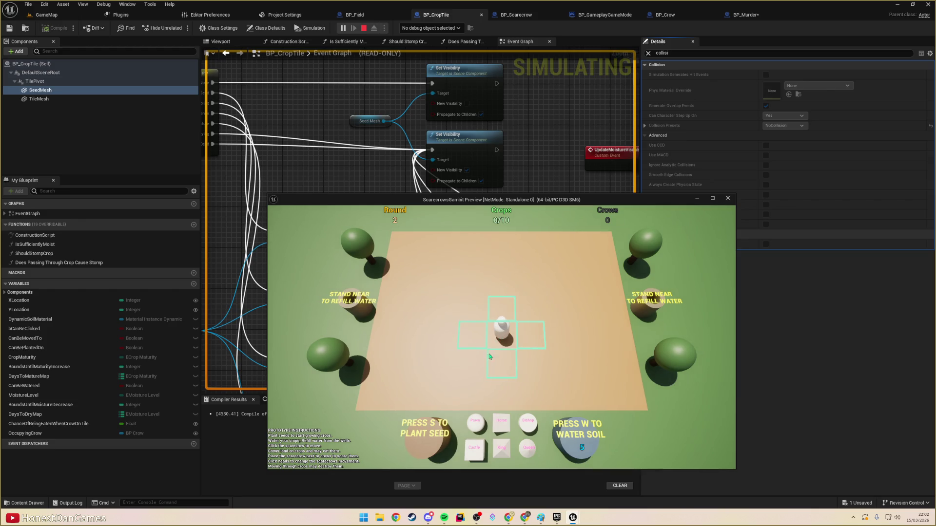
click(482, 336)
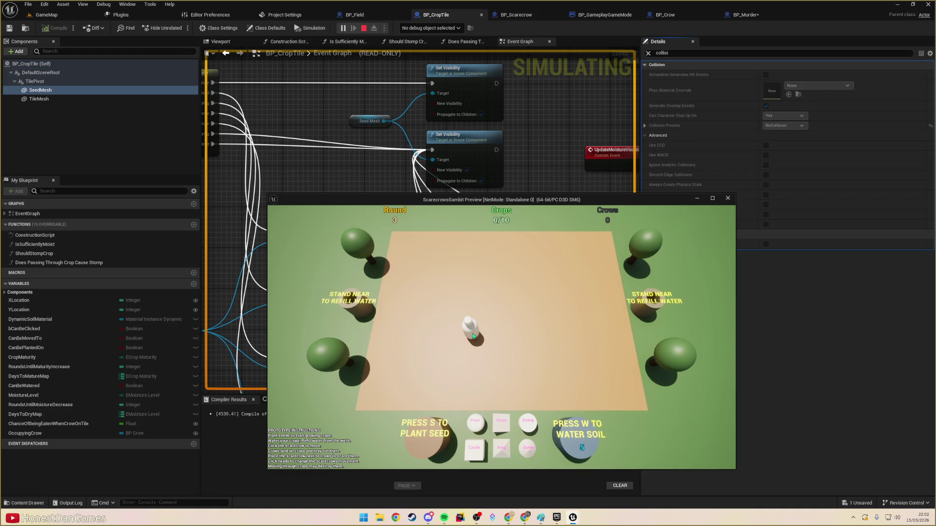
click(480, 311)
key(s)
key(s)
key(s)
key(s)
key(s)
key(s)
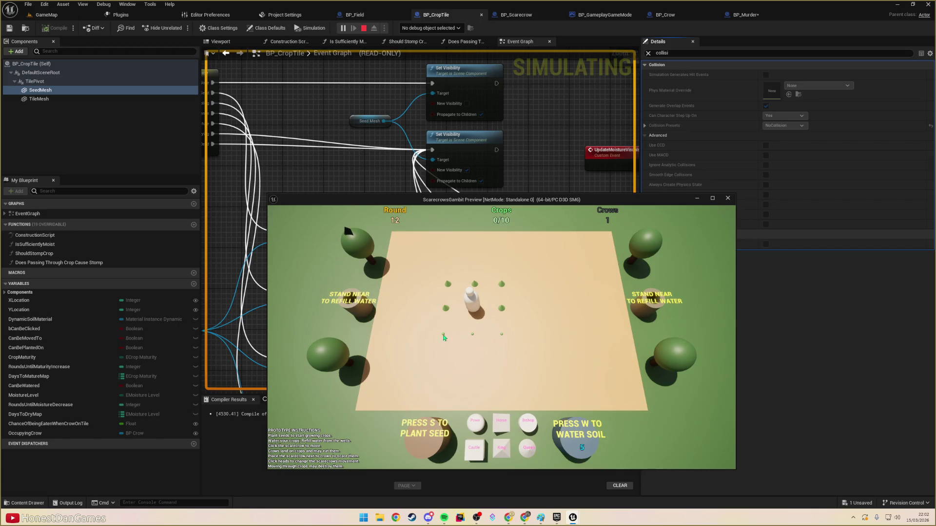
- Switch the scarecrow to the Horse piece and make L-shaped moves to the right well and back
click(476, 317)
click(473, 341)
click(475, 368)
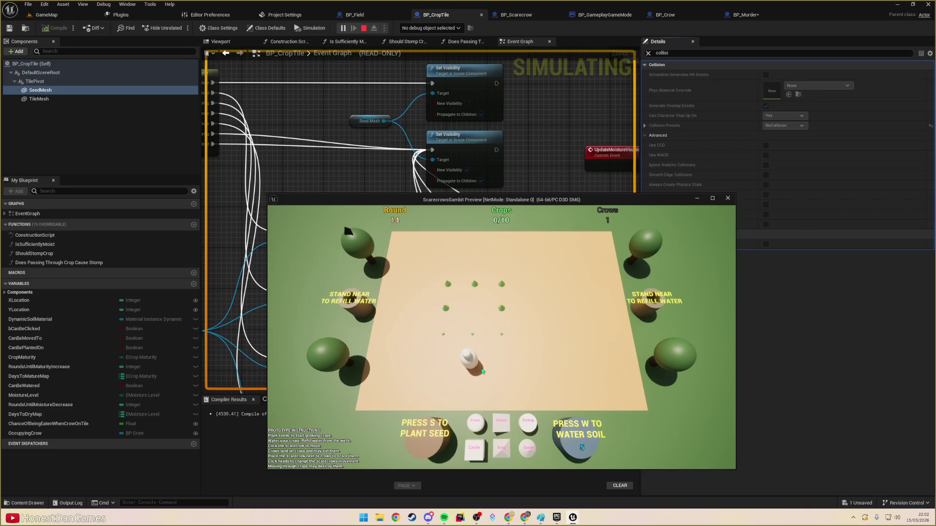
click(505, 365)
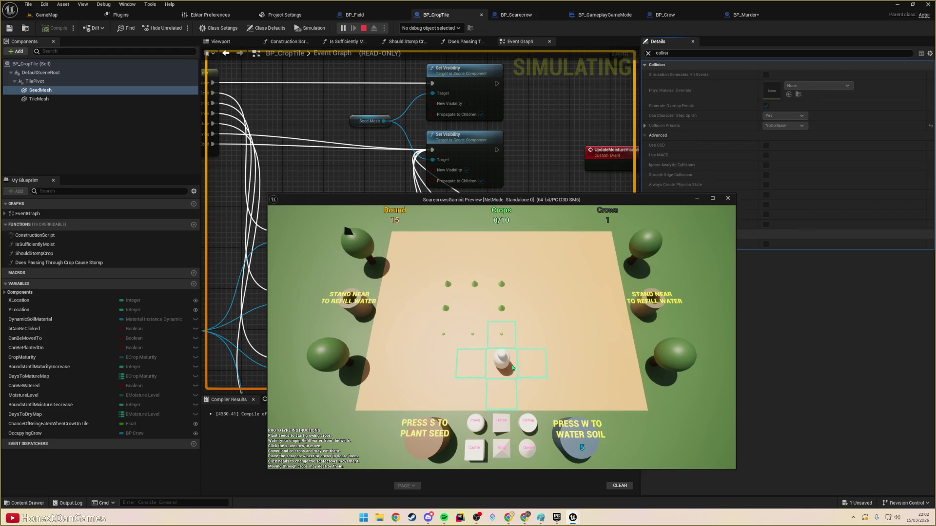
click(500, 430)
click(505, 363)
click(564, 339)
click(564, 337)
click(616, 314)
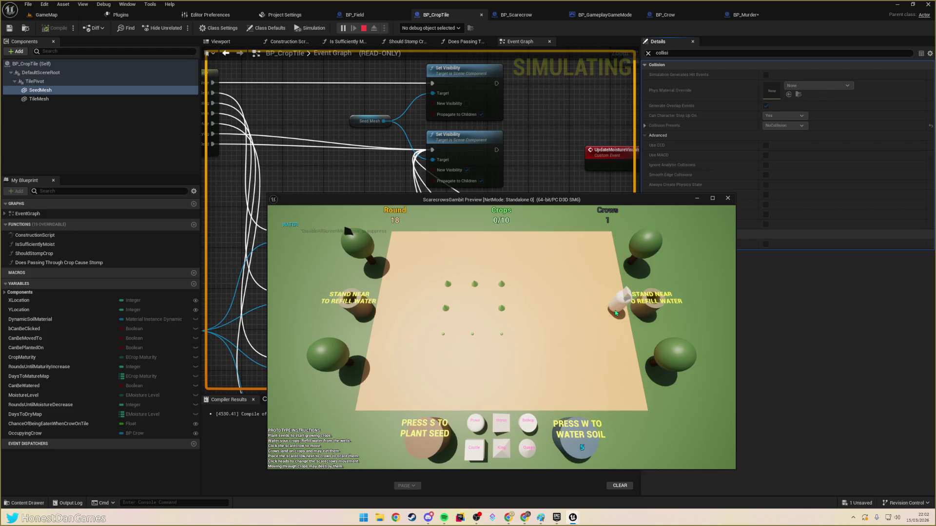
click(556, 286)
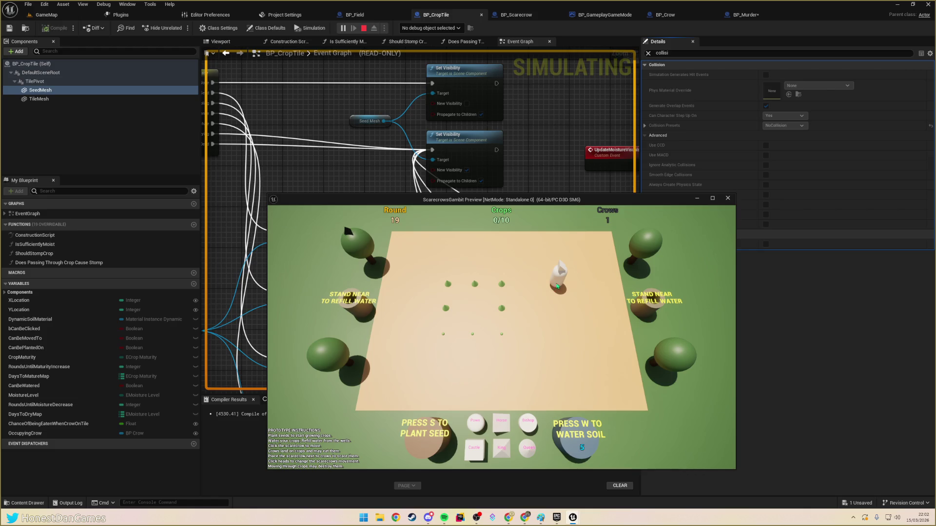
click(507, 314)
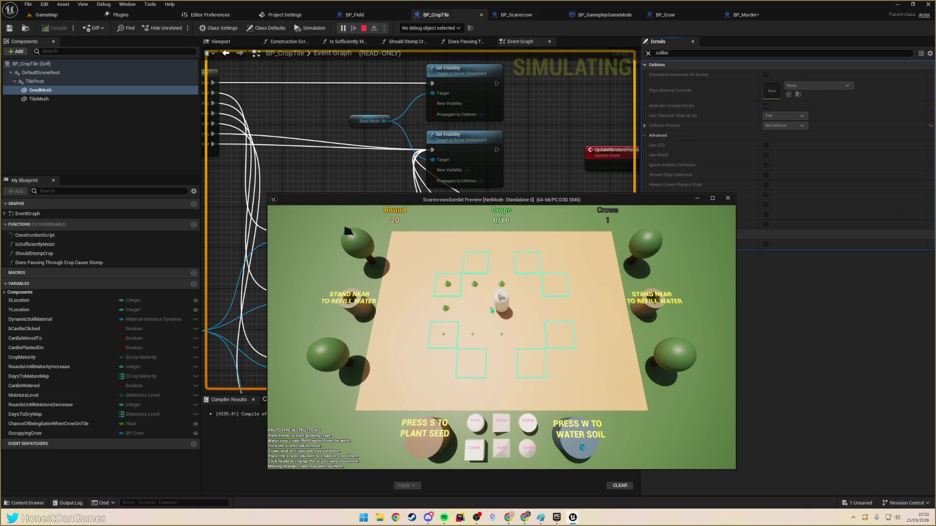
- Switch the scarecrow to the Pawn, then the Castle piece, and return it to the centre tile
click(476, 414)
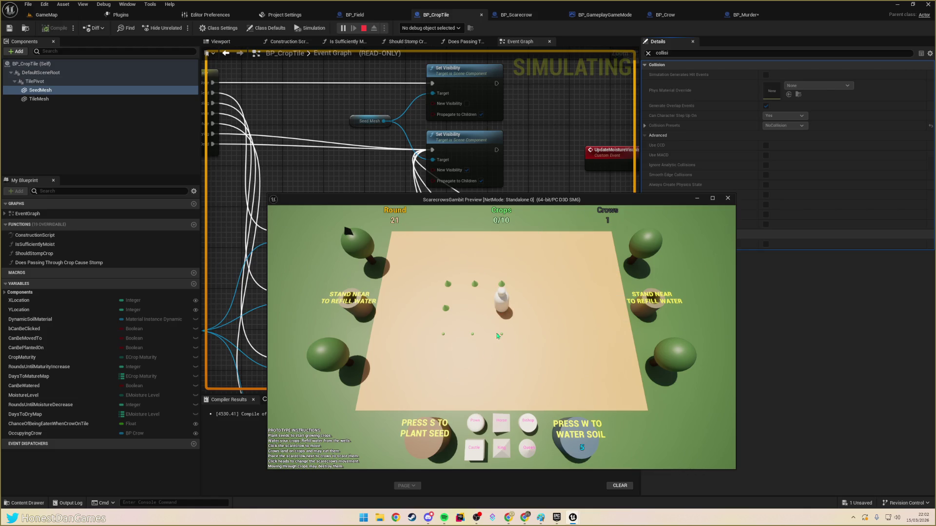
click(475, 311)
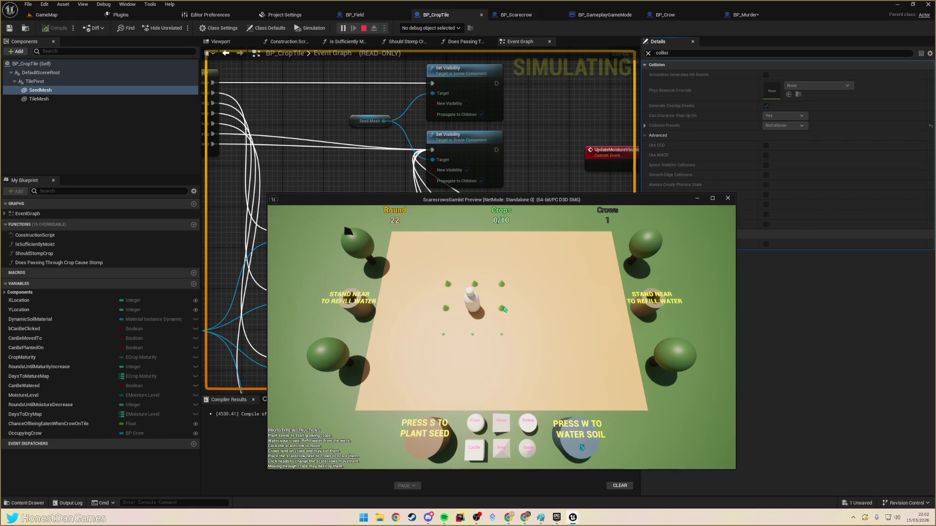
click(477, 308)
click(477, 306)
click(475, 452)
click(470, 306)
click(522, 313)
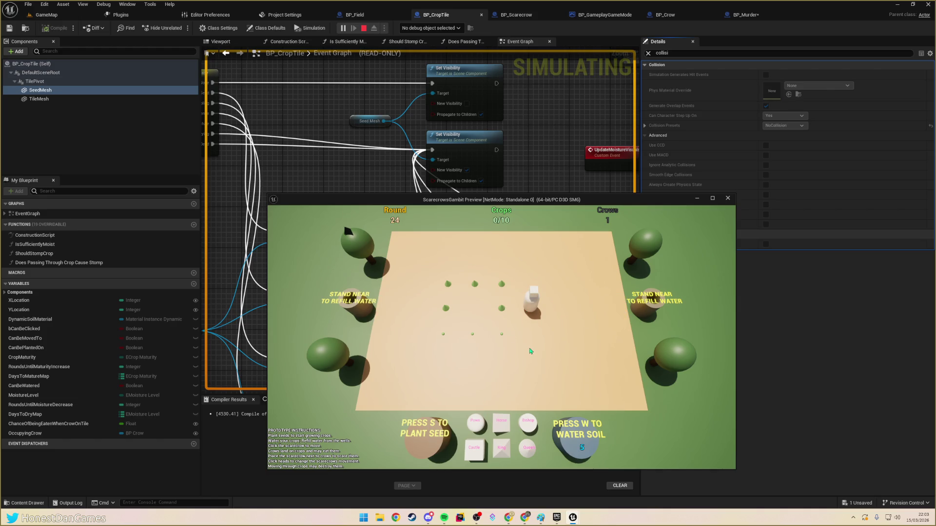
click(525, 319)
click(509, 314)
click(505, 313)
click(482, 314)
- Water the tiles around the scarecrow, move it twice more, and stop the playtest
key(w)
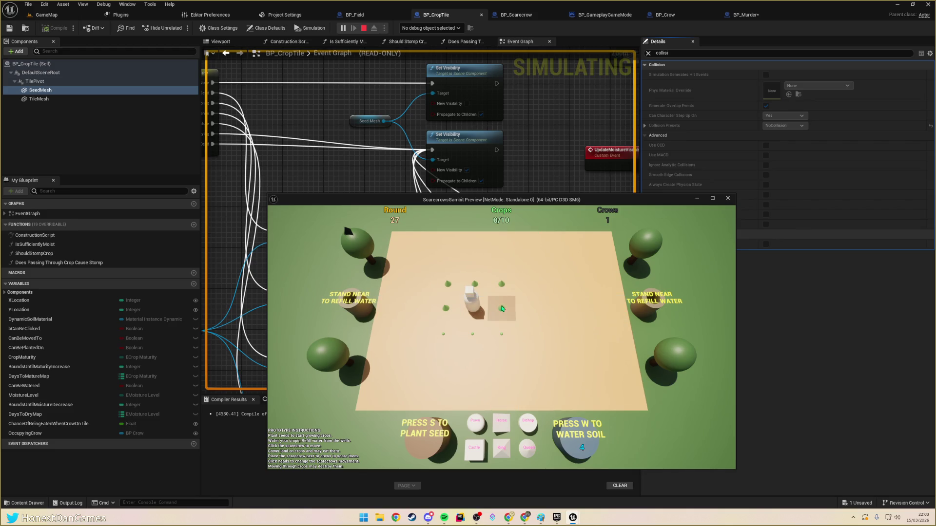
key(w)
key(w)
key(w)
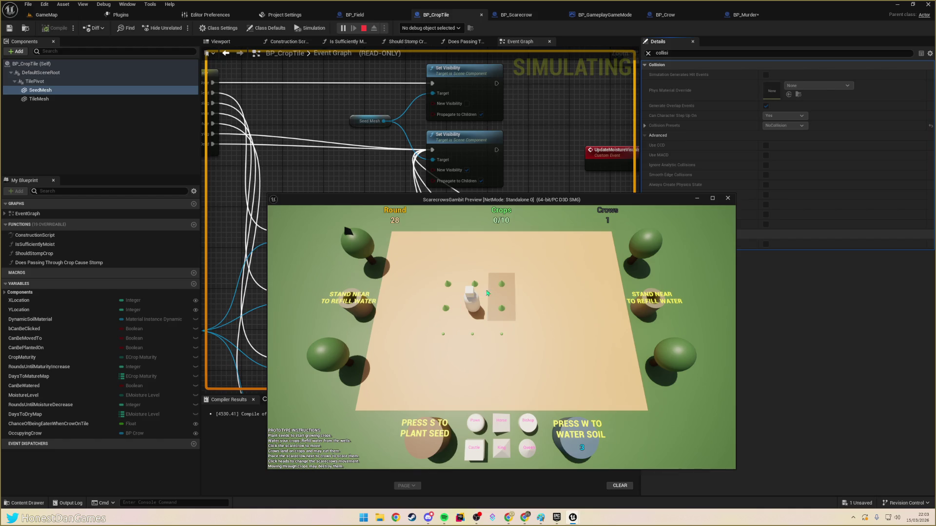
key(w)
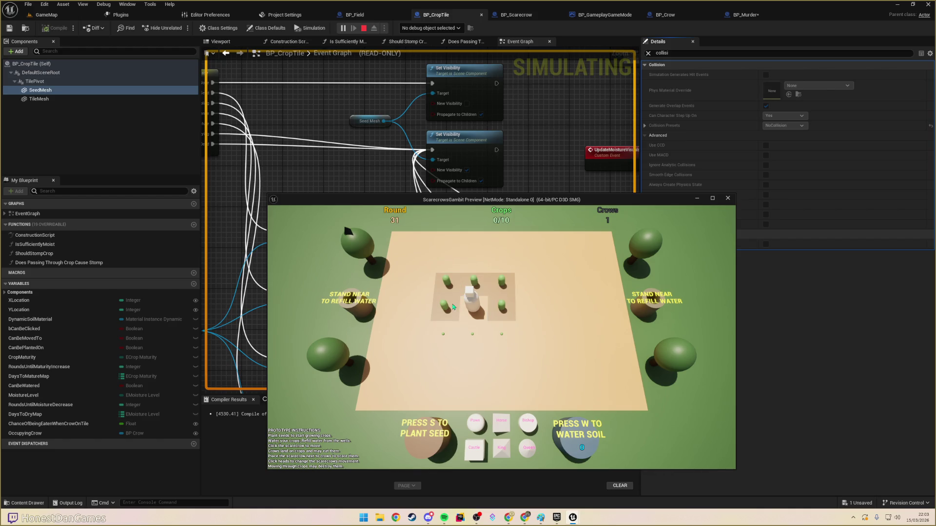
click(531, 311)
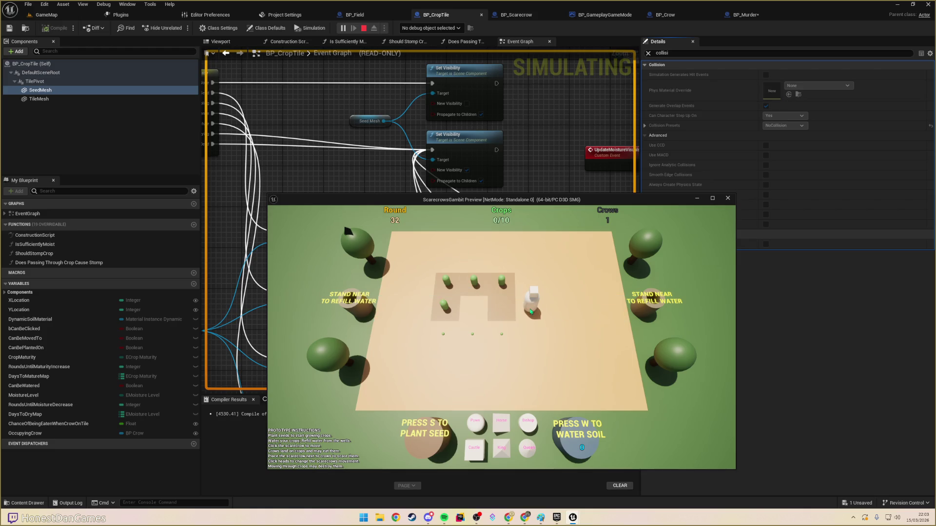
click(443, 306)
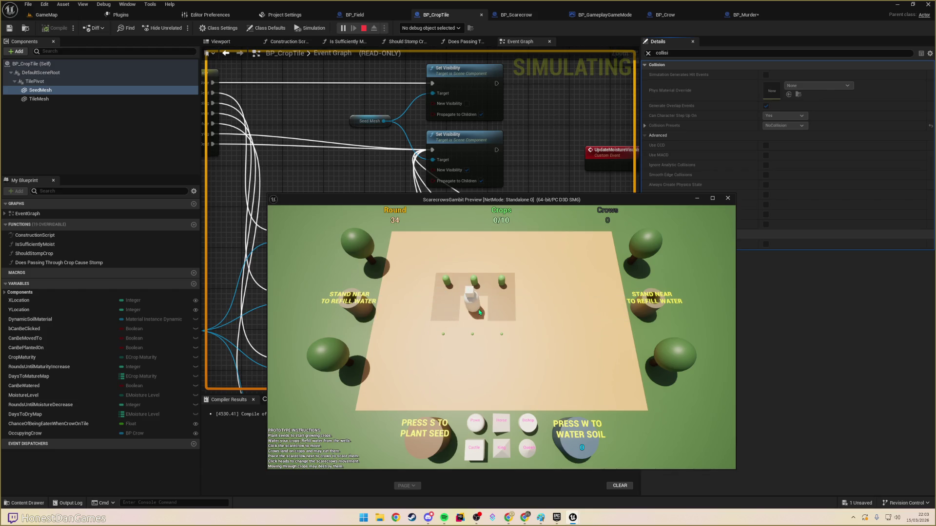
key(Escape)
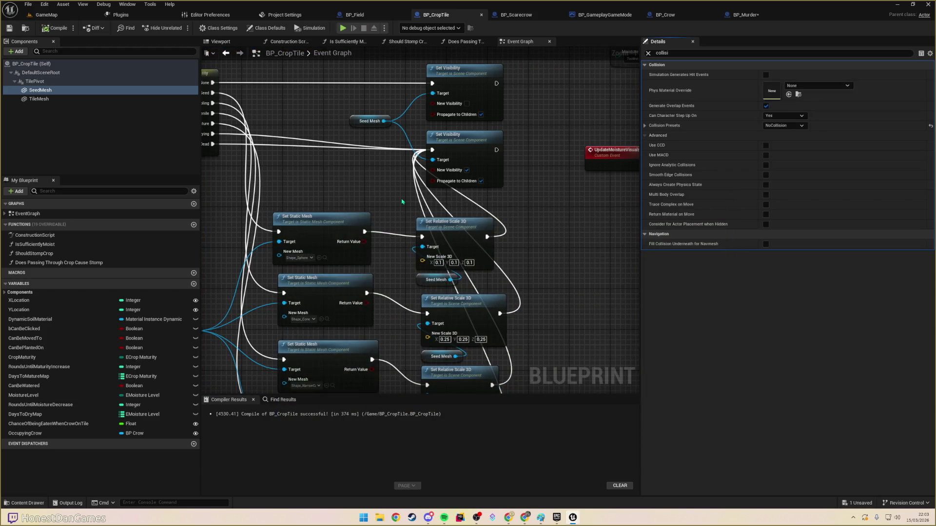
- Open Should Stomp Crop, add a third OR input, and duplicate the Mature comparison node
mouse_move(524, 160)
mouse_down()
mouse_move(542, 185)
mouse_move(494, 154)
mouse_up()
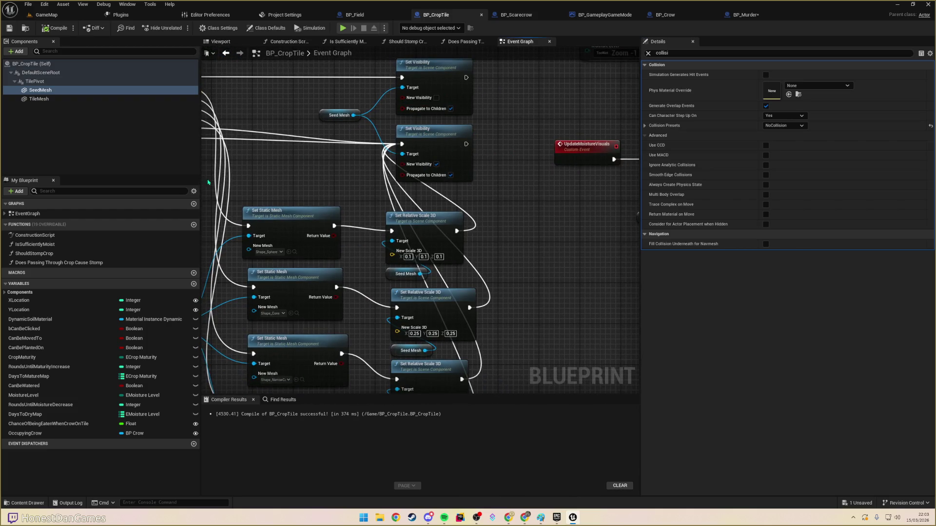
double_click(34, 254)
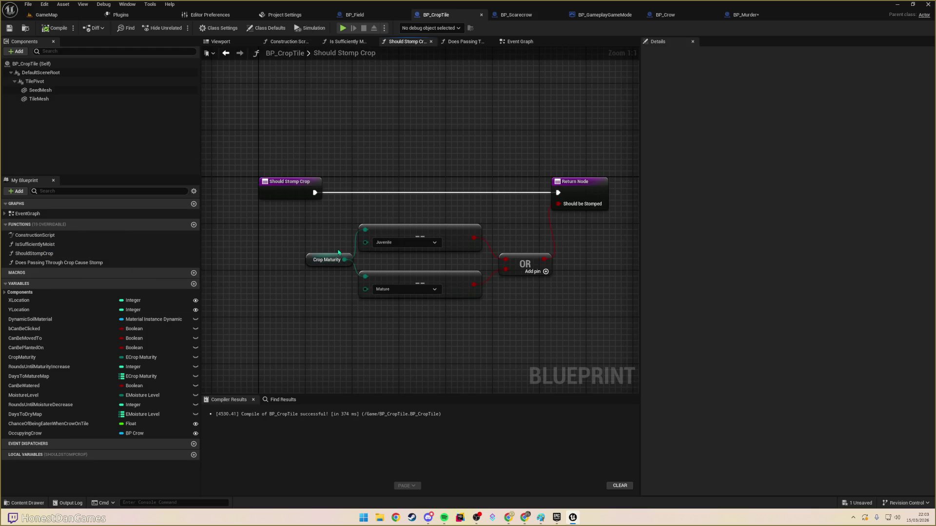
drag(336, 283, 335, 242)
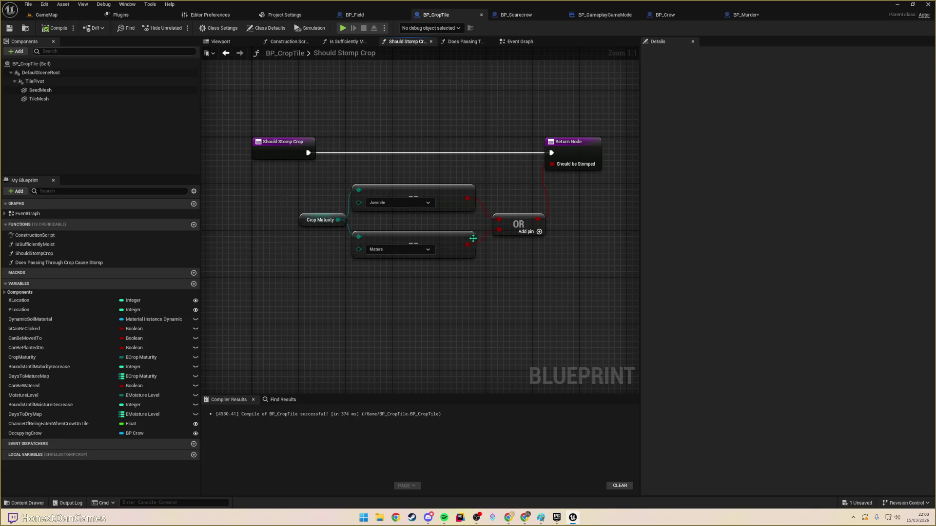
click(539, 231)
click(409, 243)
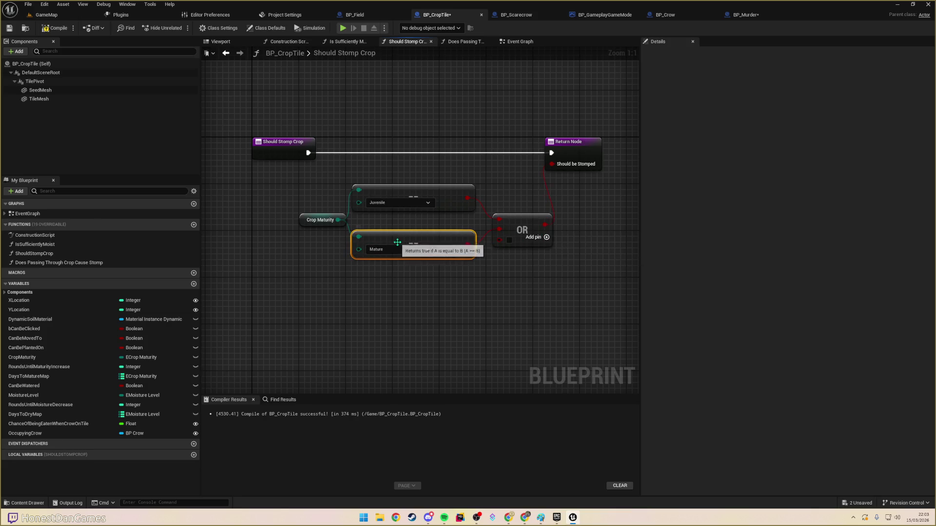
key(ctrl+d)
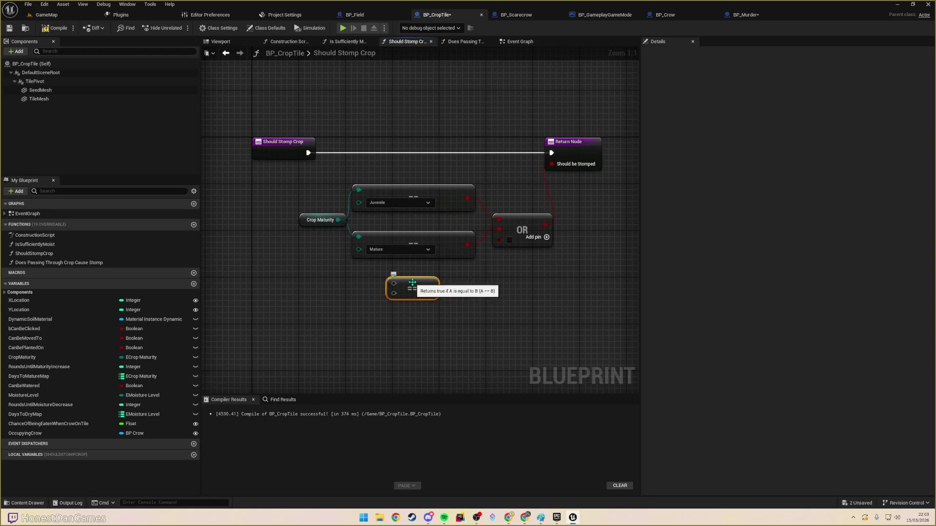
- Make the copy compare Crop Maturity to Sapling, wire it into the OR, and compile BP_CropTile
drag(339, 226, 403, 291)
click(426, 297)
click(407, 313)
drag(467, 297, 500, 241)
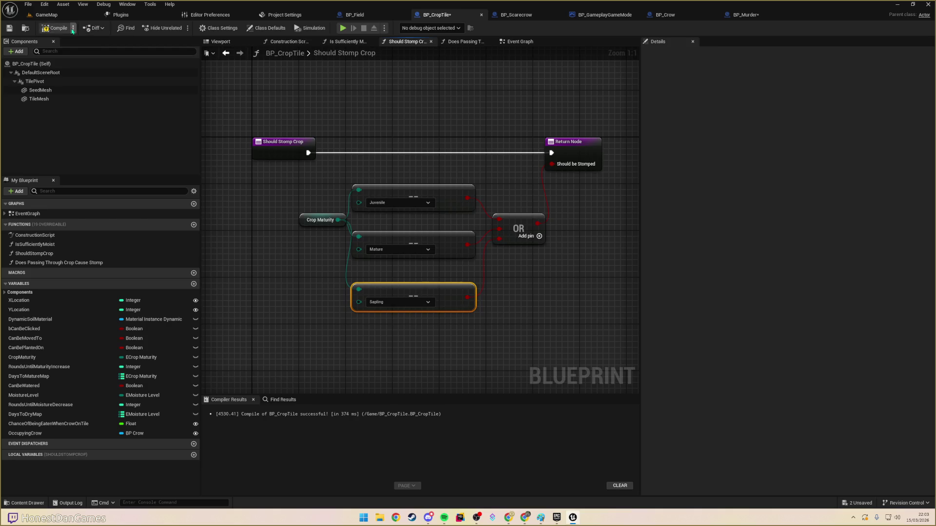
click(9, 28)
click(51, 18)
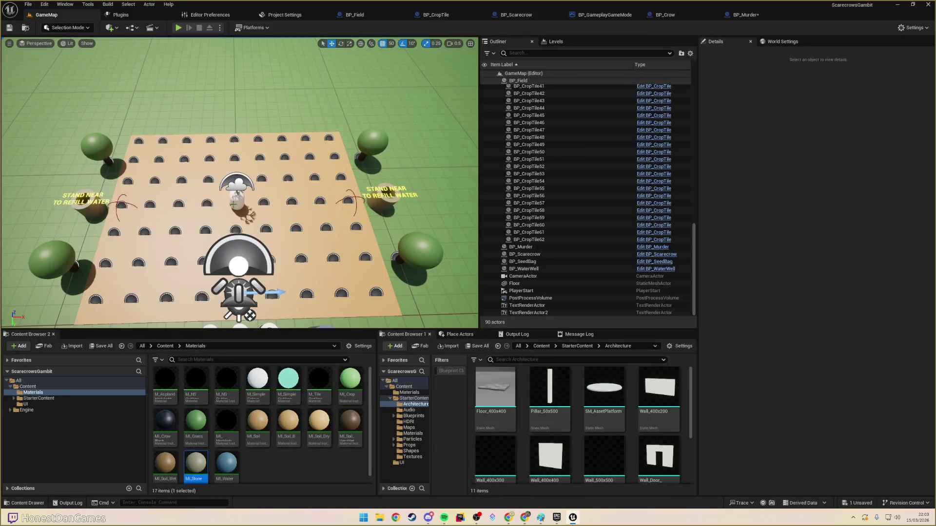
- Start a playtest, move the scarecrow, and plant and water seeds on nearby tiles
click(179, 28)
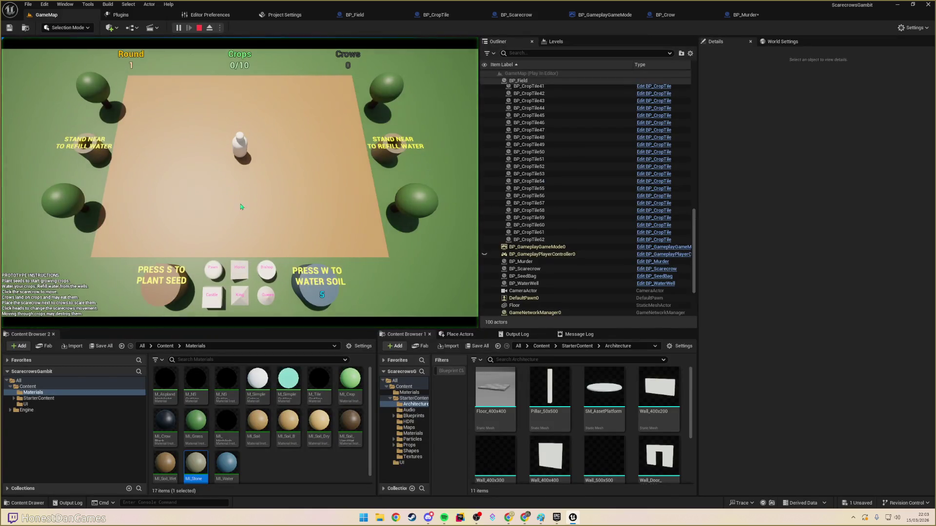
click(238, 155)
click(215, 157)
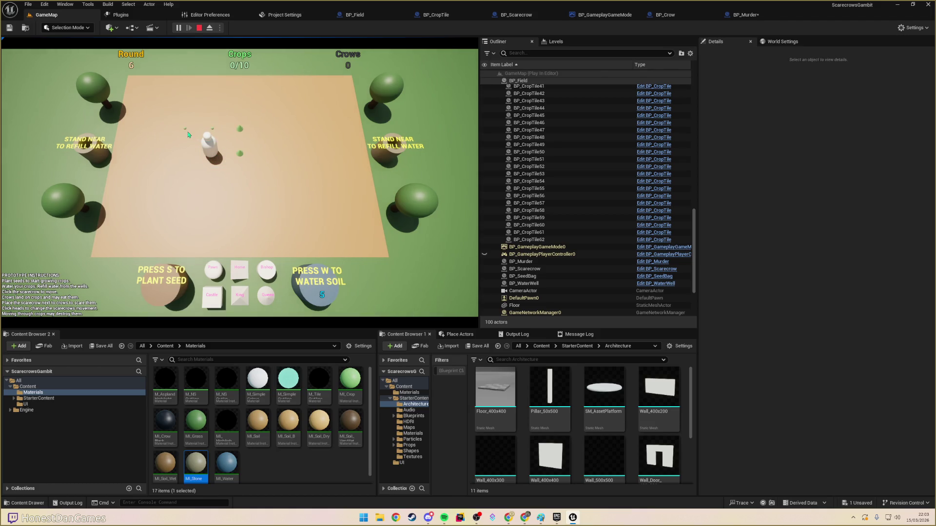
key(w)
key(w)
key(w)
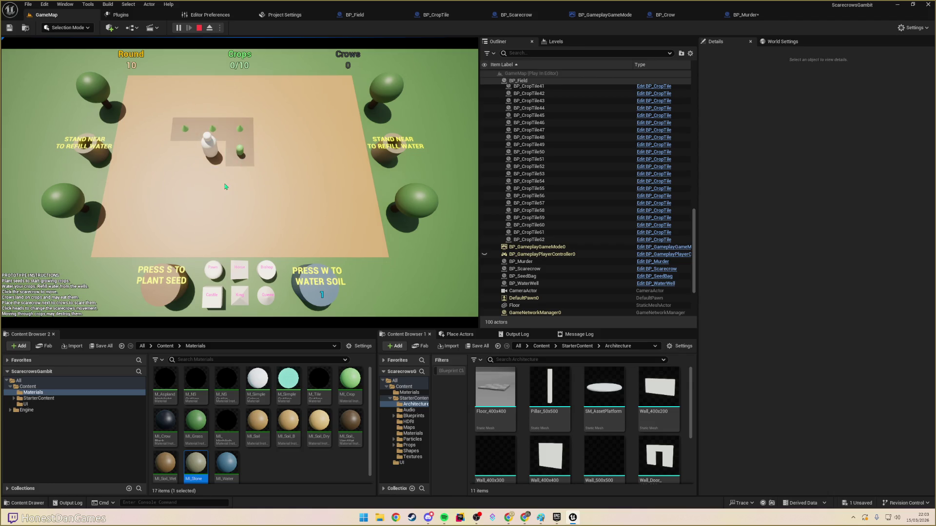
click(213, 152)
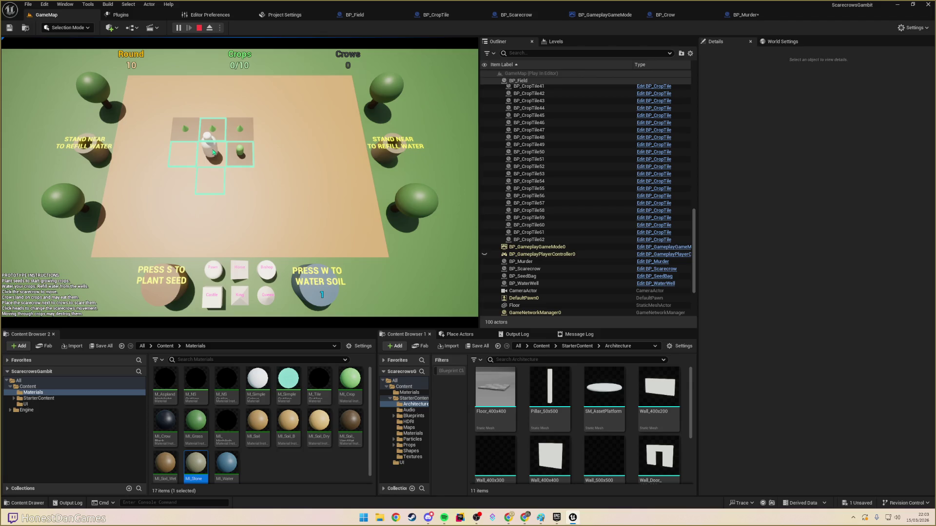
click(215, 135)
click(211, 148)
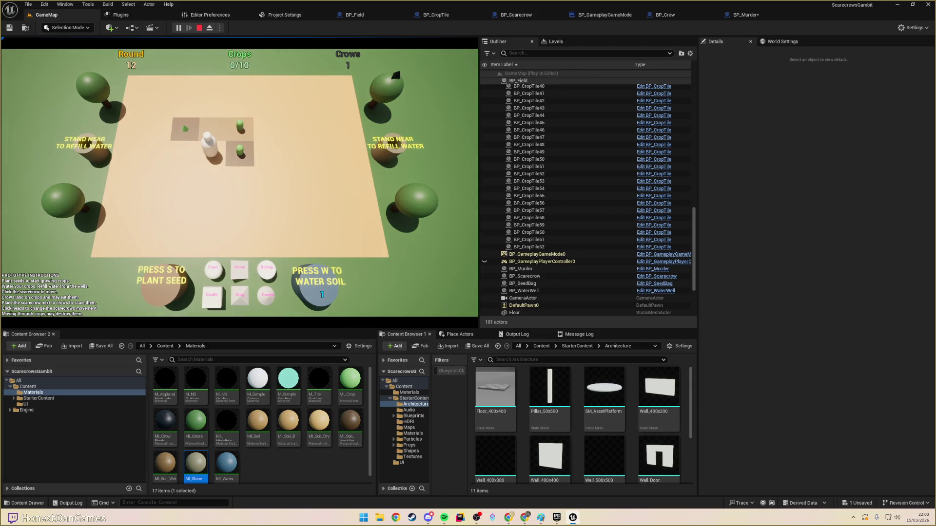
click(212, 152)
click(230, 155)
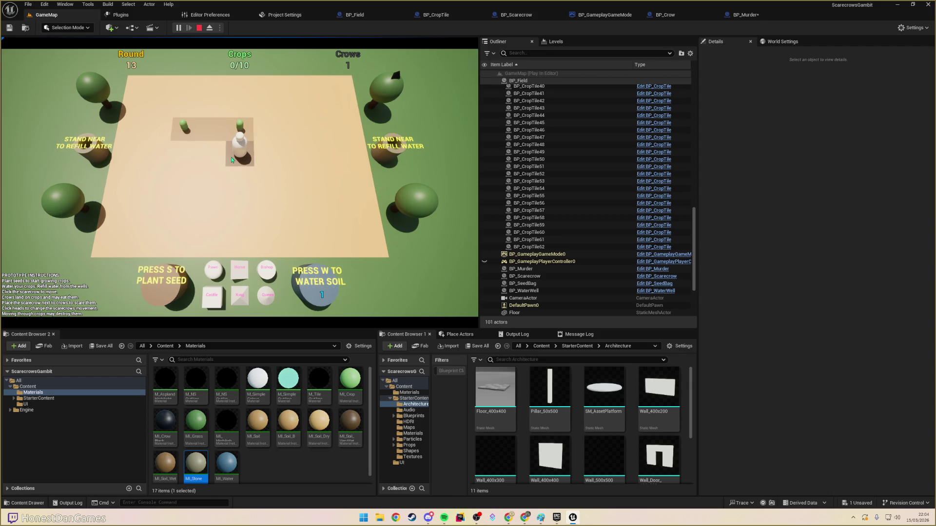
click(212, 162)
key(s)
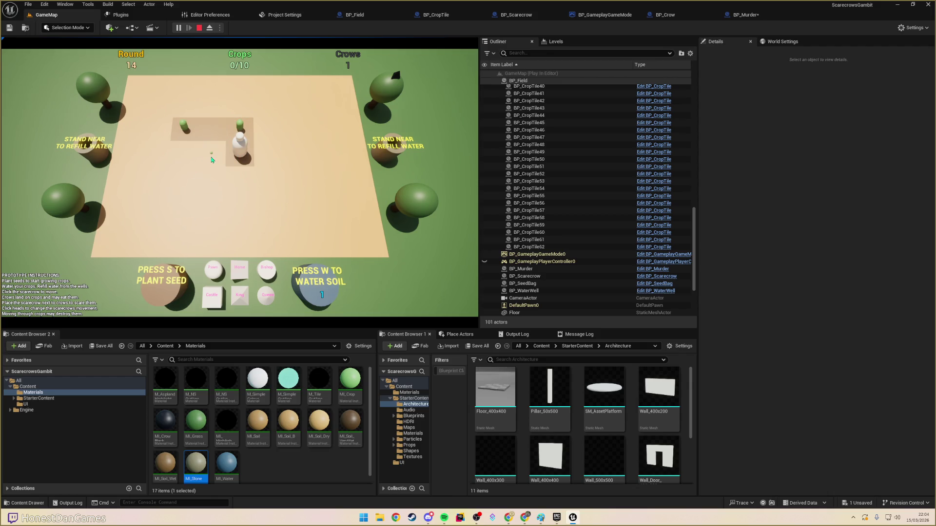
key(w)
- Move the scarecrow across the seeded tiles until round 23, then stop the play session
click(214, 159)
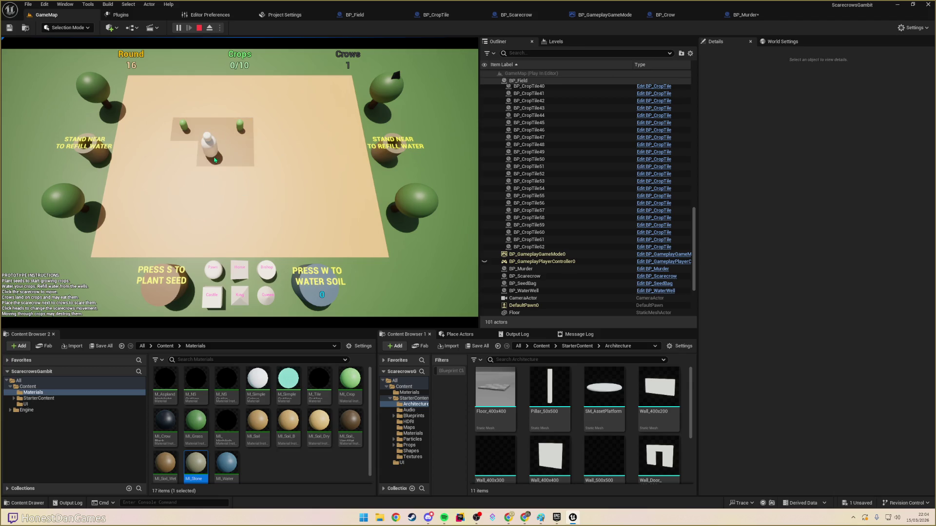
click(215, 134)
click(215, 129)
click(211, 154)
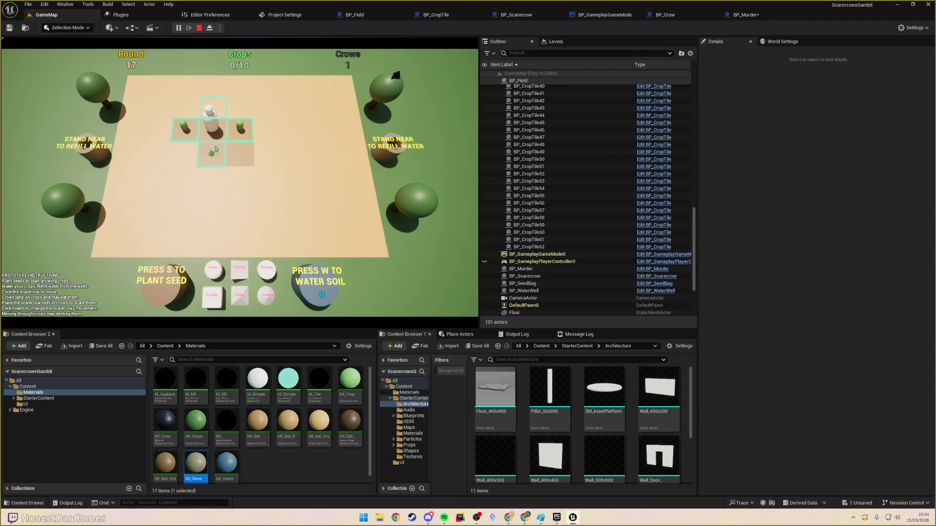
click(211, 146)
click(235, 154)
click(239, 131)
click(222, 133)
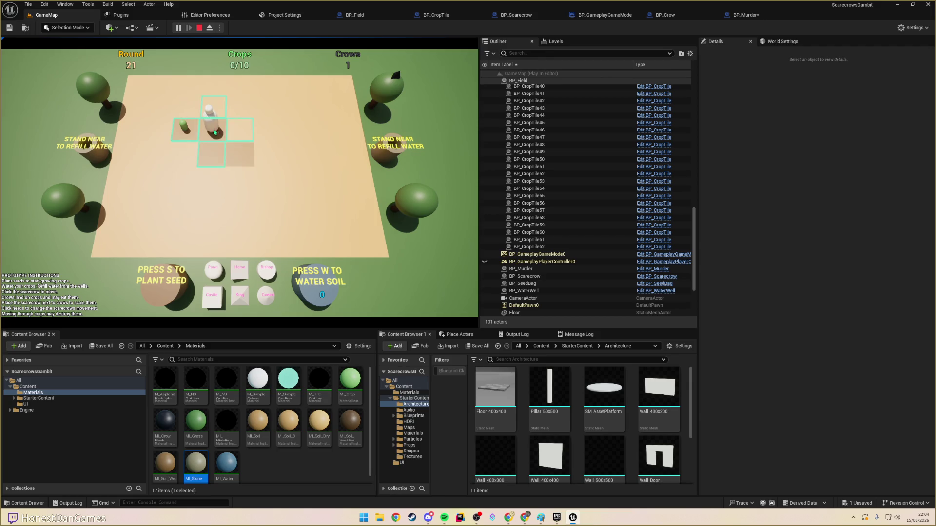
click(194, 135)
click(191, 136)
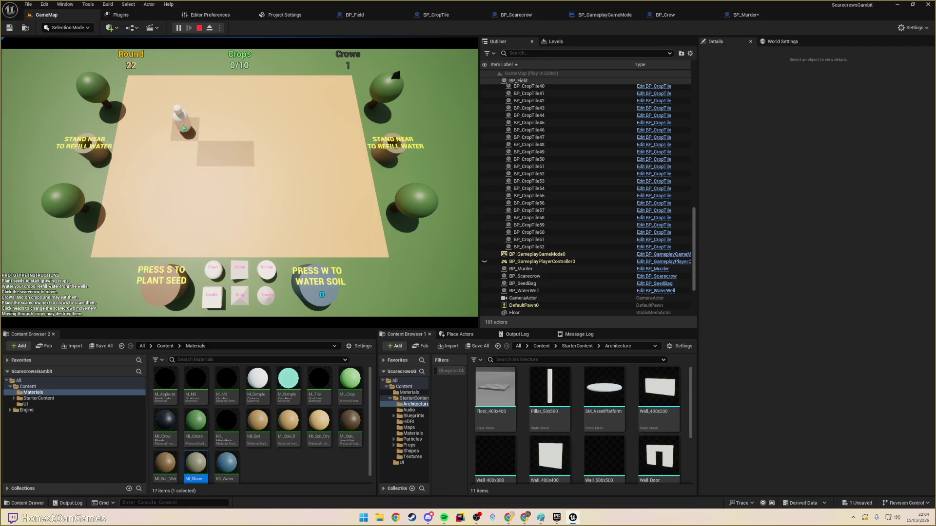
click(219, 136)
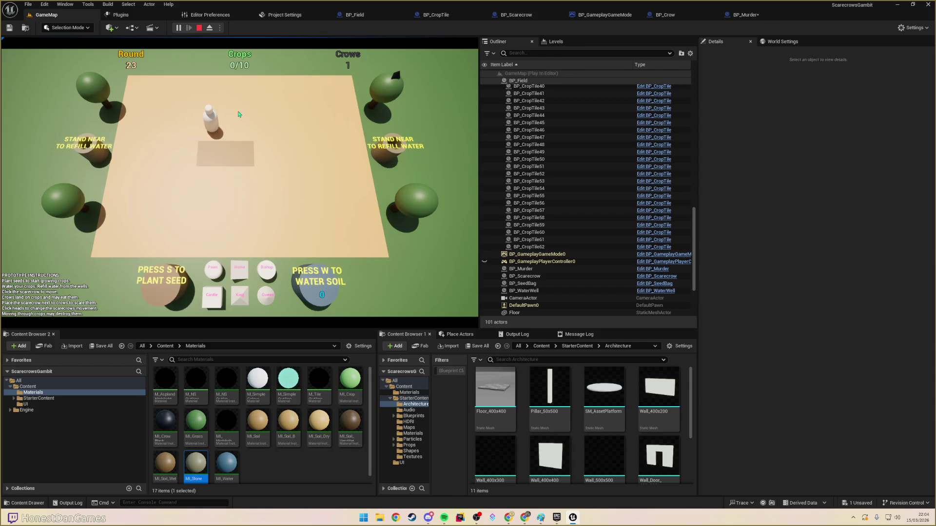
key(Escape)
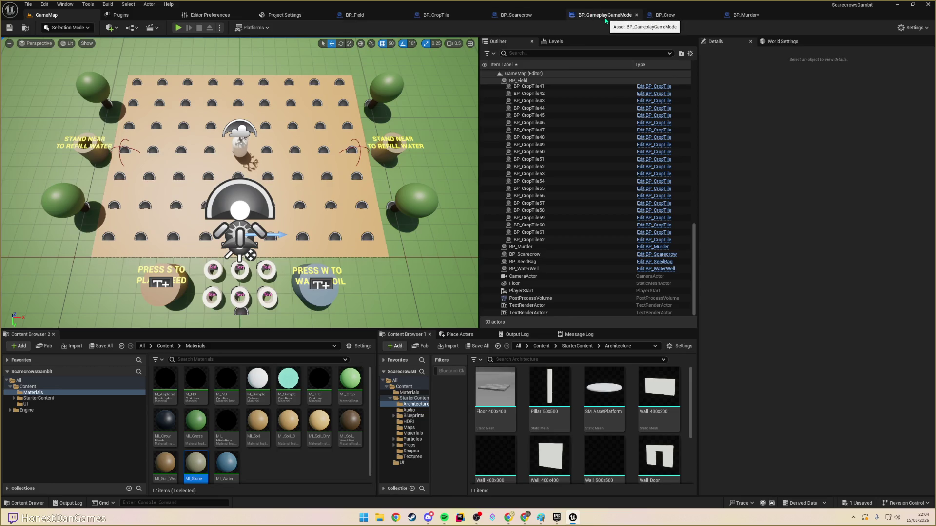
- Check BP_GameplayGameMode's RoundState variable, which defaults to Action, then go back to BP_Field
click(624, 16)
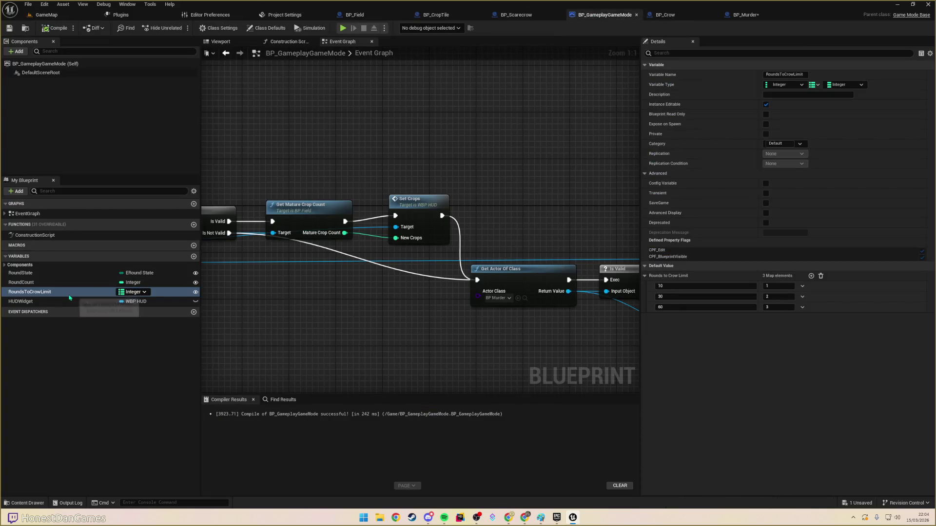
drag(62, 282, 52, 292)
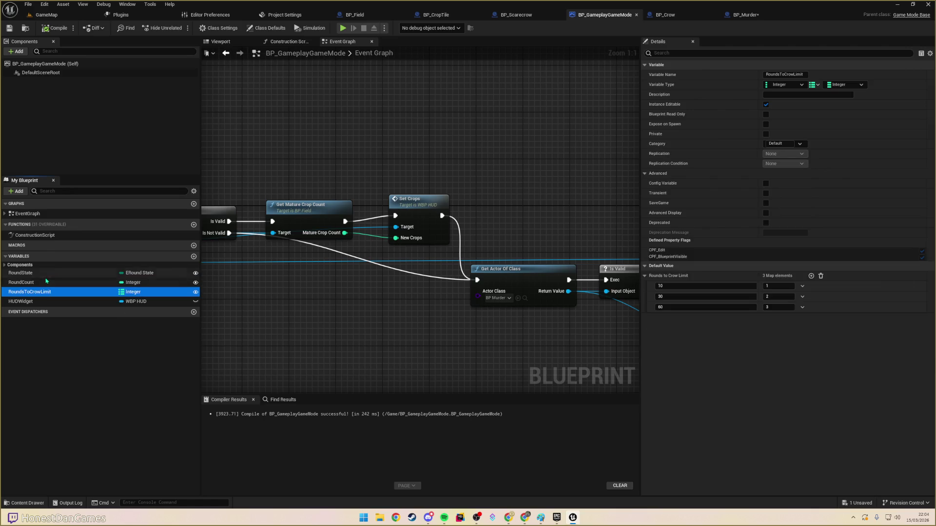
click(53, 273)
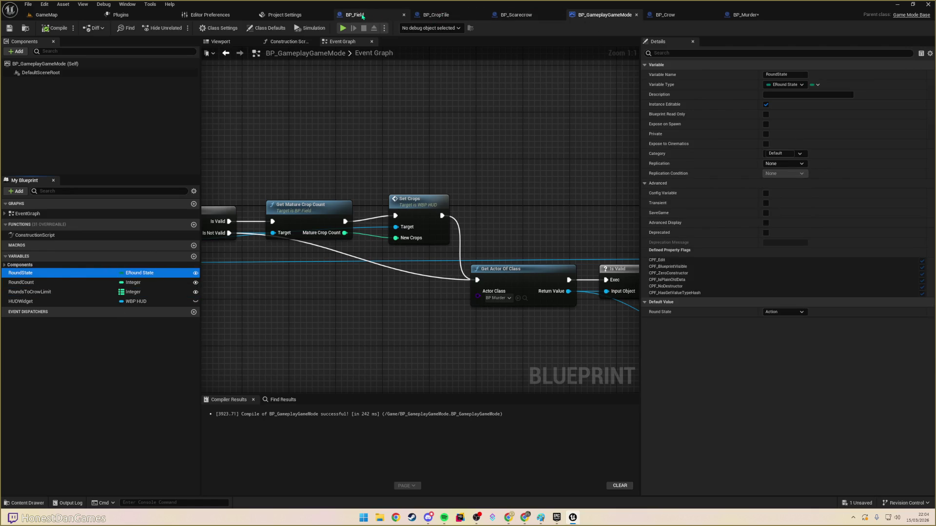
click(375, 15)
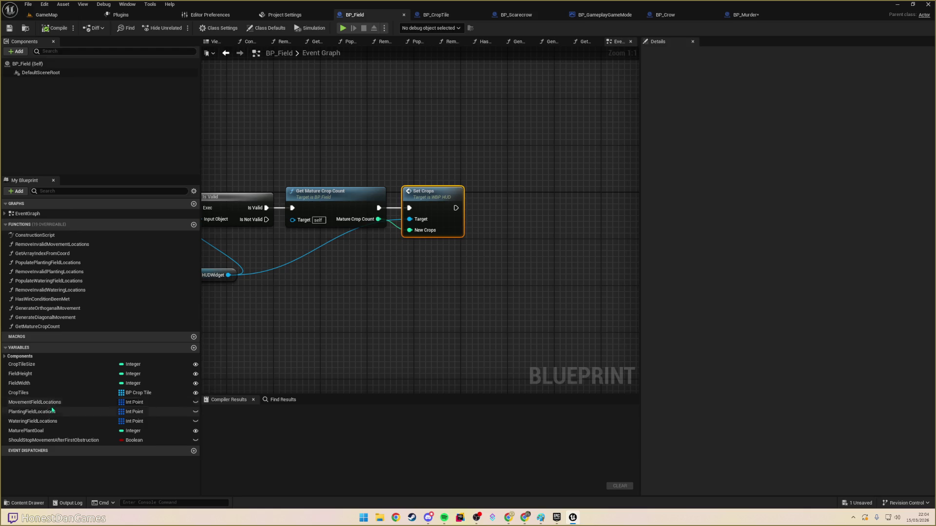
- Put MaturePlantGoal in a new Balancing category and compile BP_Field
click(52, 432)
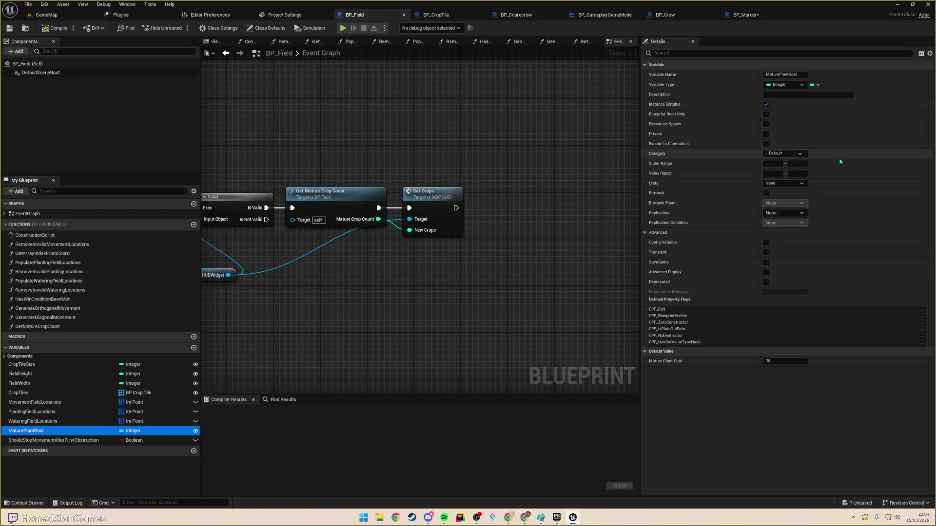
click(786, 153)
text(Balancing)
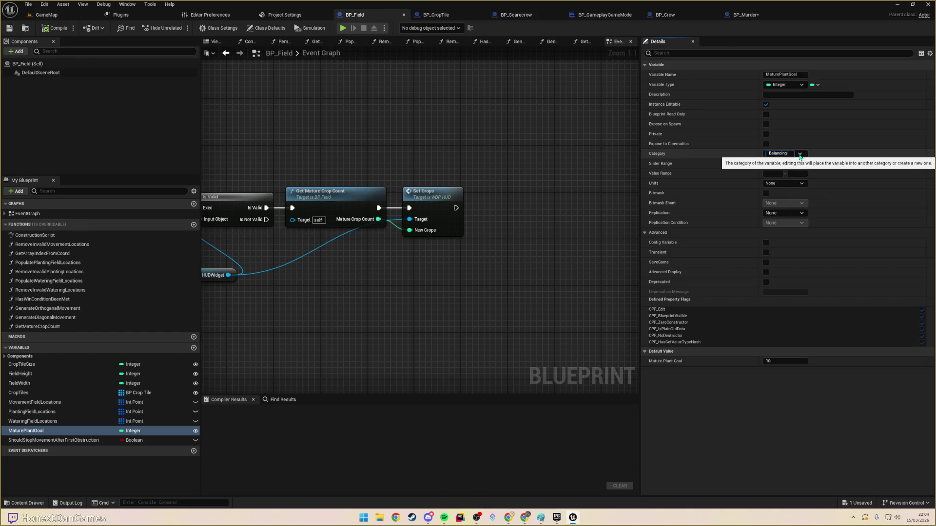
key(Return)
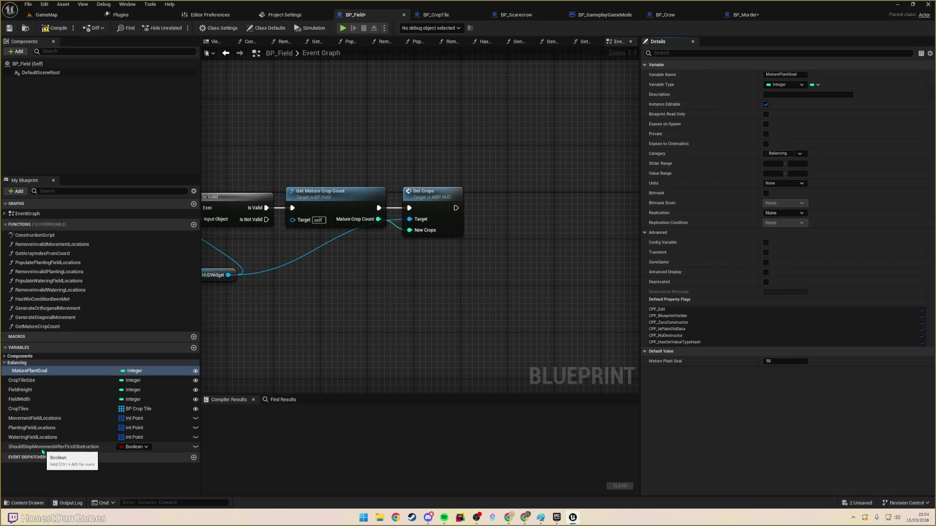
click(43, 447)
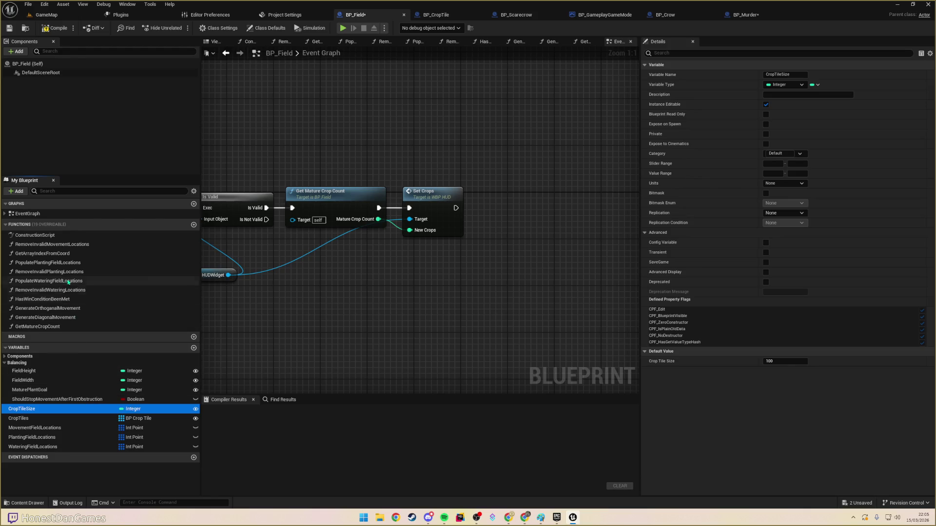
click(55, 27)
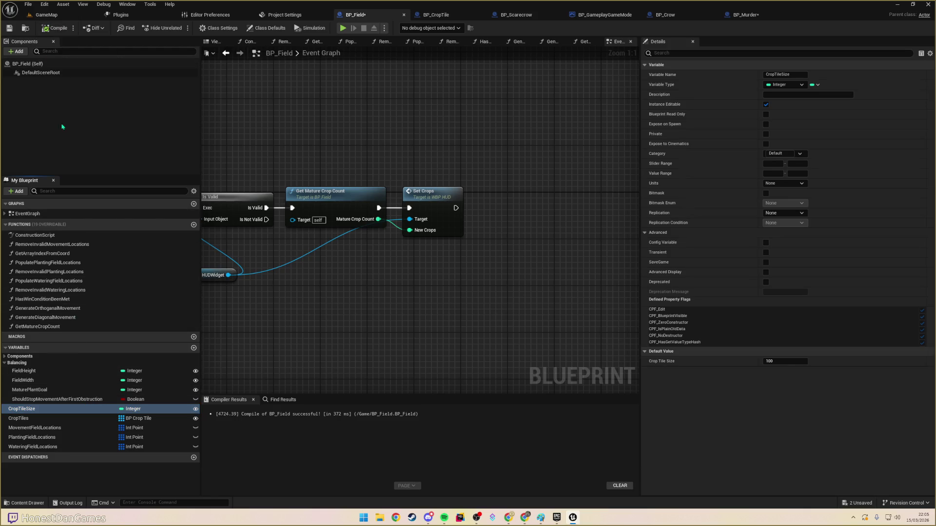
- Change MaturePlantGoal's default value from 10 to 25, then compile and save BP_Field
click(49, 390)
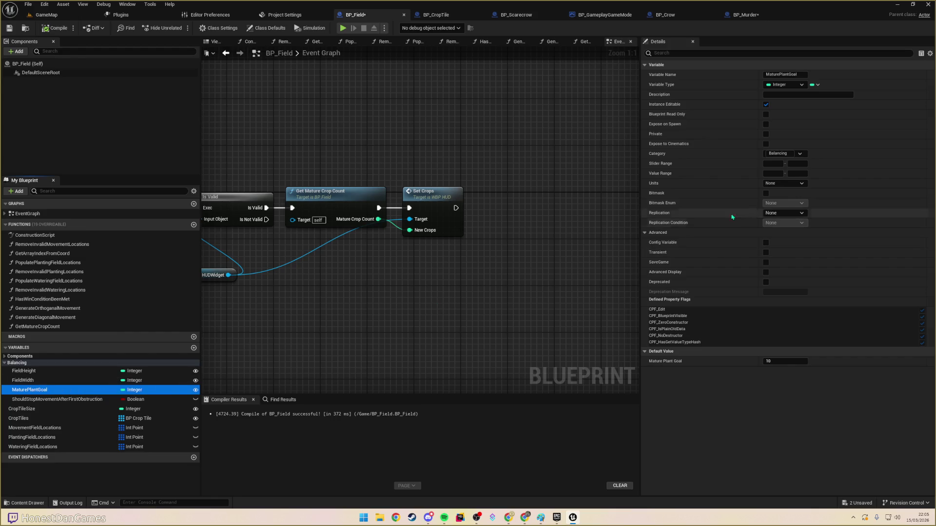
click(785, 361)
text(25)
key(Return)
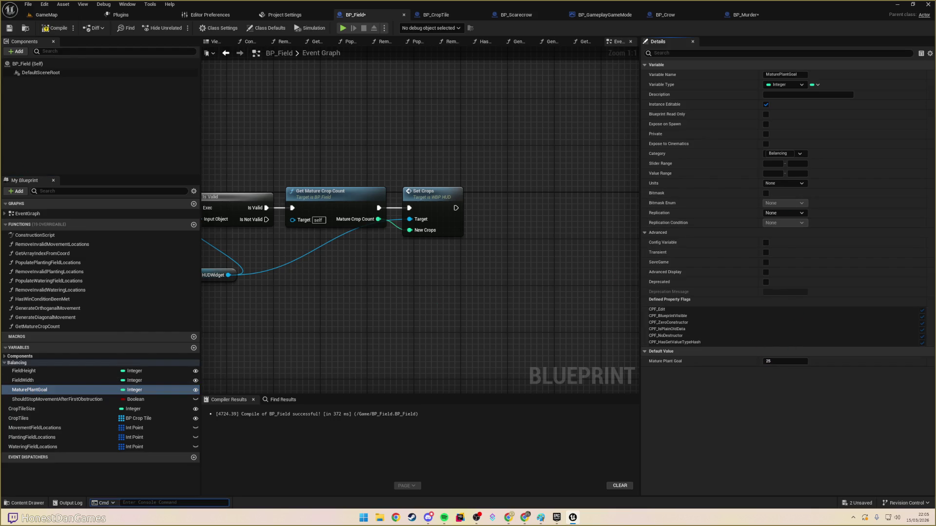
click(55, 27)
click(9, 28)
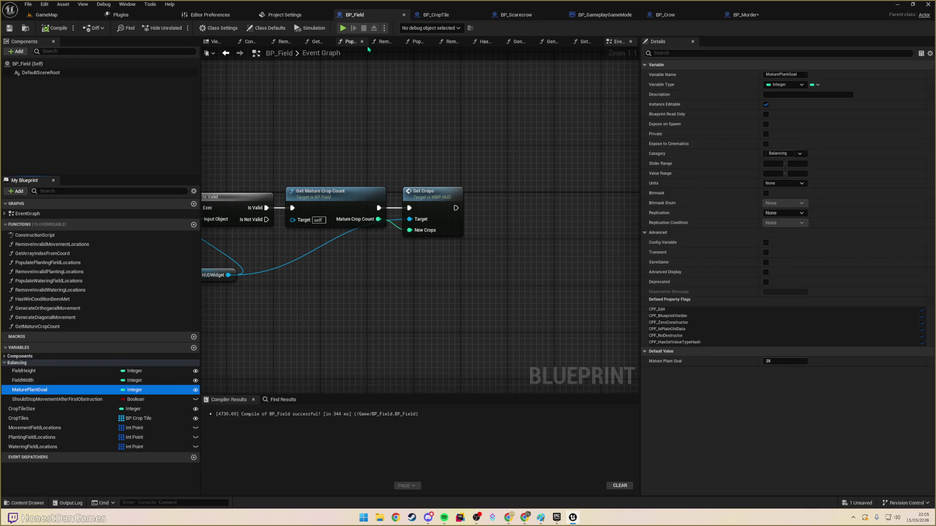
click(575, 109)
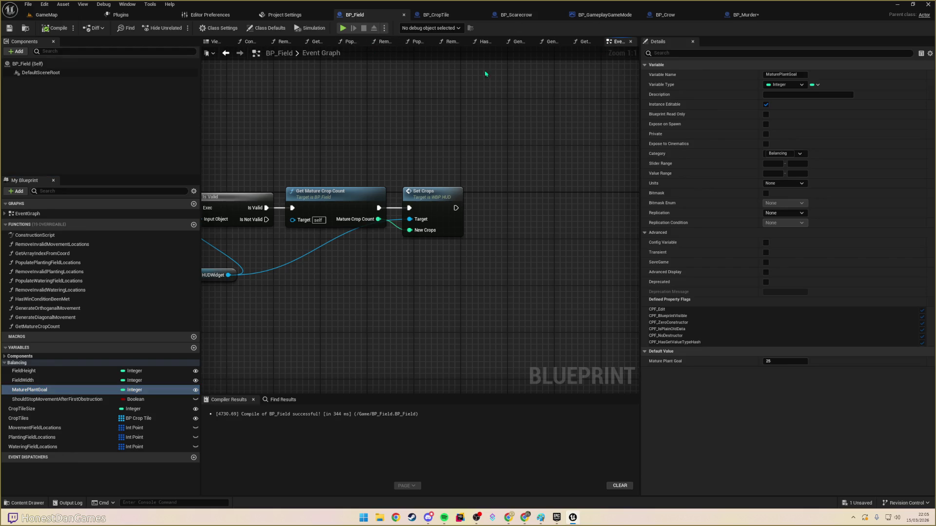
click(516, 15)
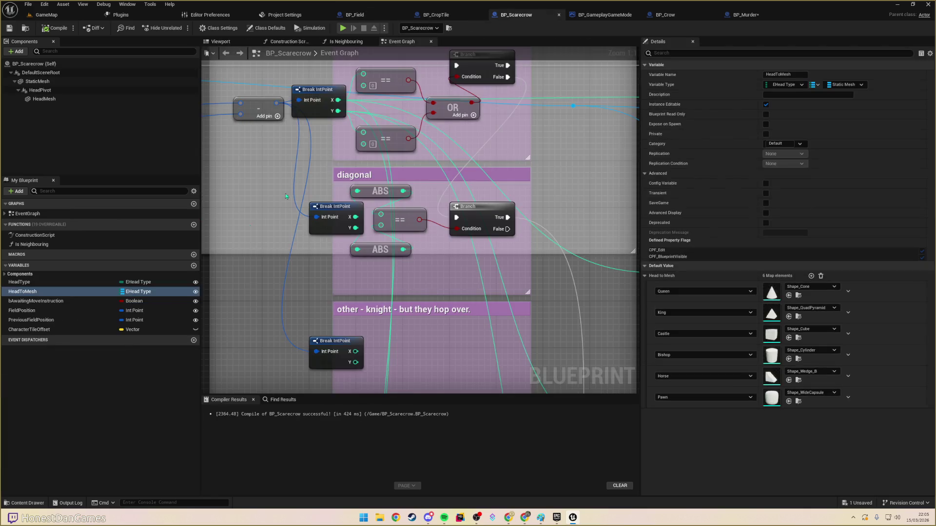
- Check BP_Scarecrow's HeadType variable, then search assets for 'water'
click(29, 292)
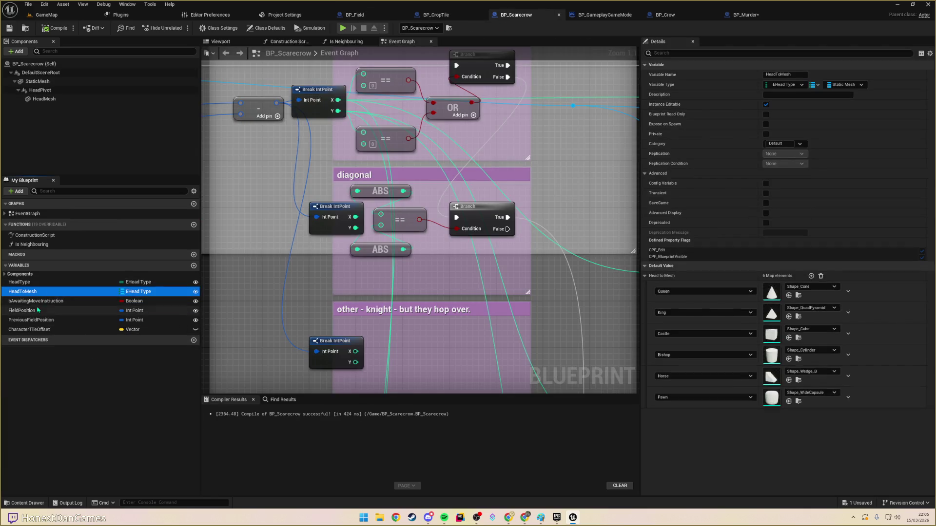
click(20, 282)
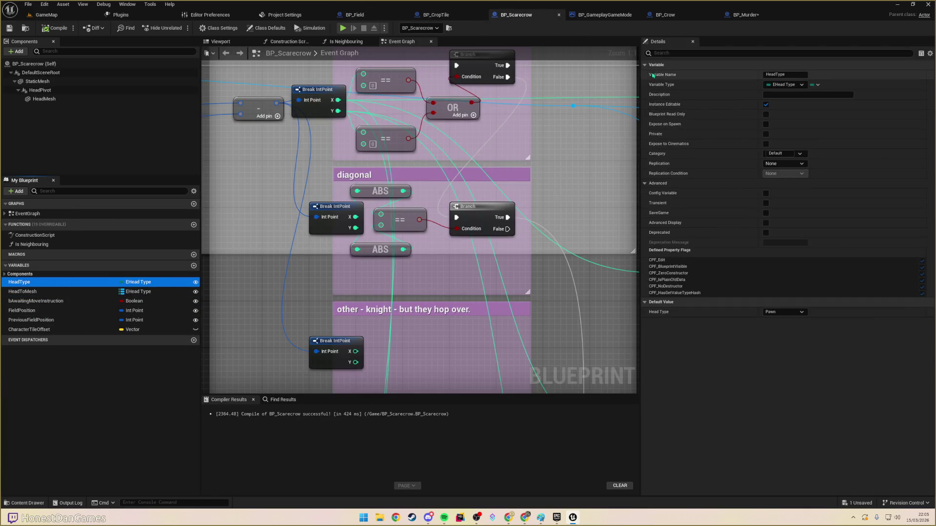
key(ctrl+p)
text(water)
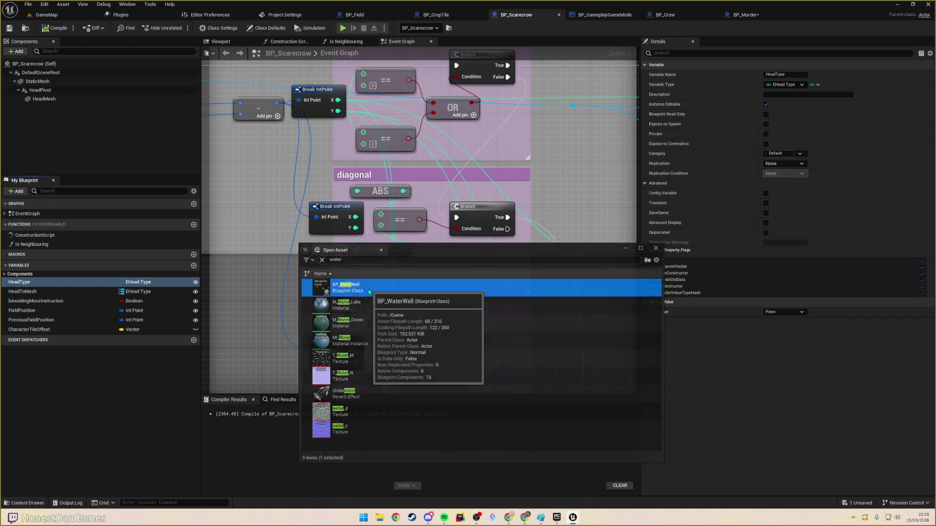
- Open BP_WaterWell and put its MaxWater variable in the Balancing category
double_click(351, 287)
click(60, 283)
click(54, 291)
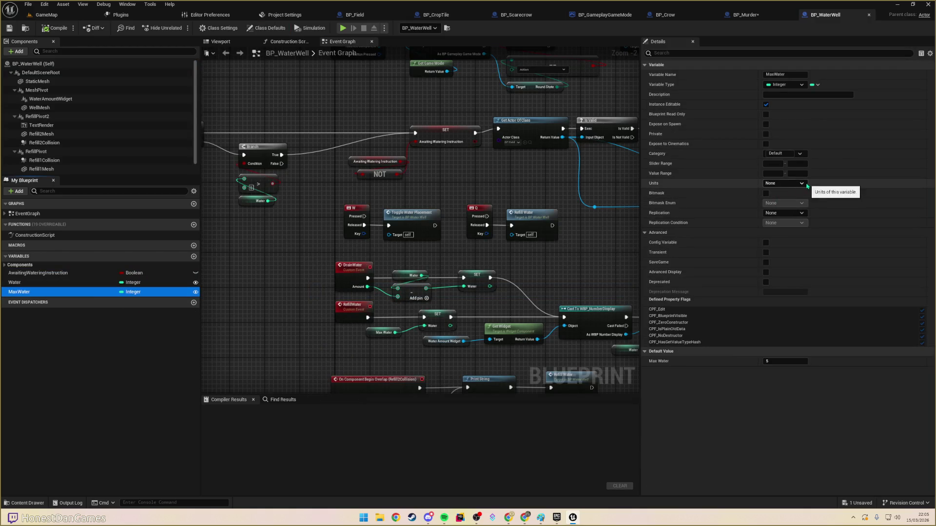
click(786, 173)
click(780, 154)
text(Balancing)
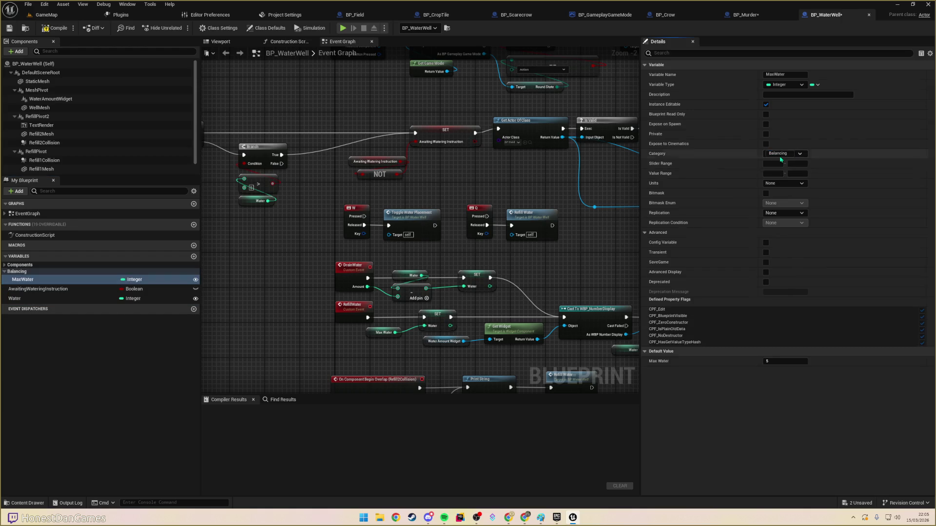
key(Return)
- Set MaxWater's default value to 10, then compile and save BP_WaterWell
click(794, 361)
text(0)
key(Return)
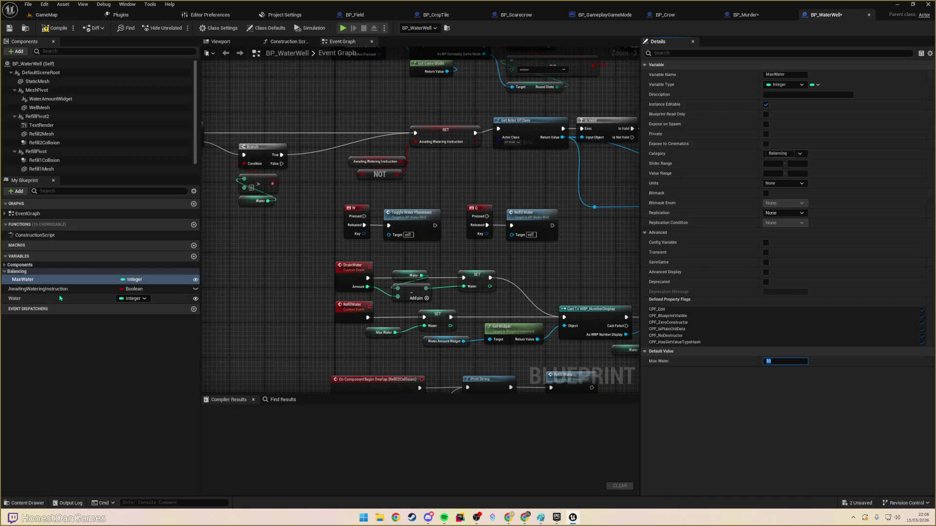
click(55, 28)
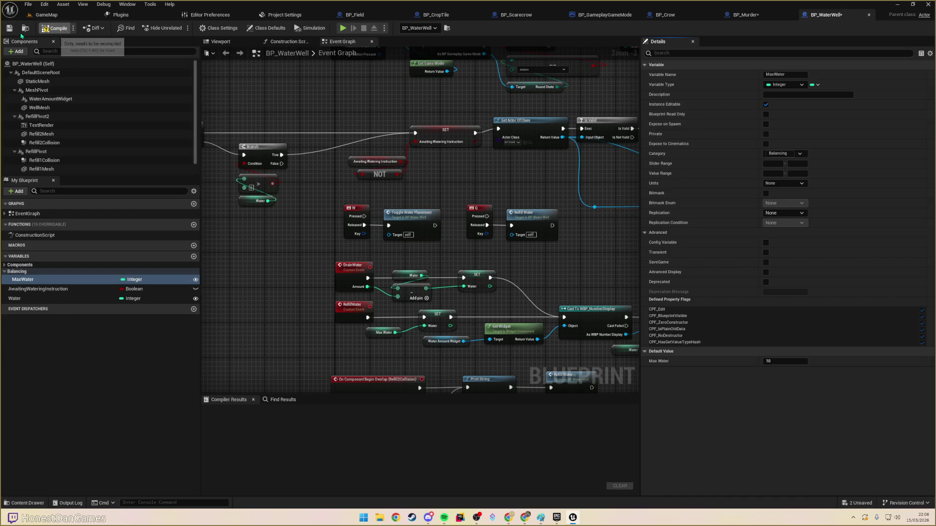
click(11, 28)
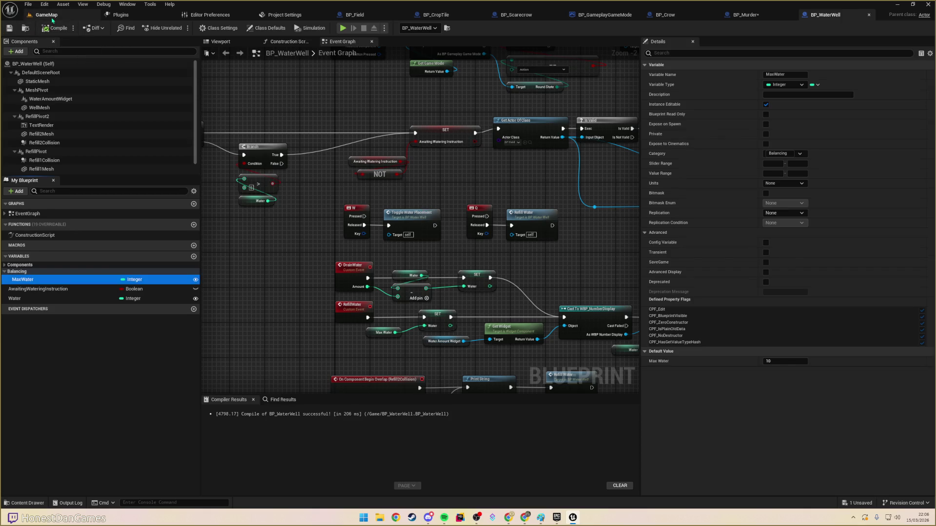
click(51, 14)
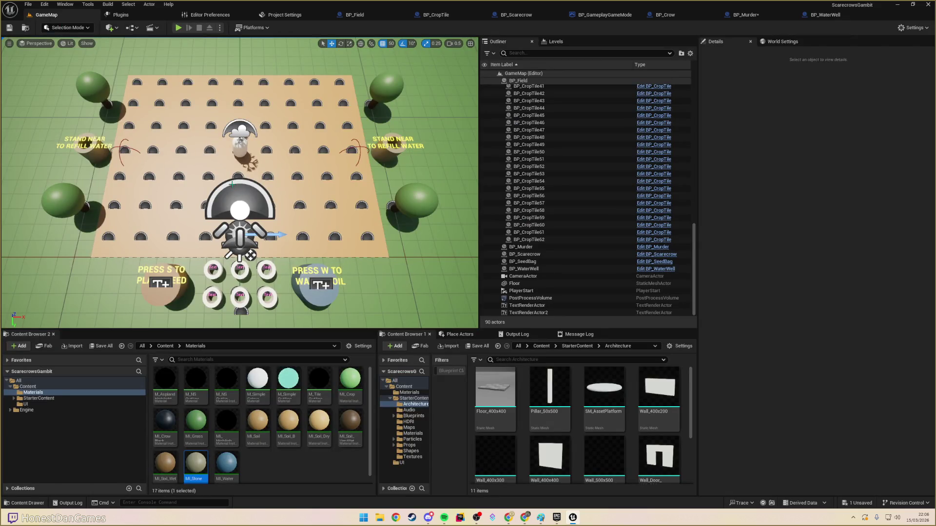
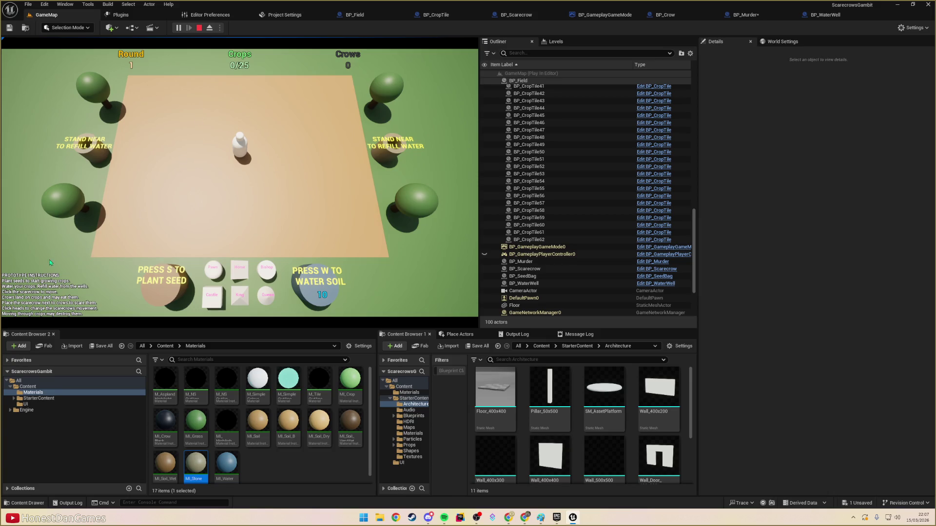
- Stop the play session and open the WBP_HUD widget blueprint by searching 'hud wid'
key(Escape)
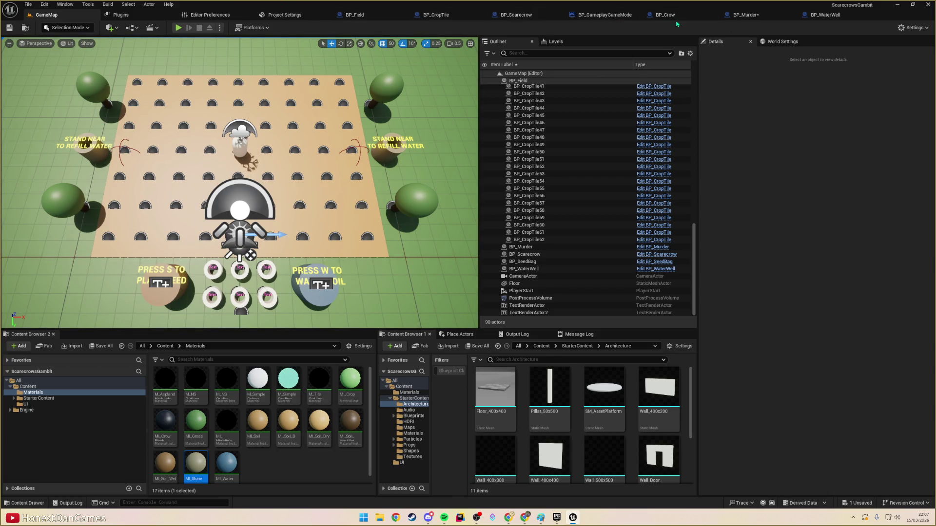
key(ctrl+p)
text(h)
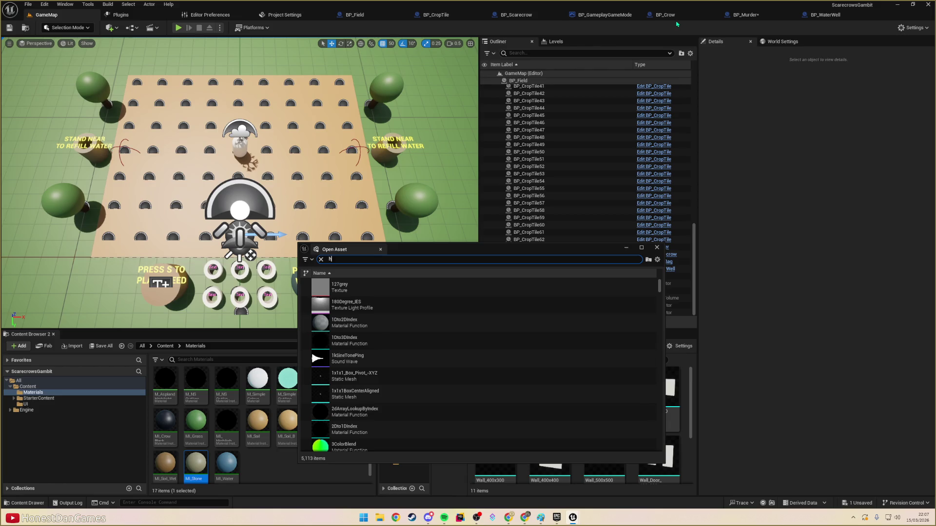
text(ud wid)
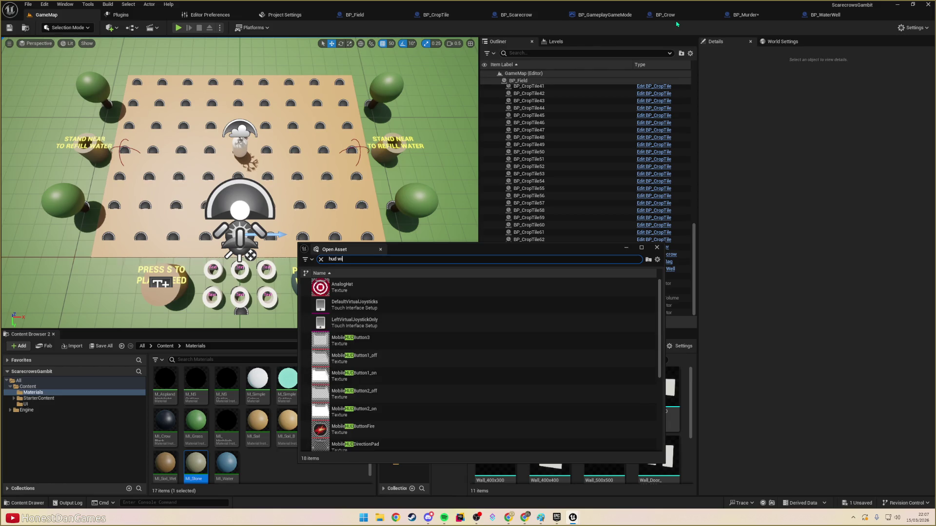
key(Return)
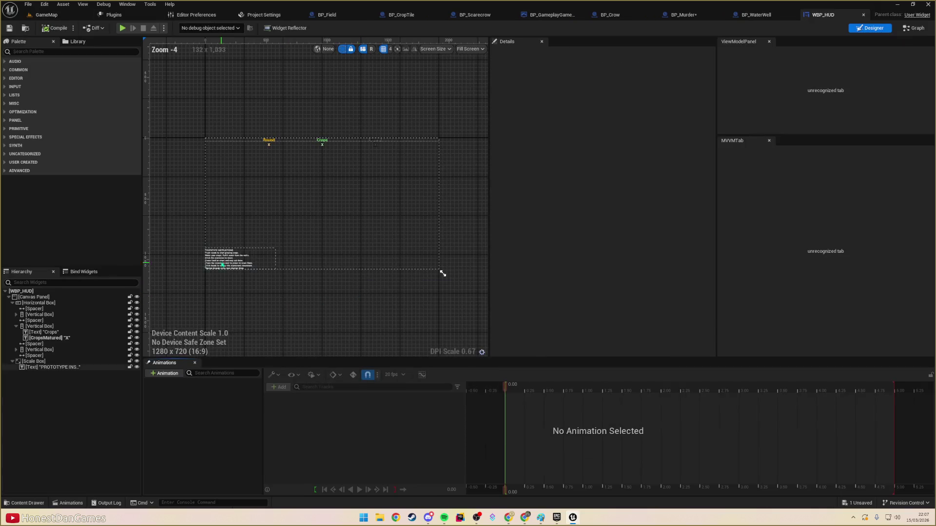
click(222, 265)
scroll(224, 261, up, 2)
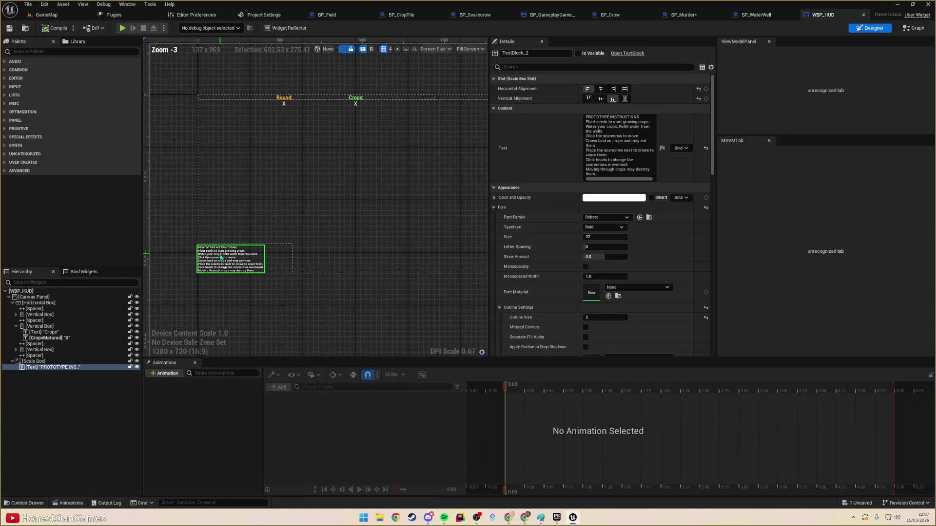
- Wrap the instructions text in a Vertical Box and duplicate it
right_click(38, 368)
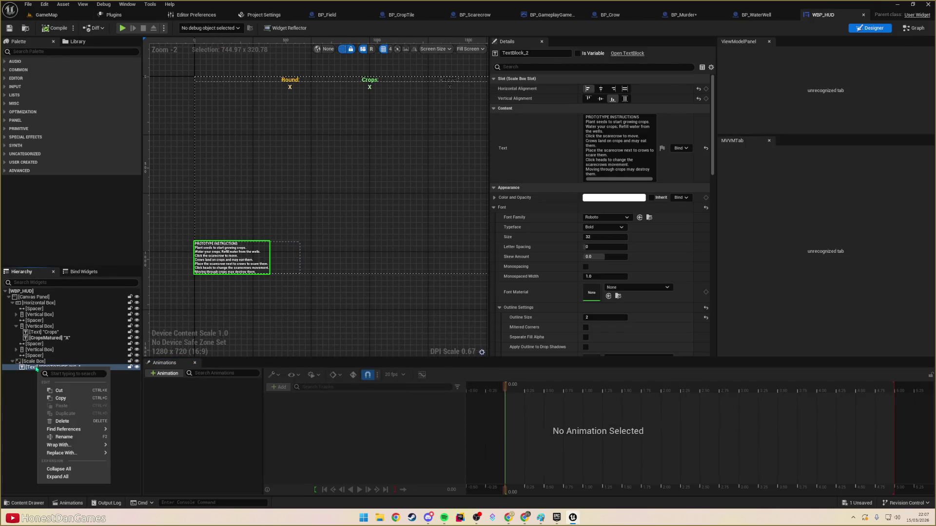
mouse_move(69, 445)
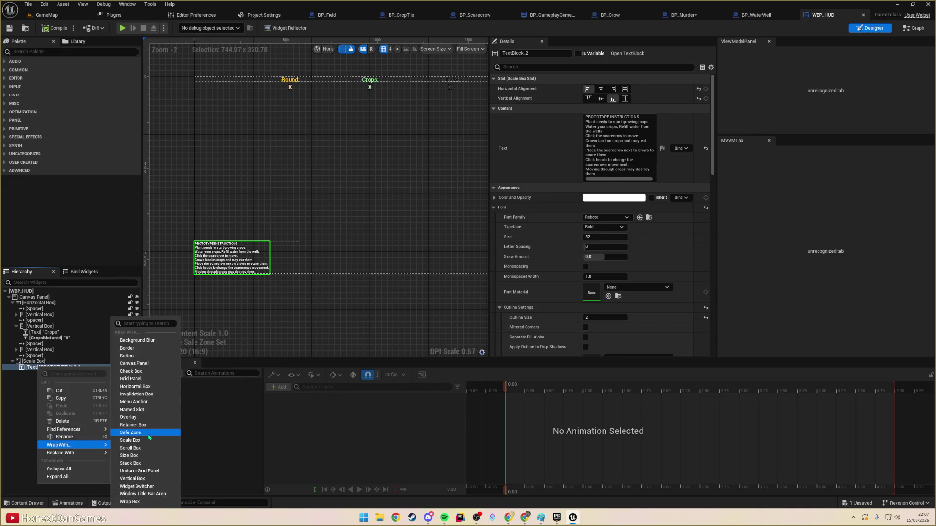
click(141, 480)
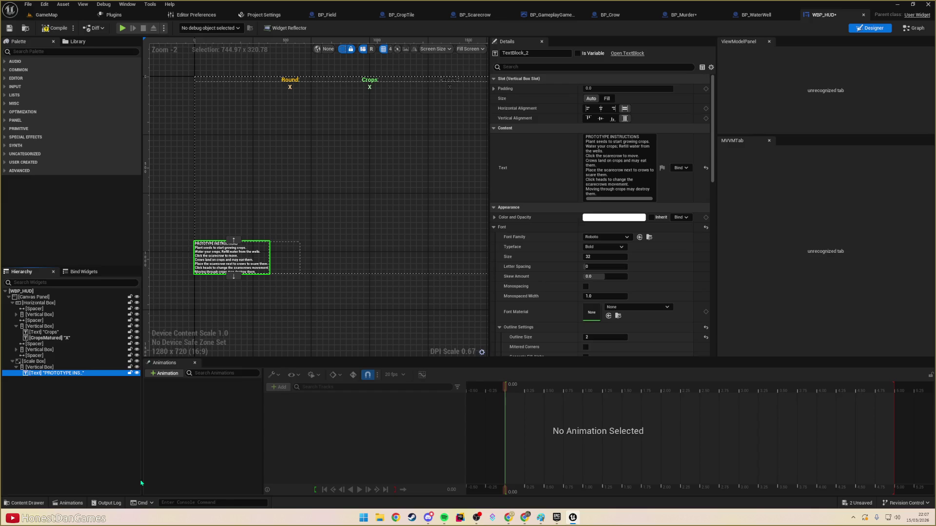
right_click(43, 376)
click(53, 417)
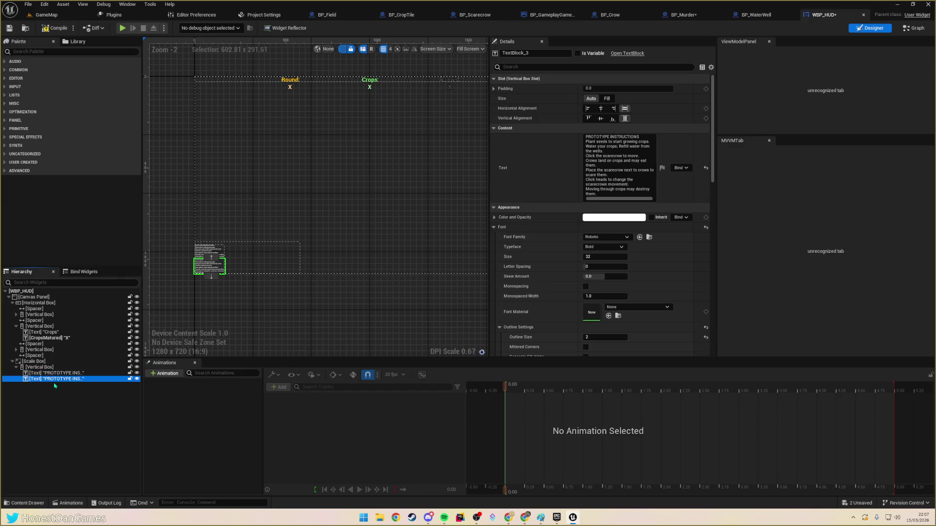
- Trim the first copy to the 'PROTOTYPE INSTRUCTIONS' heading and colour it yellow
click(54, 373)
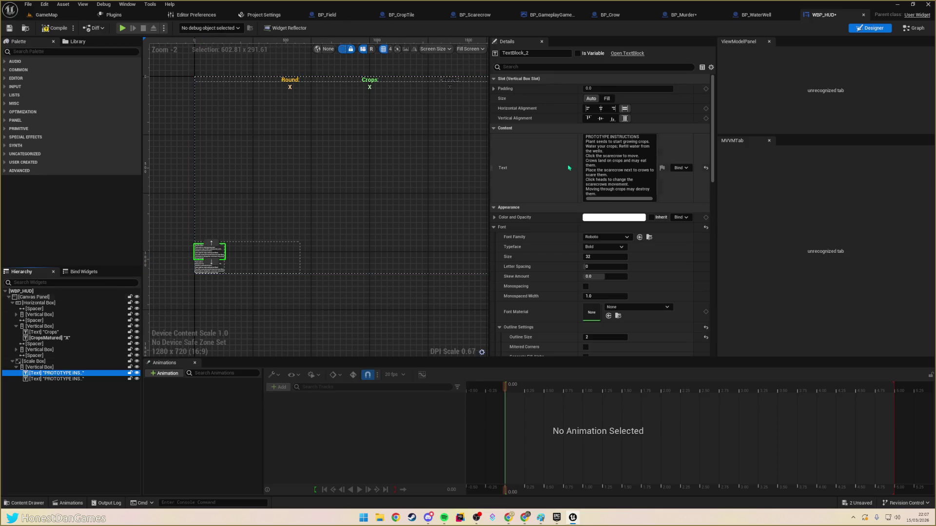
drag(585, 141, 603, 156)
key(ctrl+shift+End)
key(BackSpace)
click(616, 158)
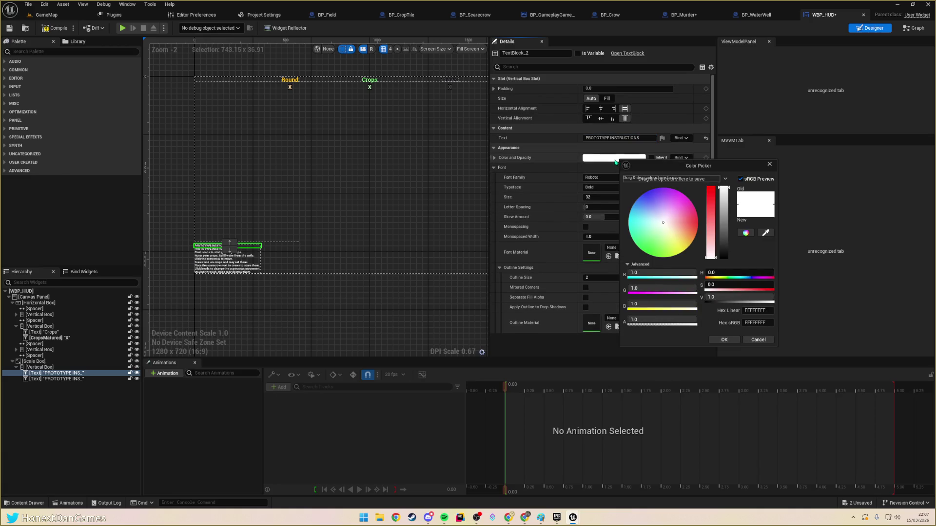
click(681, 253)
drag(682, 255, 697, 262)
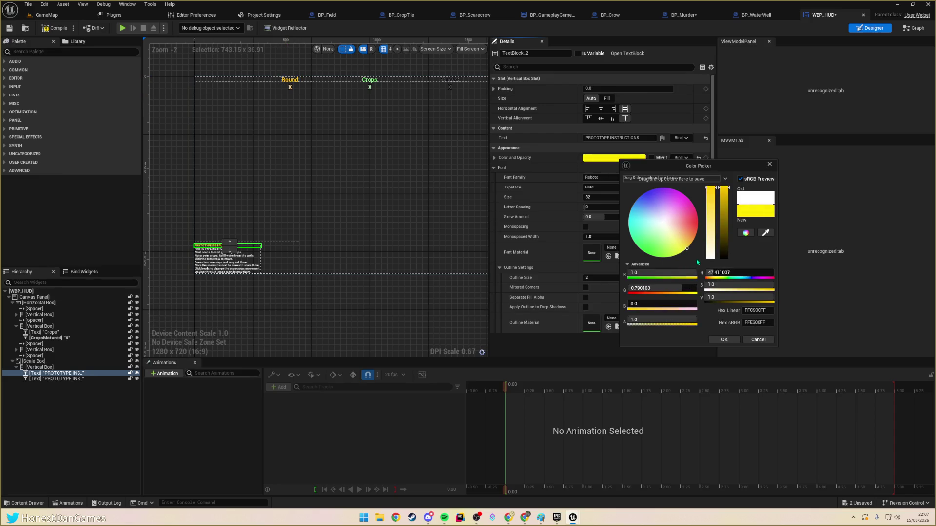
click(725, 339)
- Select the instructions body text block and start editing its Text
click(305, 188)
scroll(242, 240, up, 3)
scroll(238, 202, up, 2)
click(302, 259)
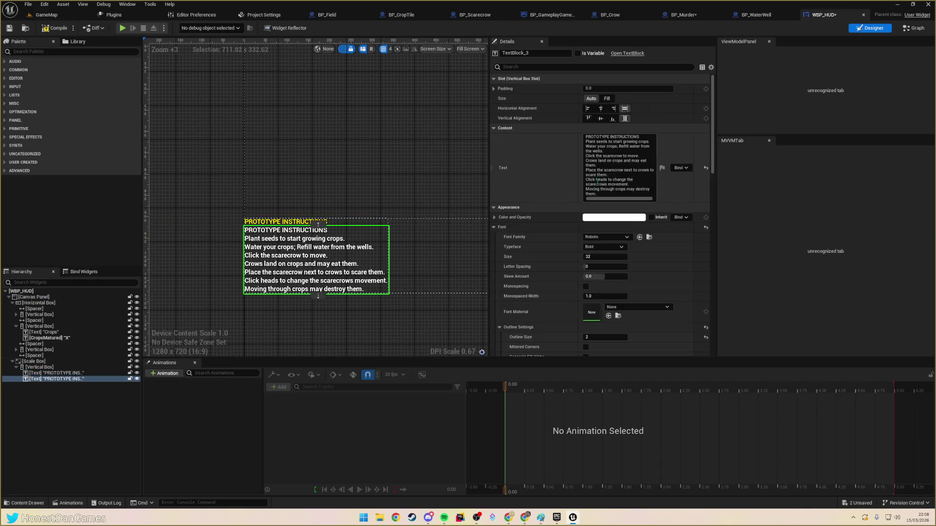
click(595, 184)
- Delete the duplicate heading line from the instructions body
key(ctrl+Home)
key(shift+Down)
key(Delete)
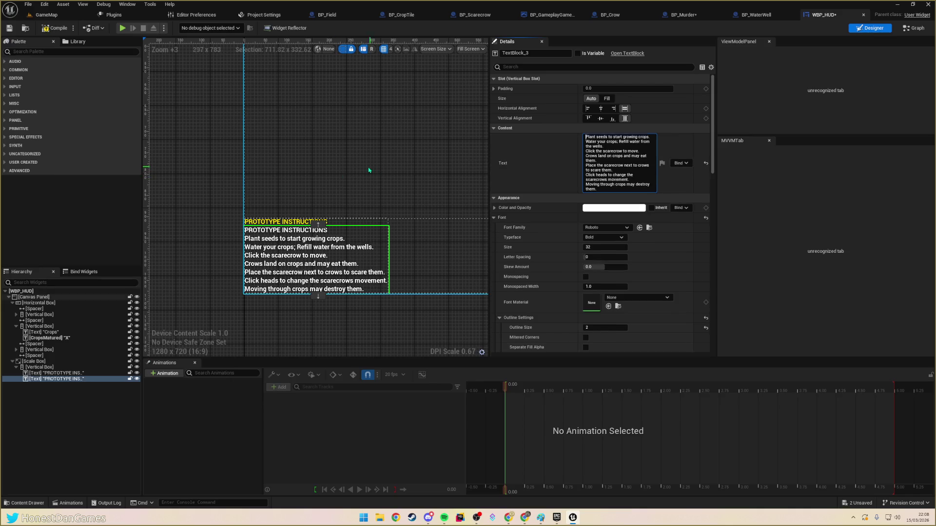
click(328, 169)
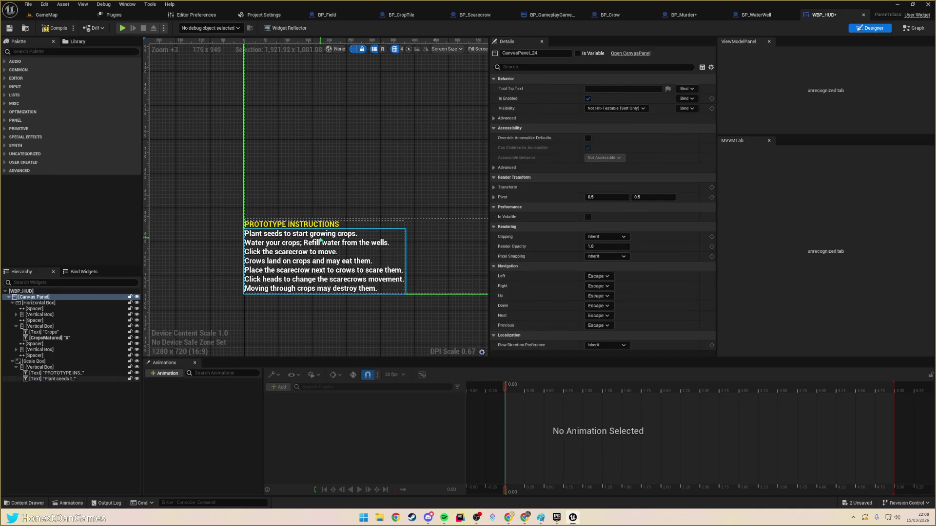
- Move the two crow-related lines to the end of the body after a blank line
click(321, 240)
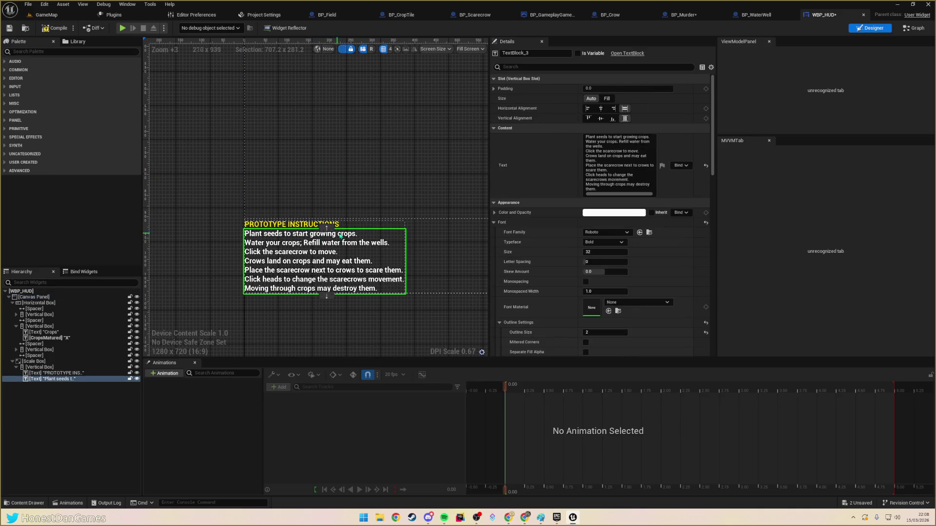
click(617, 147)
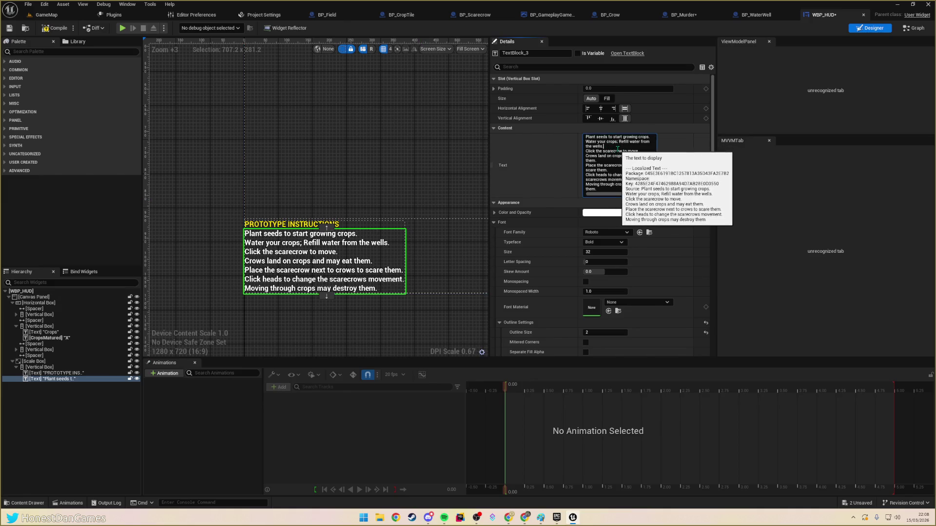
click(652, 137)
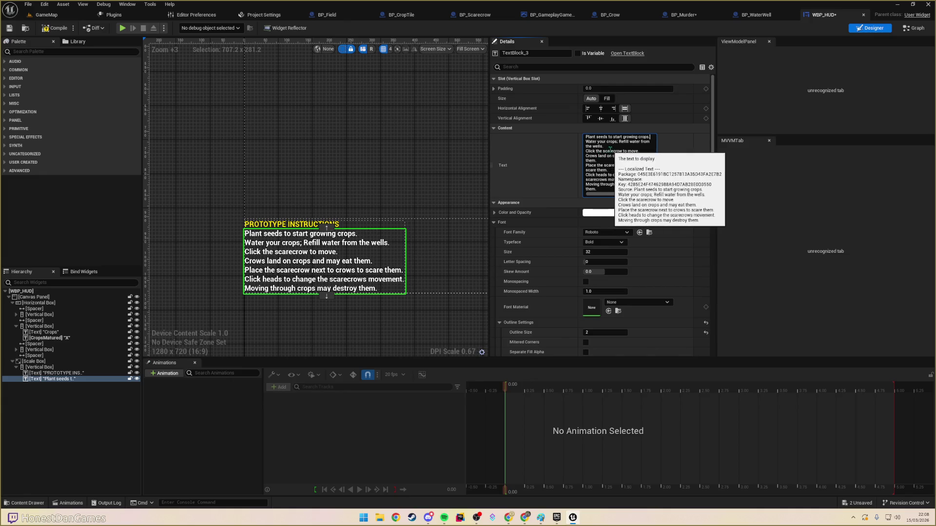
drag(615, 147, 578, 140)
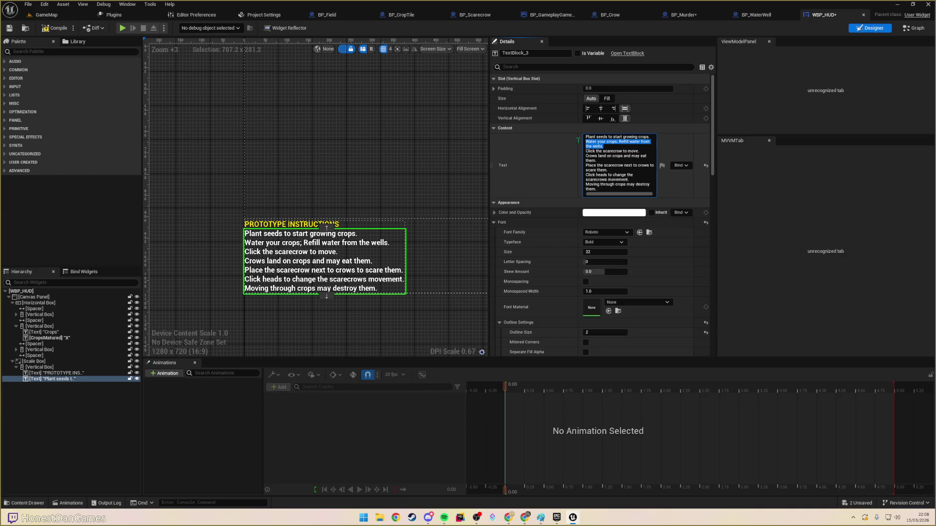
click(607, 160)
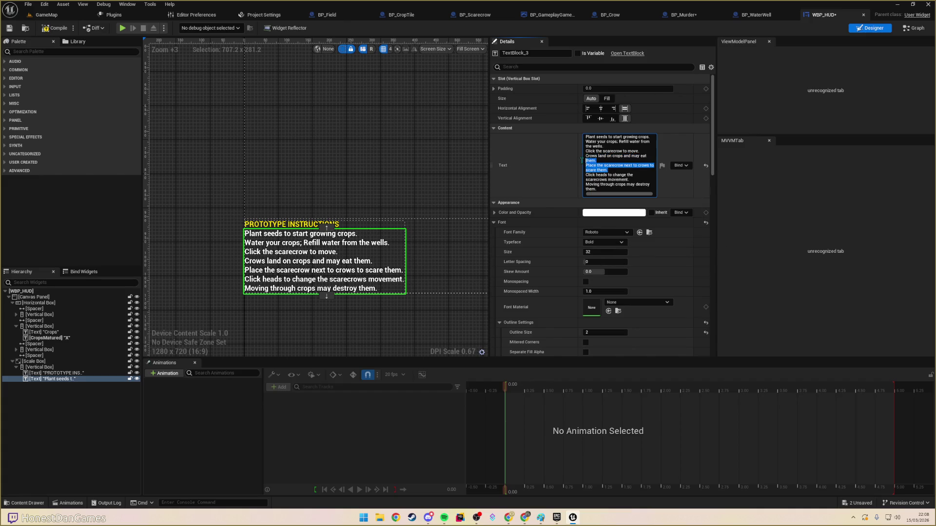
key(BackSpace)
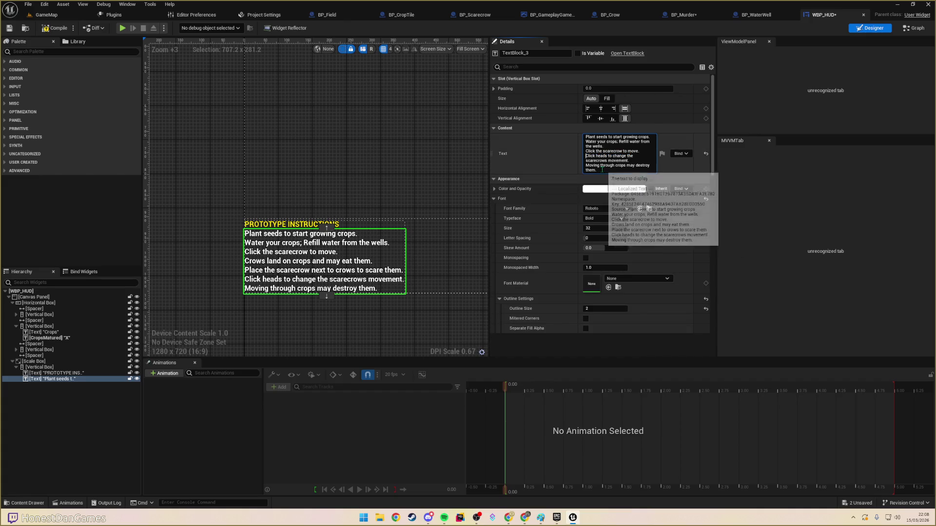
key(ctrl+v)
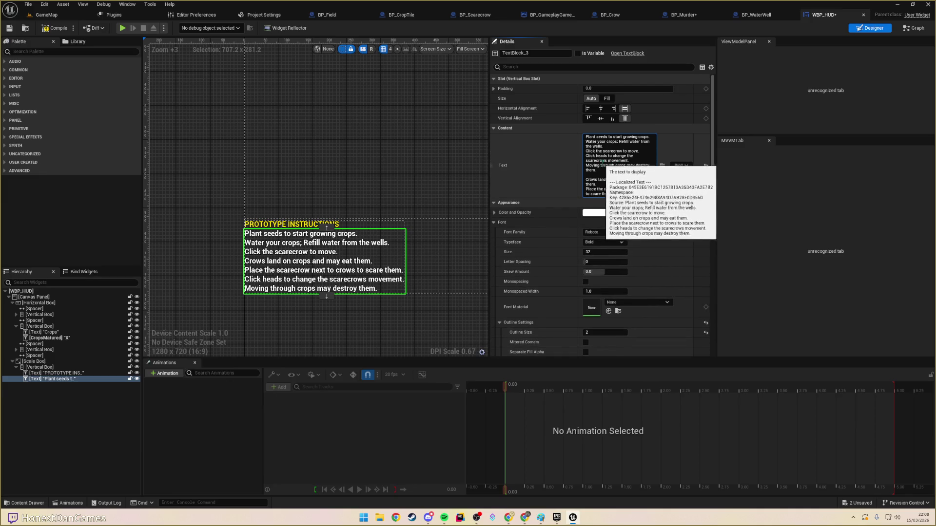
- Add blank lines after the wells line and the 'Grow 25 Crops to full maturity to win!' line
drag(628, 161, 572, 156)
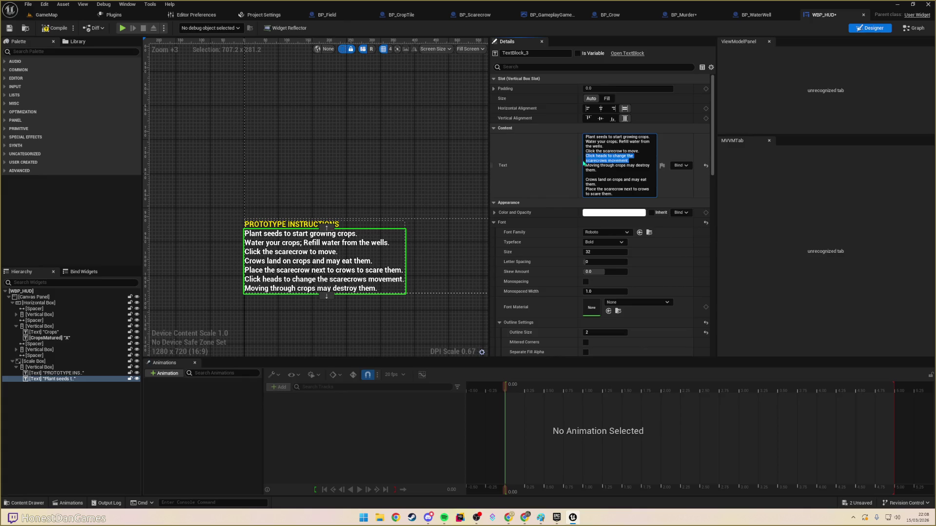
click(603, 170)
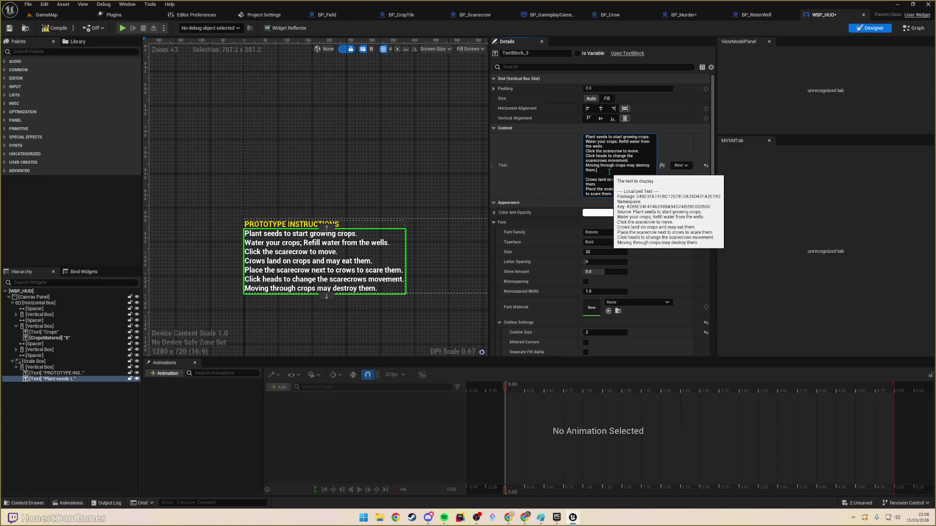
click(613, 146)
key(shift+Return)
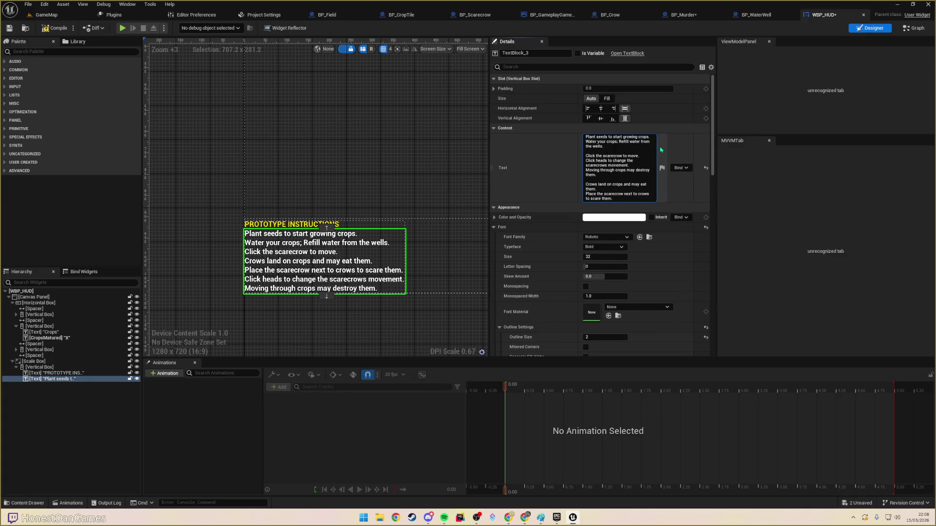
key(shift+Return)
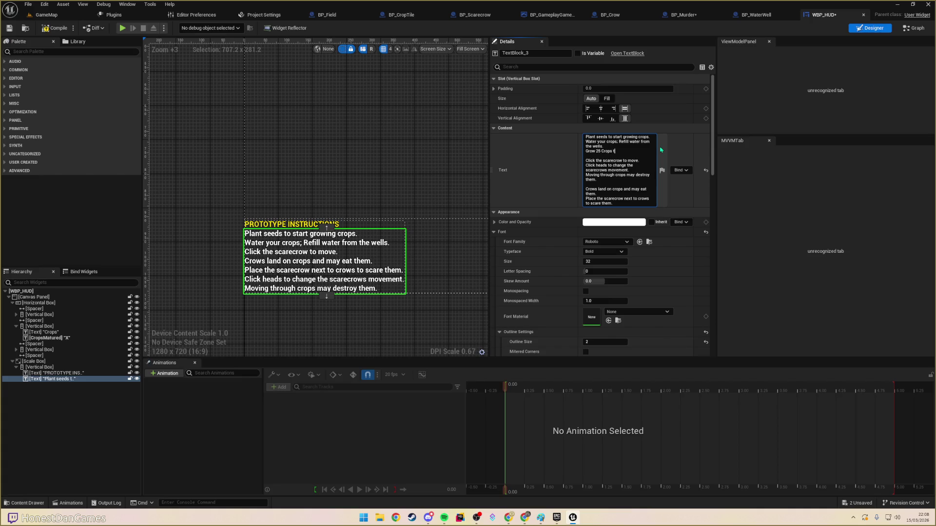
text(Grow 25 Crops to full maturity to)
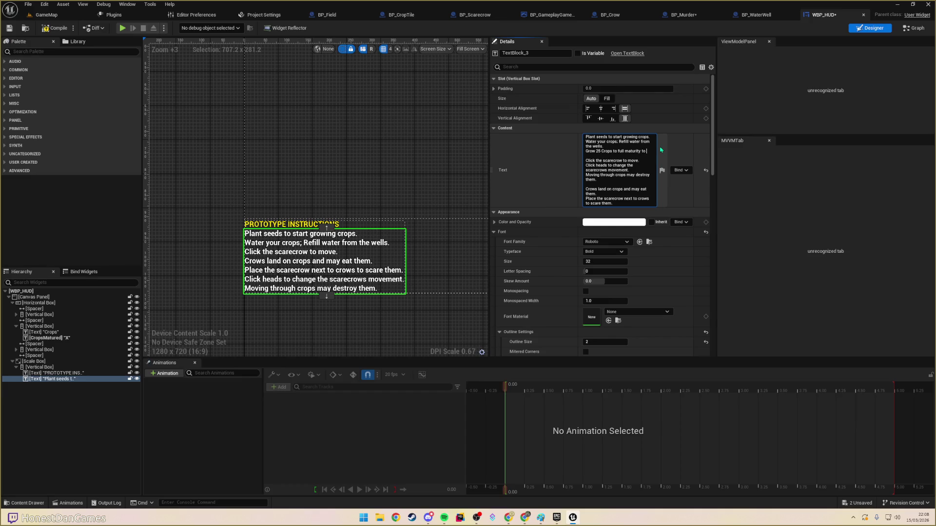
text(win!)
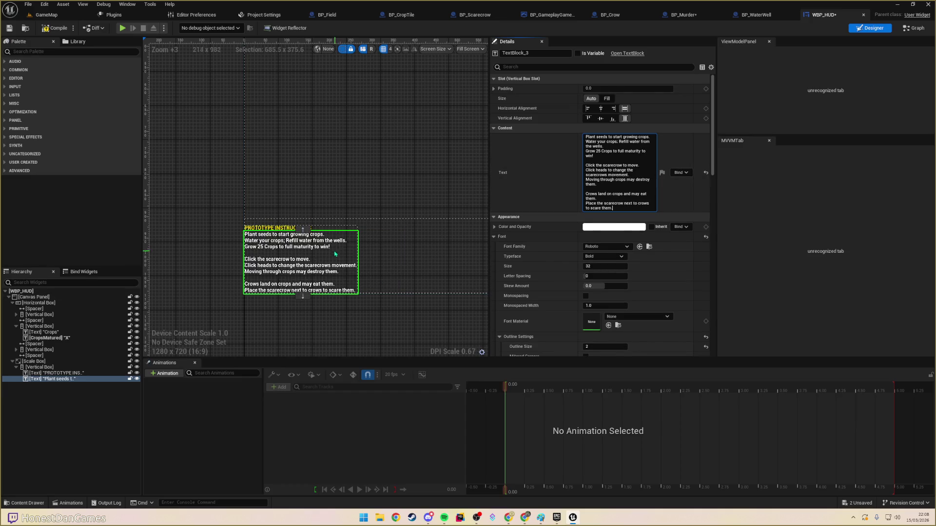
click(307, 200)
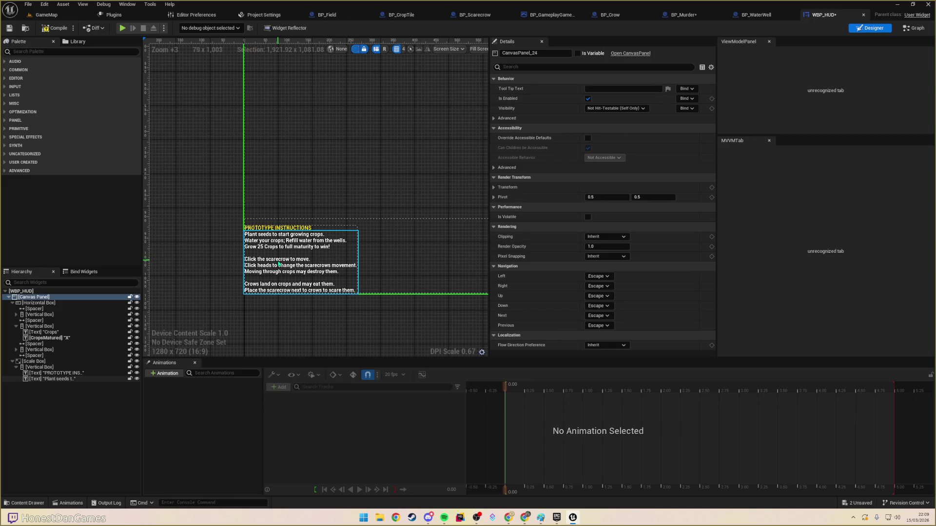
- Move the crows paragraph after the win line and remove the empty last line
click(287, 271)
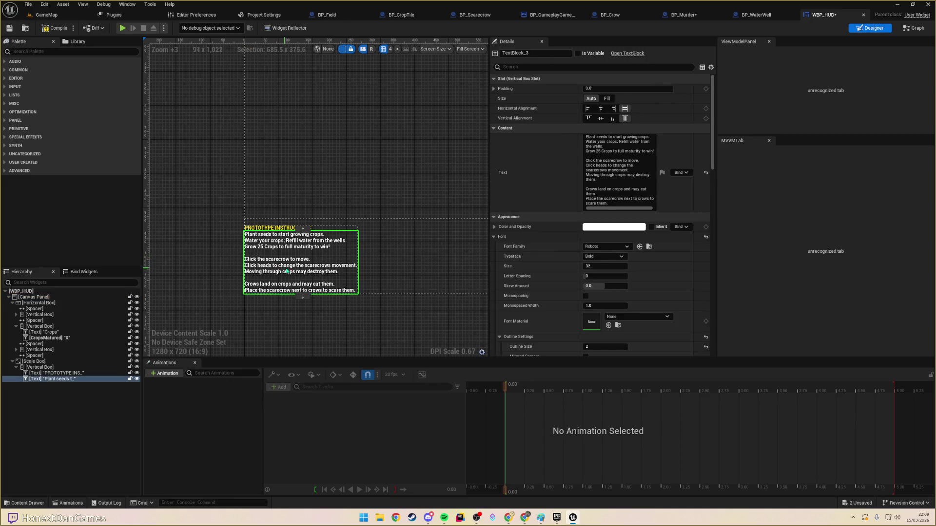
click(615, 203)
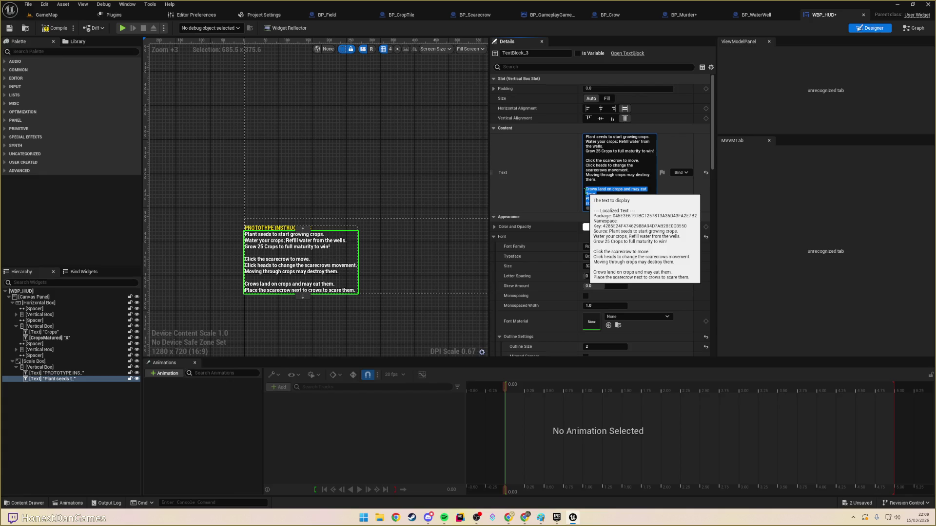
drag(585, 189, 609, 203)
key(ctrl+c)
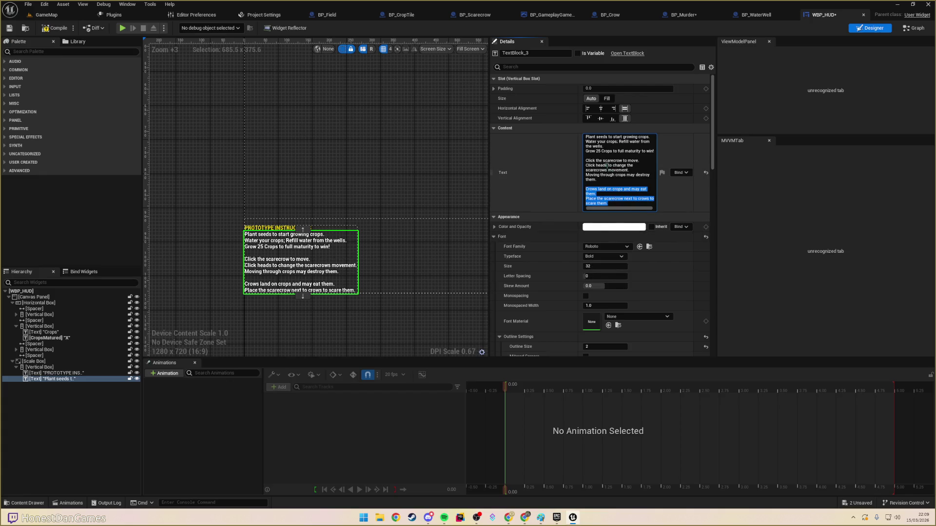
key(Delete)
key(ctrl+v)
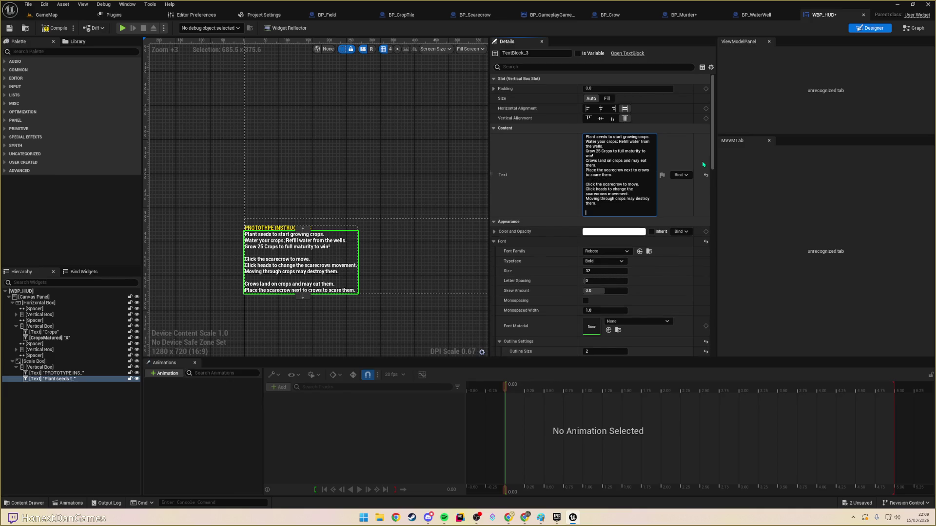
key(BackSpace)
click(392, 161)
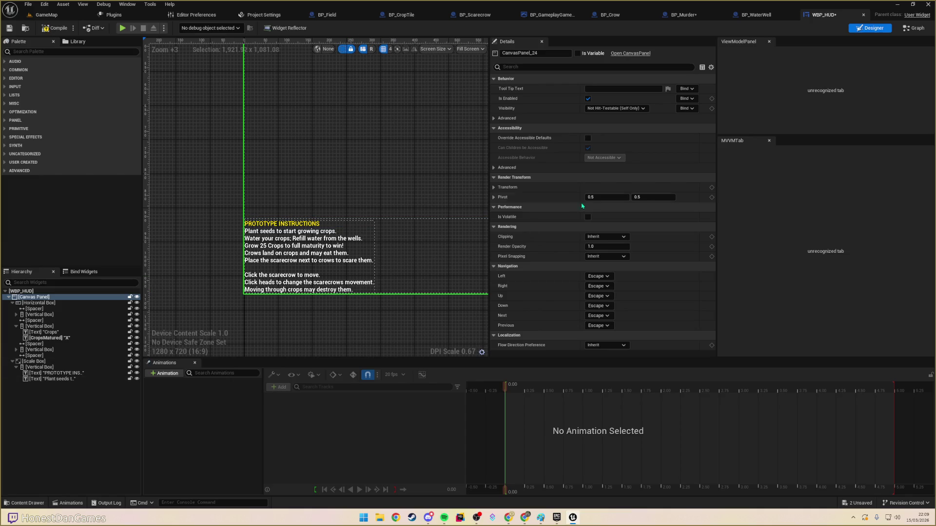
- Reword the last line to 'Standing on / moving through crops may destroy them.'
click(313, 254)
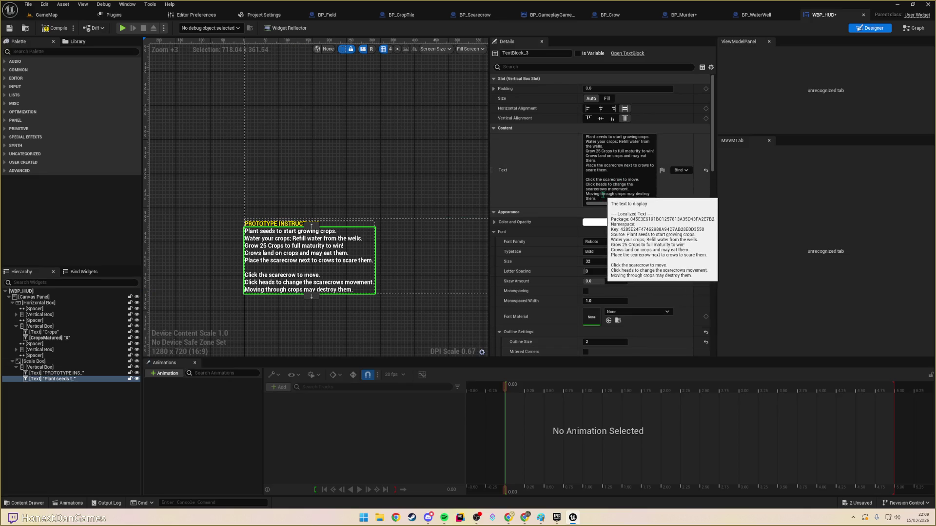
click(601, 193)
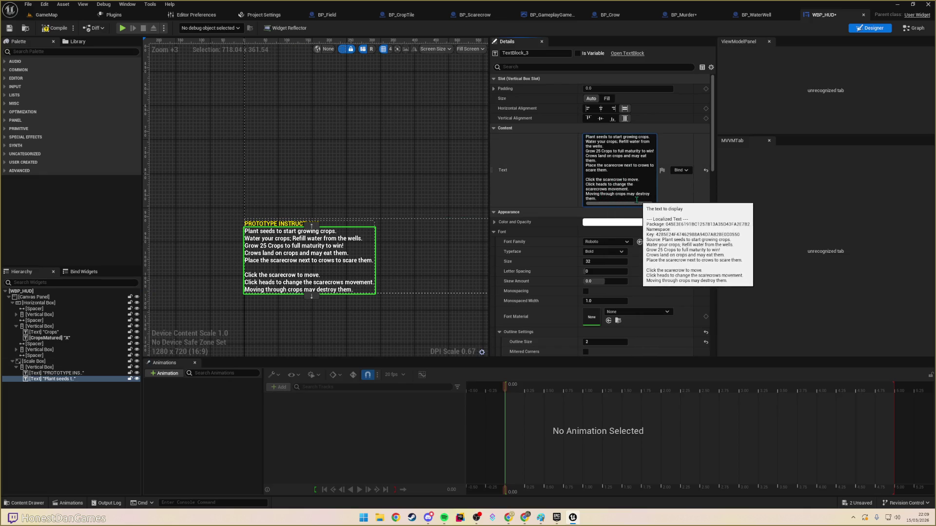
text(Standing on )
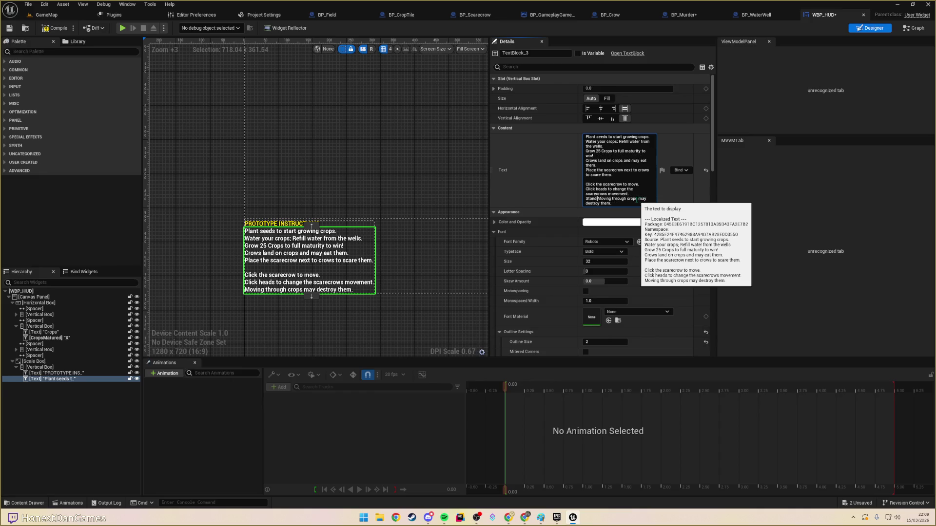
text(and )
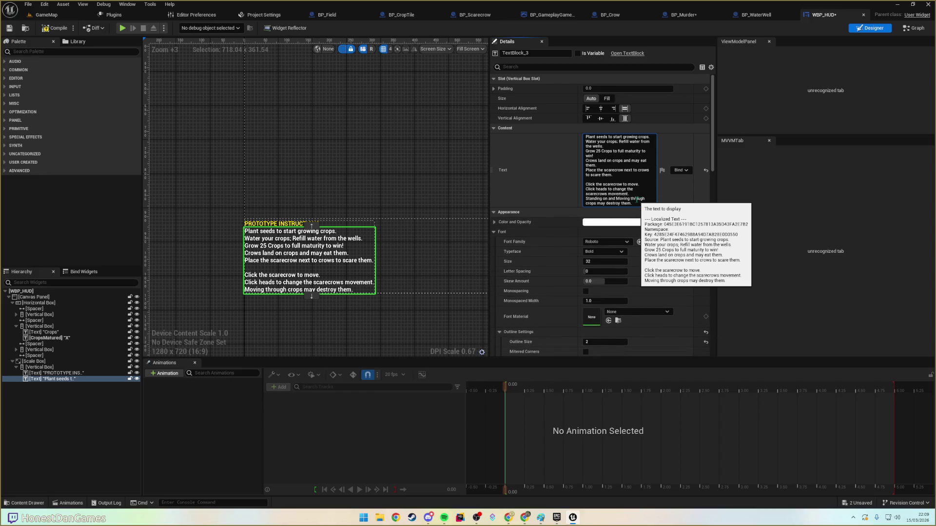
text(m)
key(Return)
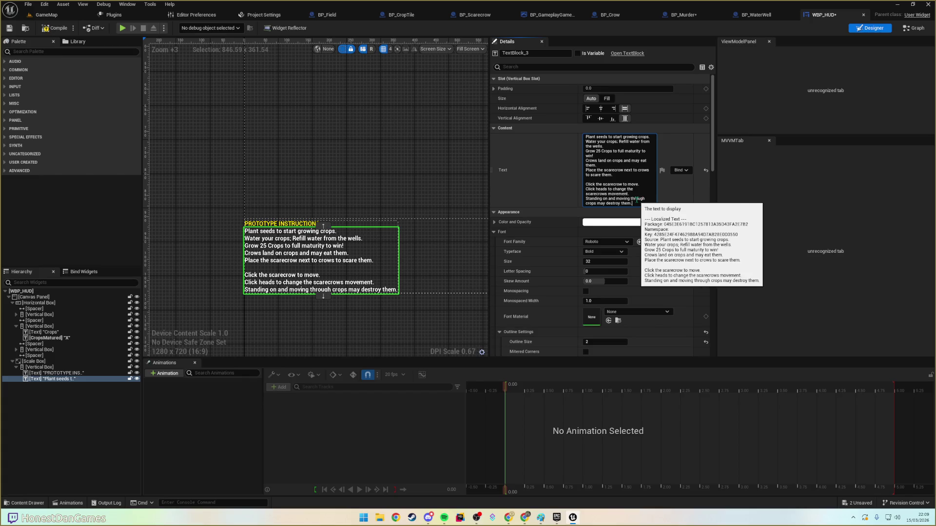
click(204, 120)
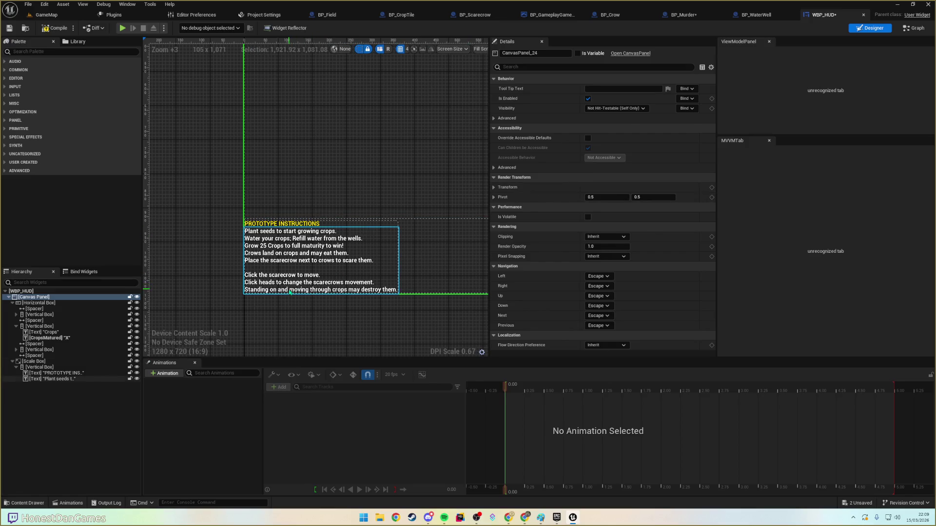
- Lowercase 'Crops' in the win-condition line
click(290, 292)
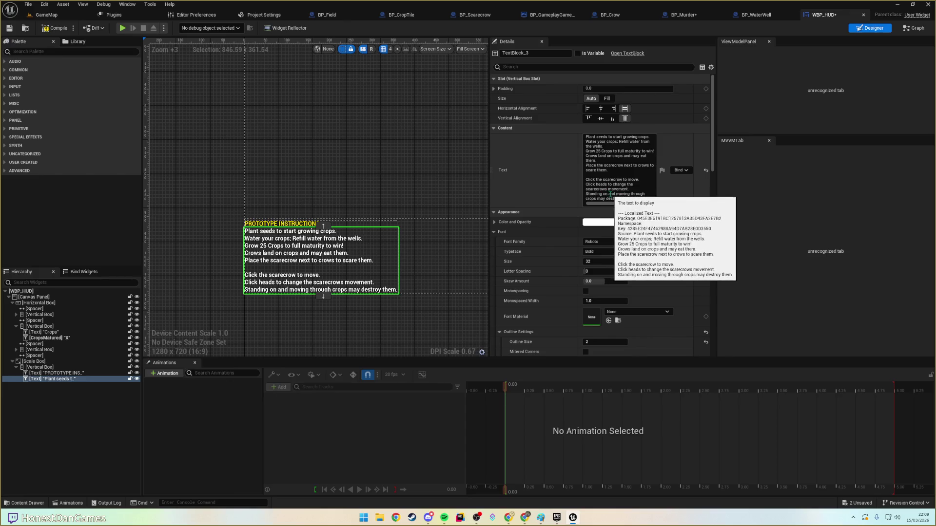
click(611, 193)
text(/)
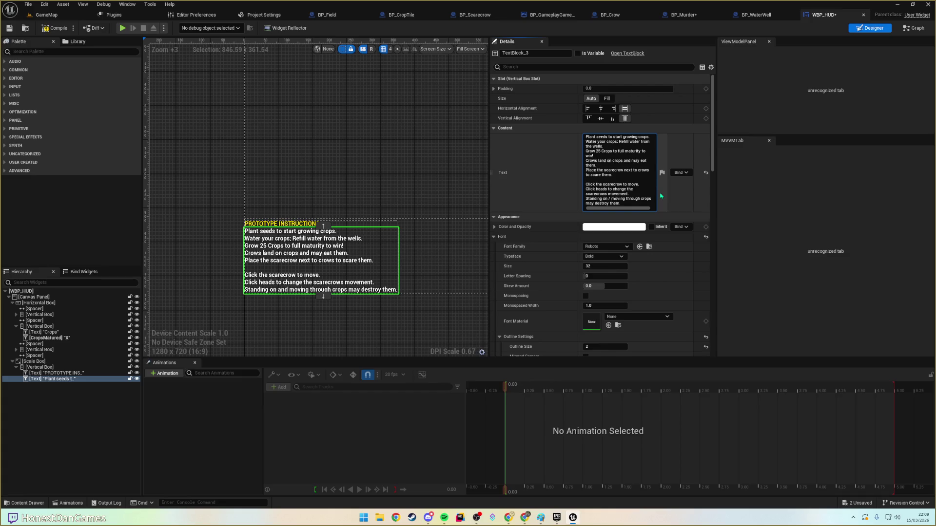
key(shift+Return)
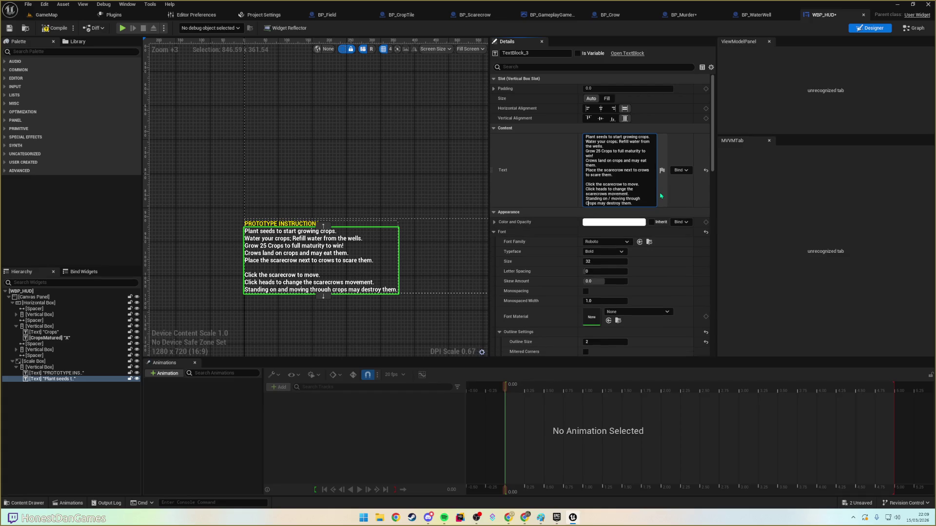
key(ctrl+z)
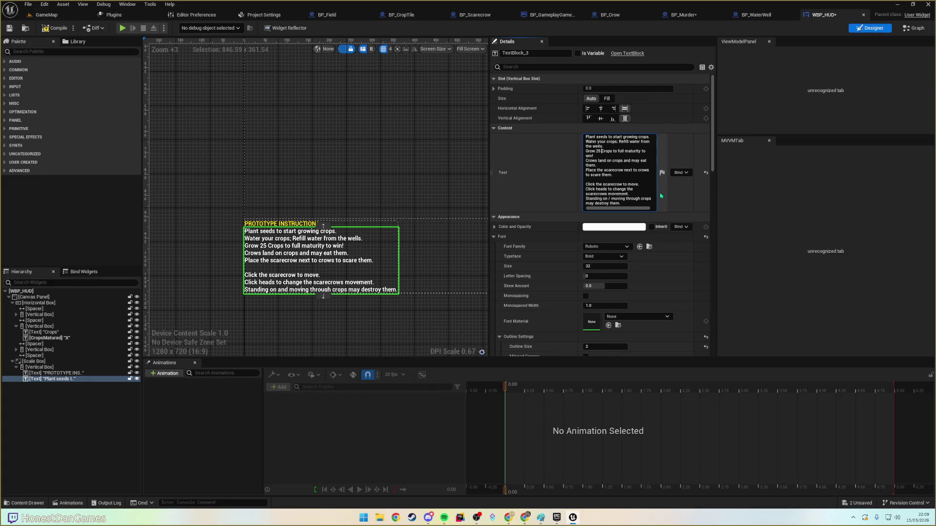
text(c)
key(Return)
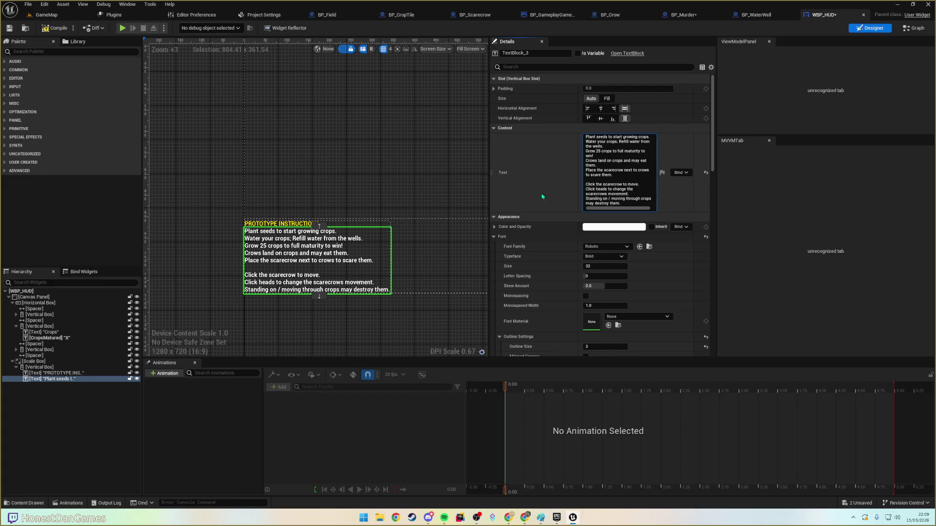
click(346, 180)
- Save WBP_HUD and switch back to the GameMap level
scroll(331, 196, down, 2)
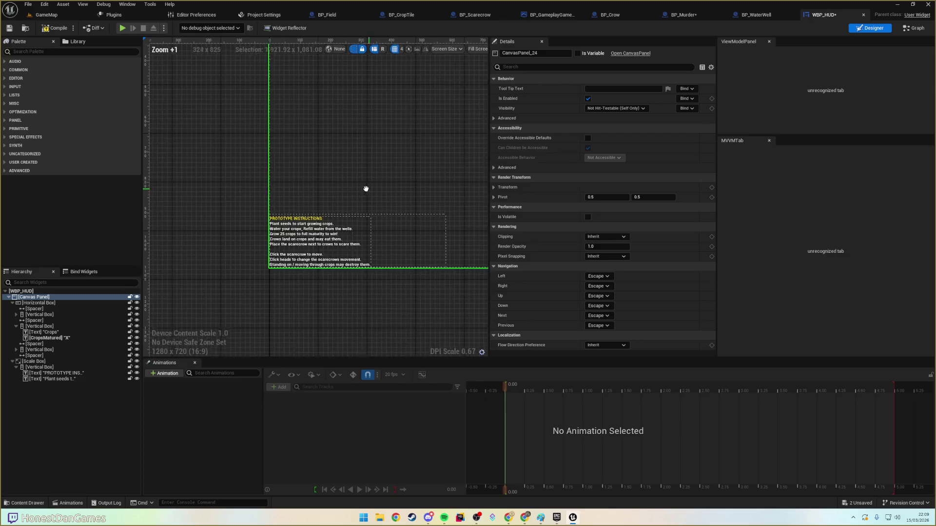
key(ctrl+s)
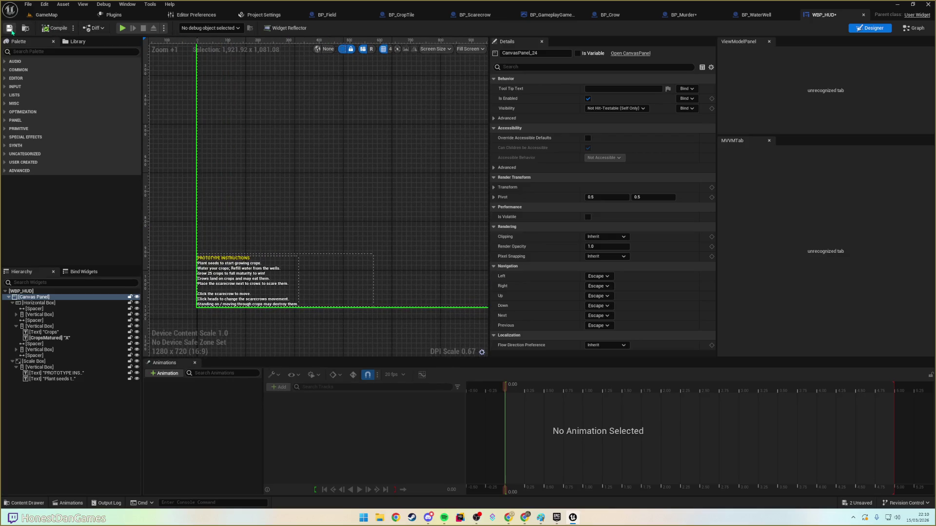
click(46, 15)
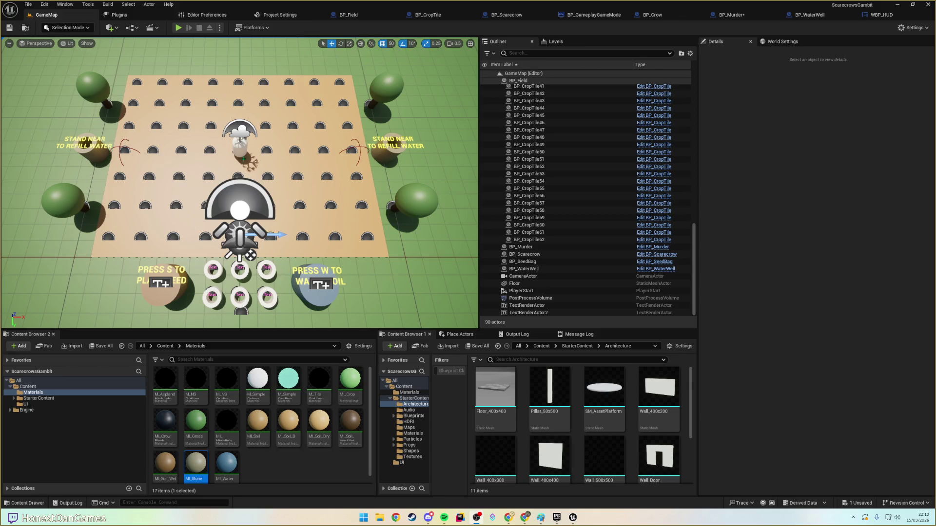
click(812, 16)
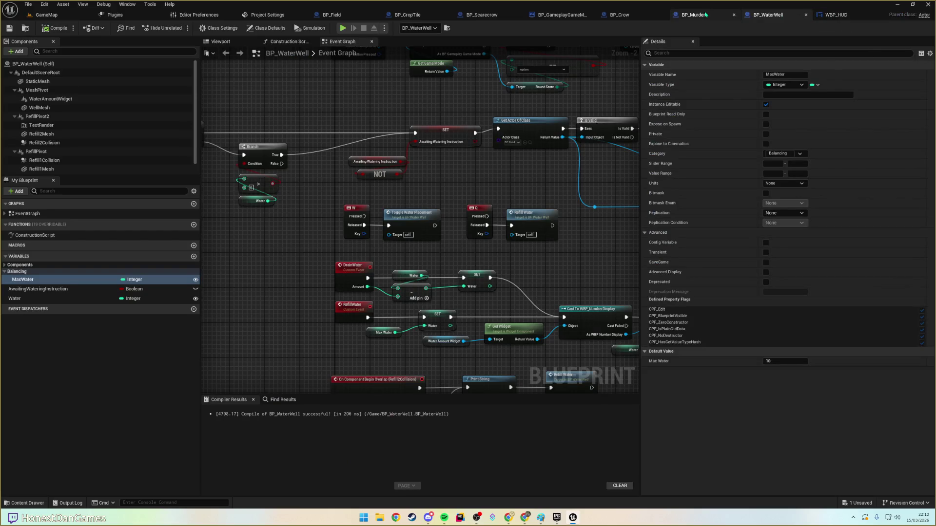
click(835, 15)
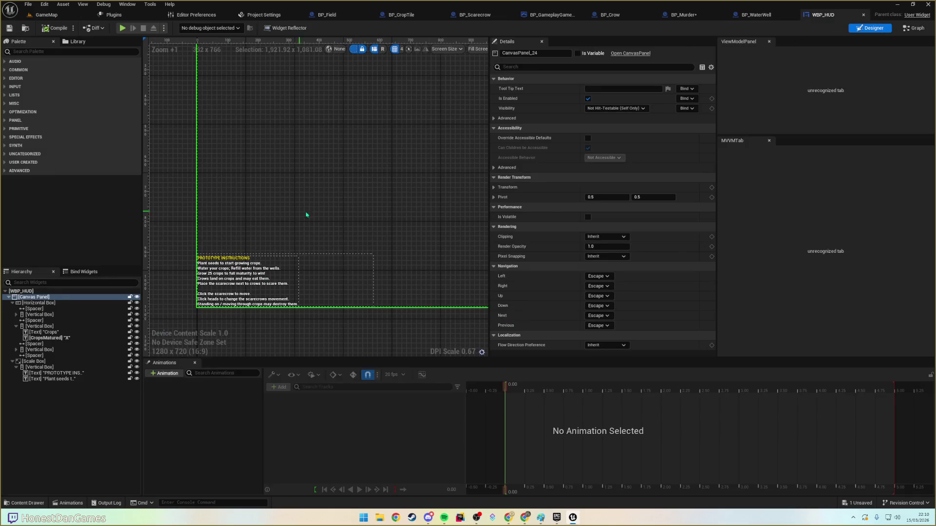
scroll(339, 165, down, 6)
scroll(340, 188, up, 3)
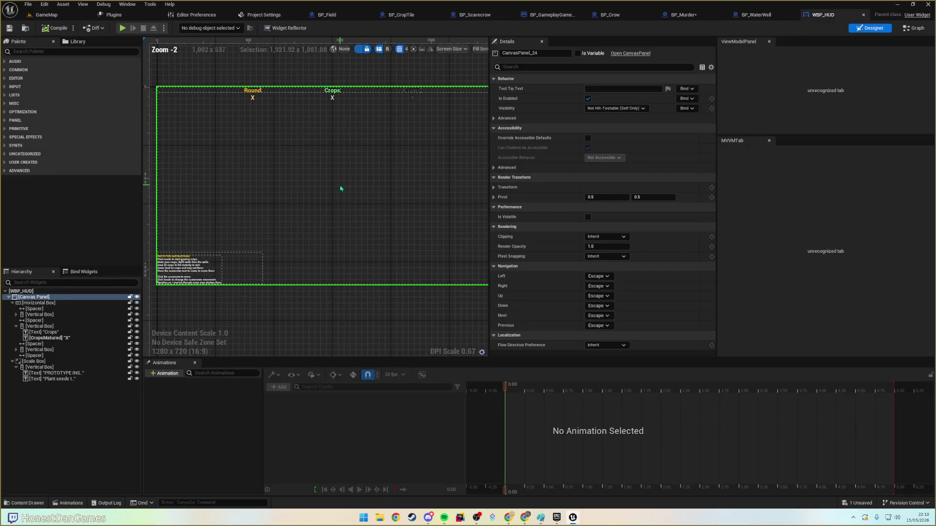
- Add a Text widget from the Palette to the Canvas Panel, anchored at the centre
click(41, 52)
text(text)
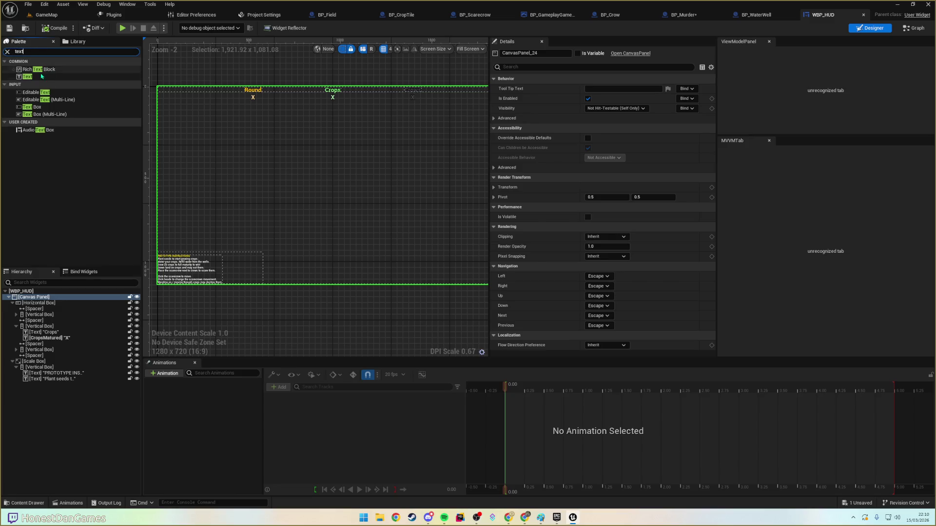
drag(34, 77, 47, 298)
click(167, 93)
click(603, 89)
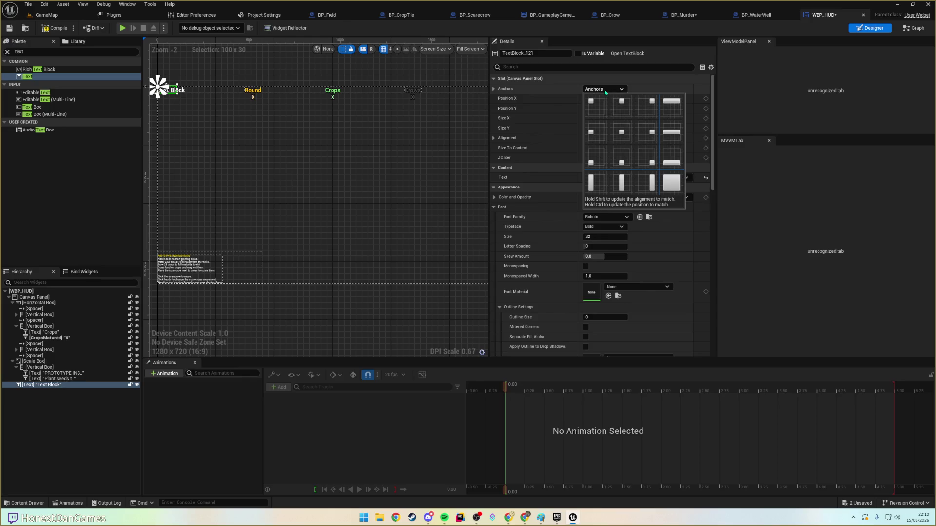
ctrl+shift+click(622, 132)
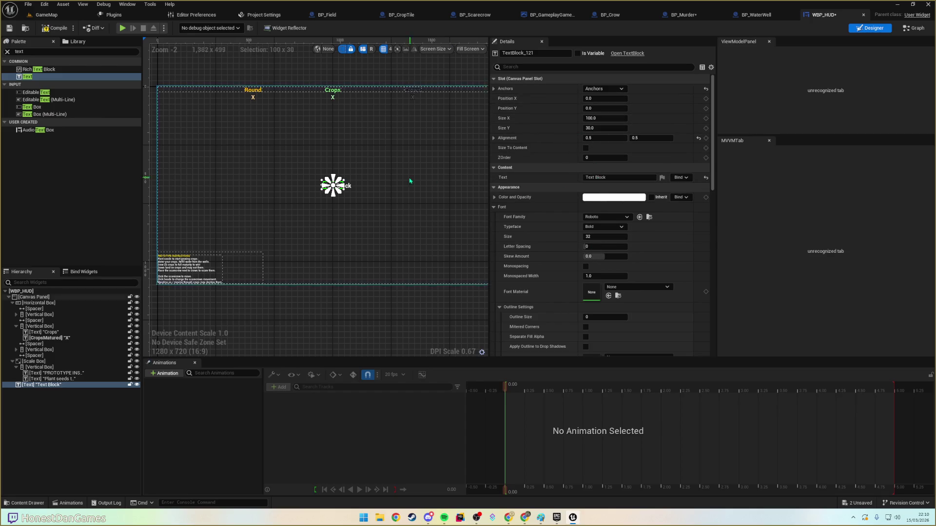
- Enlarge the text block to about 314.5 × 91.78 and set Justification to Center
scroll(341, 192, up, 5)
mouse_move(303, 169)
mouse_down()
mouse_move(380, 203)
mouse_move(394, 195)
mouse_up()
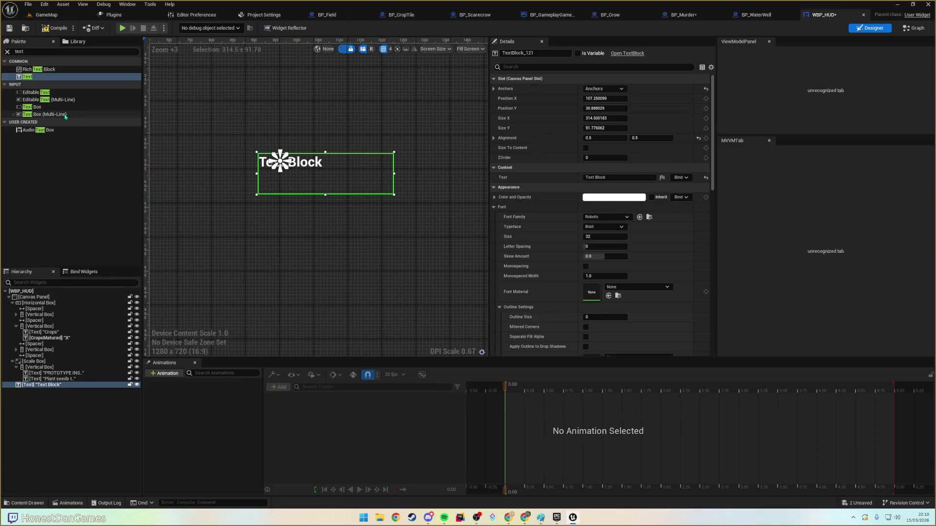
scroll(615, 249, down, 5)
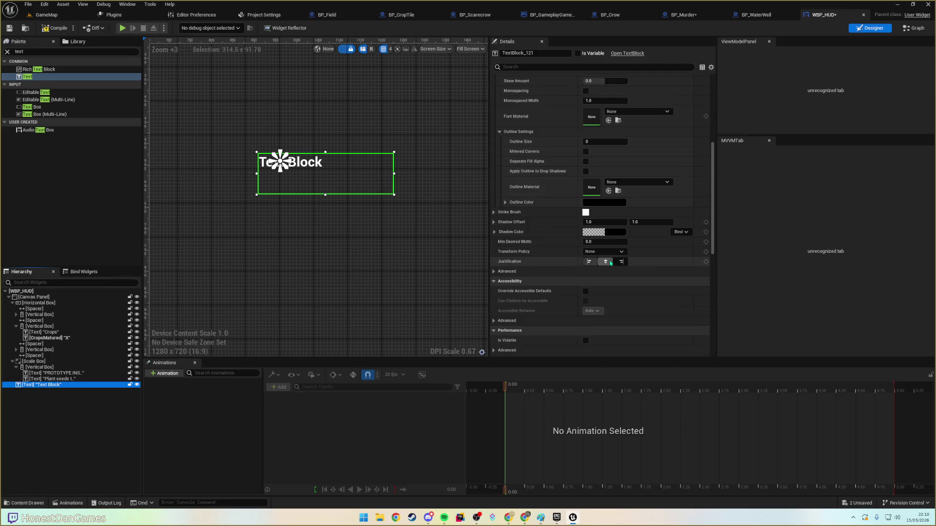
click(605, 308)
scroll(607, 209, up, 5)
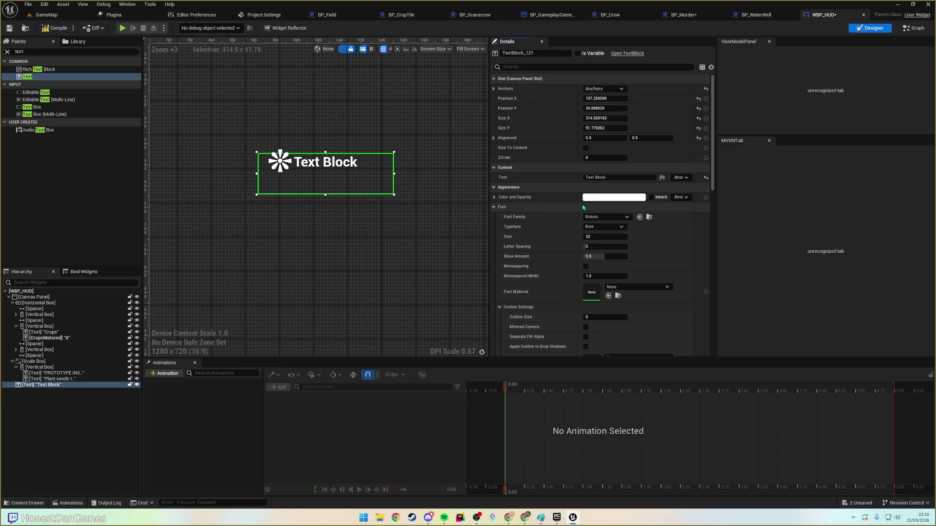
scroll(584, 208, down, 5)
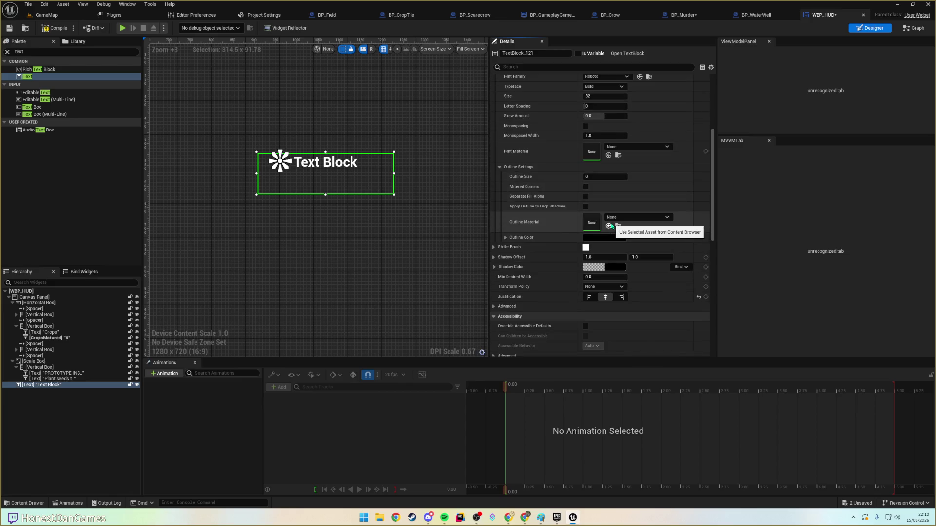
scroll(611, 226, down, 2)
scroll(609, 226, up, 8)
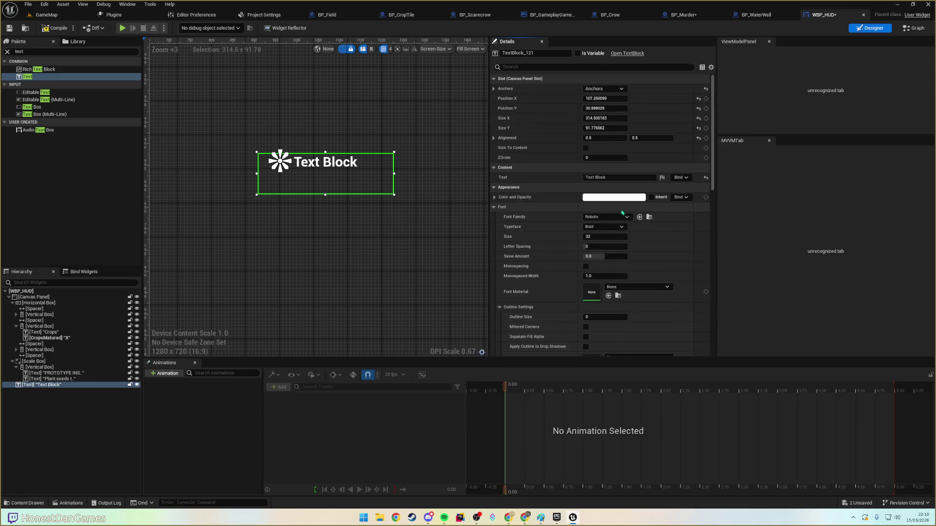
click(49, 378)
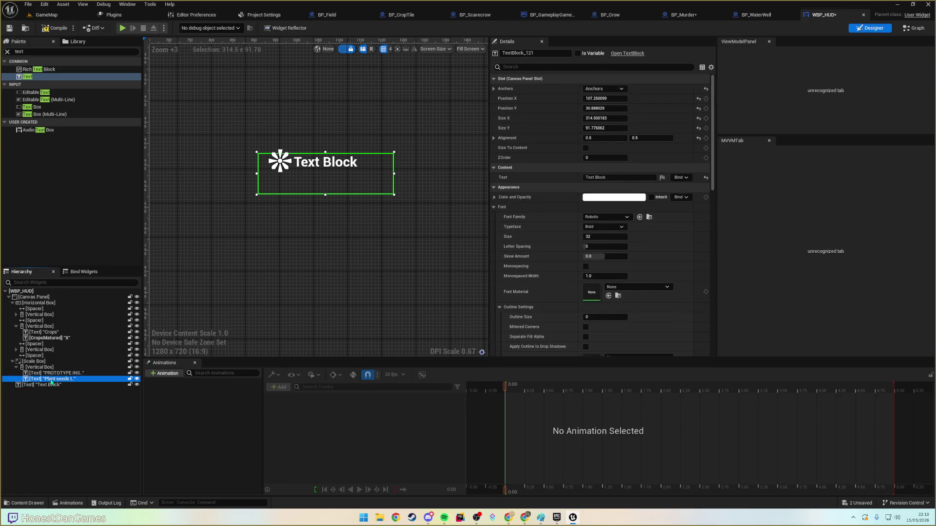
click(46, 385)
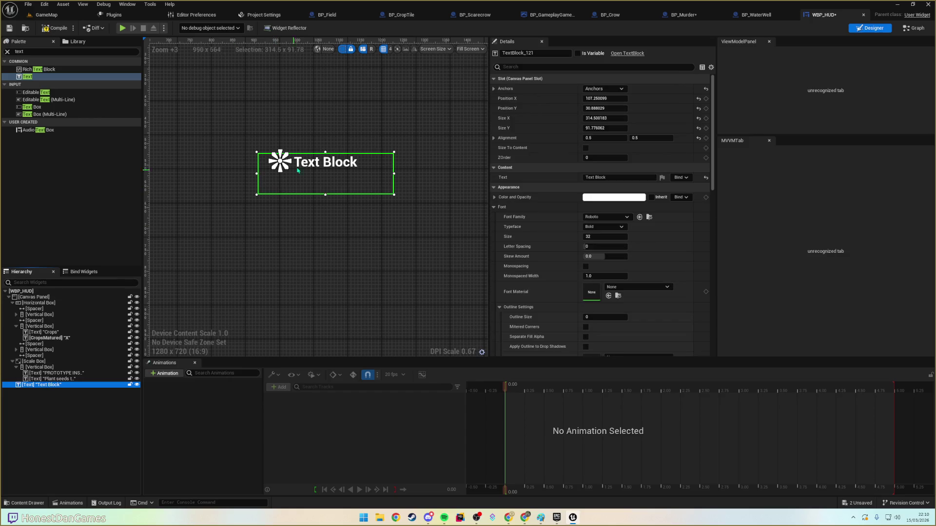
click(618, 196)
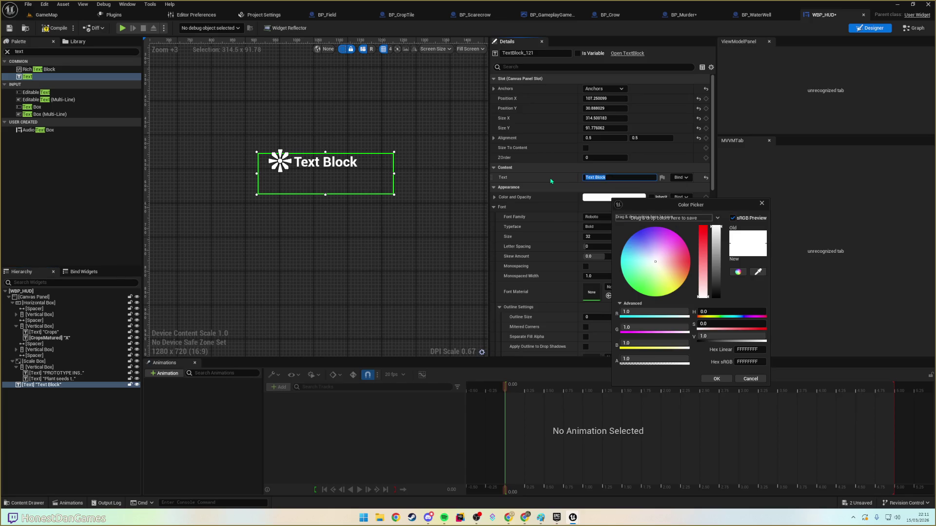
text(YOU WIN!)
- Commit the YOU WIN! text and wrap it in an Overlay
key(Return)
mouse_move(680, 268)
mouse_down()
mouse_move(724, 295)
mouse_move(698, 253)
mouse_move(693, 284)
mouse_move(633, 300)
mouse_move(677, 223)
mouse_move(602, 272)
mouse_move(675, 271)
mouse_up()
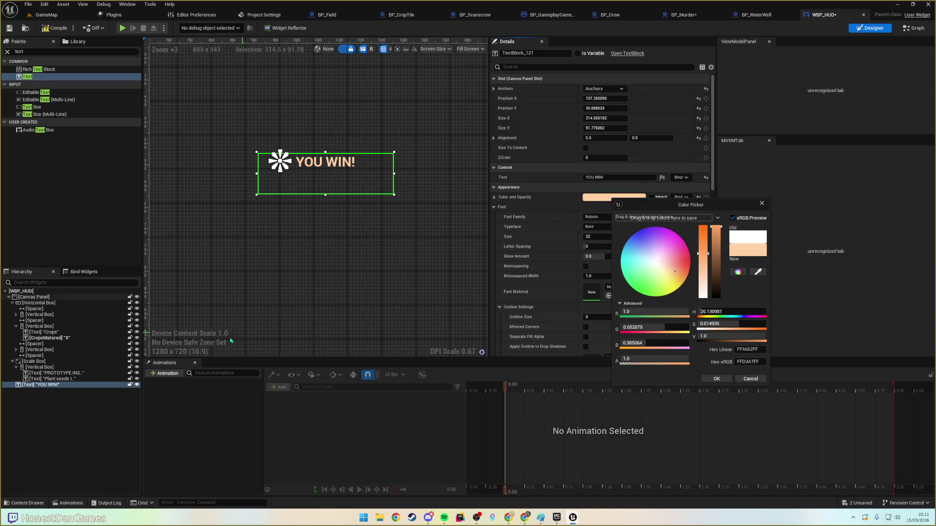
click(50, 385)
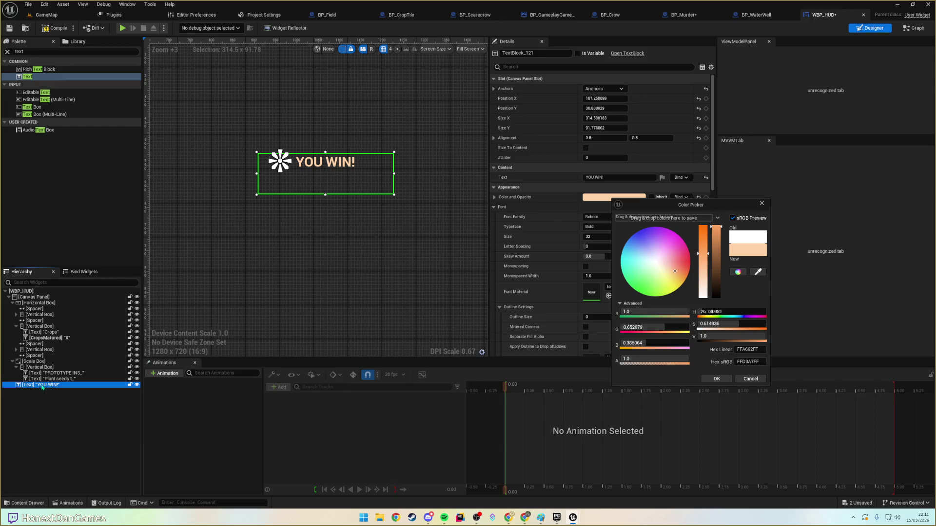
right_click(43, 385)
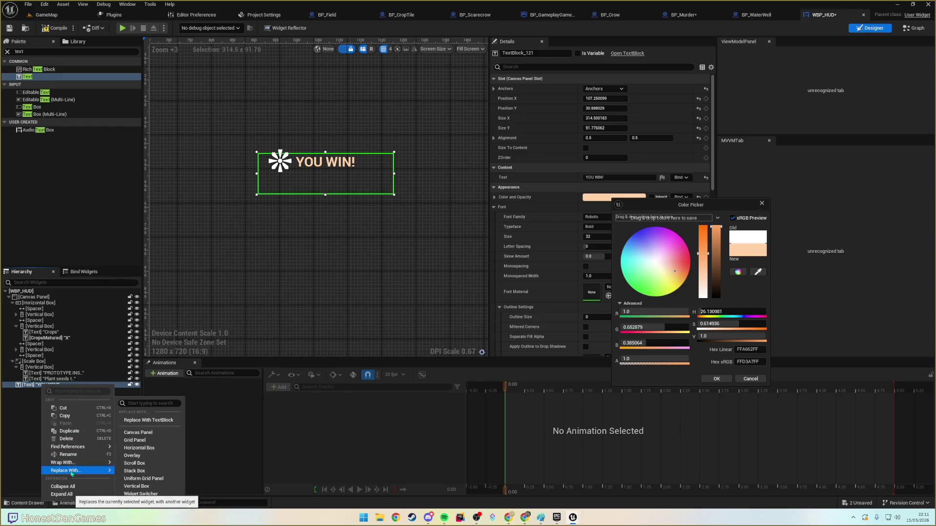
mouse_move(74, 466)
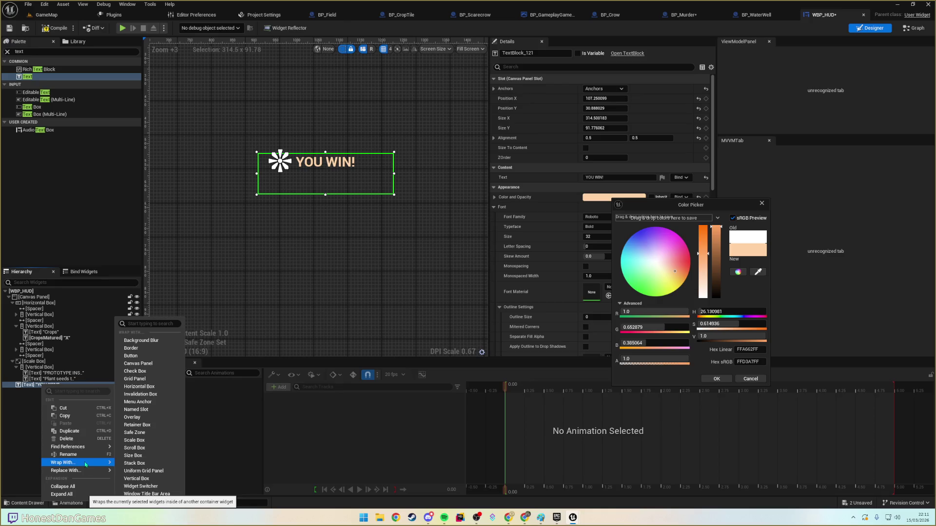
text(w)
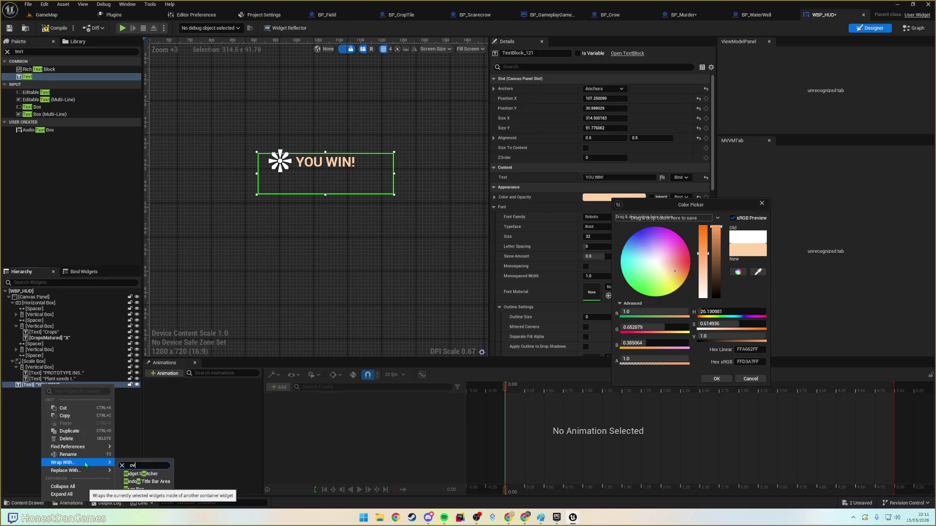
text(er)
click(141, 473)
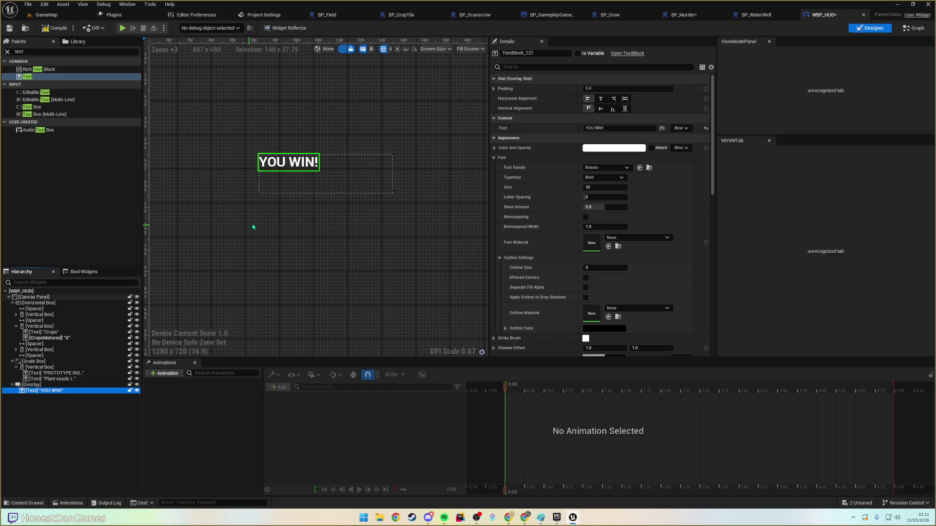
- Centre the YOU WIN! text horizontally and vertically in its overlay and colour it green
click(341, 184)
click(289, 162)
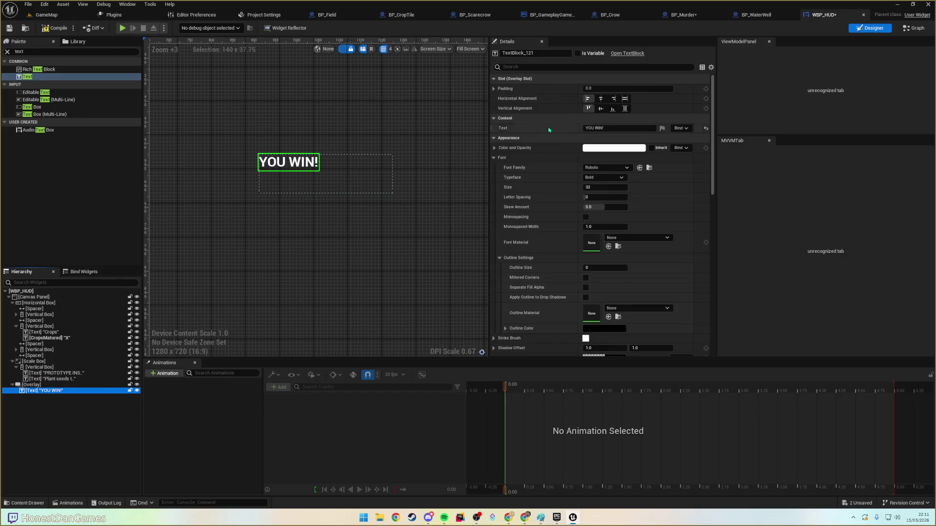
click(600, 98)
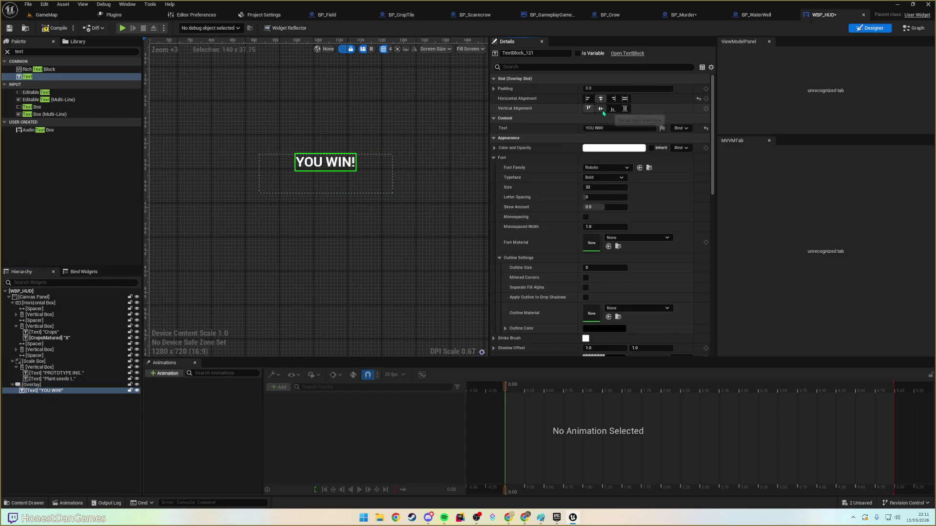
click(600, 109)
click(614, 148)
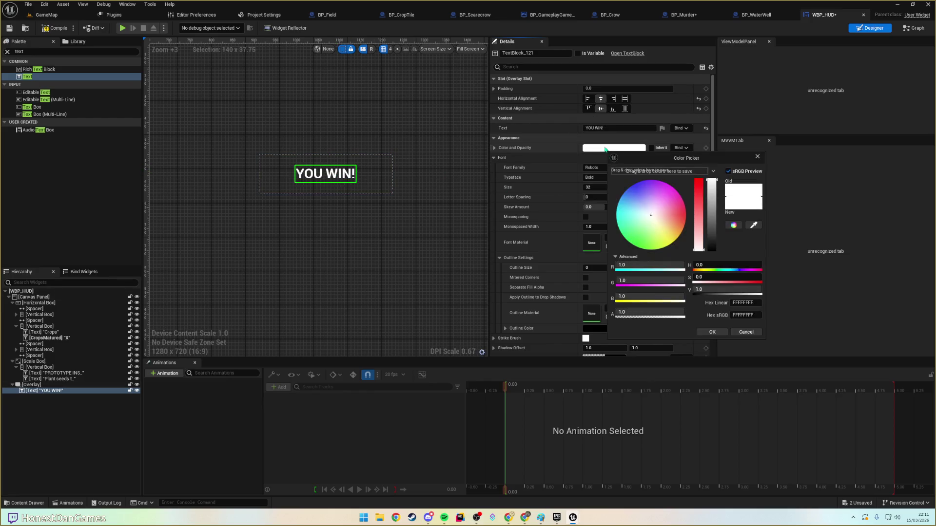
click(676, 220)
mouse_move(677, 220)
mouse_down()
mouse_move(684, 234)
mouse_move(621, 182)
mouse_move(629, 242)
mouse_up()
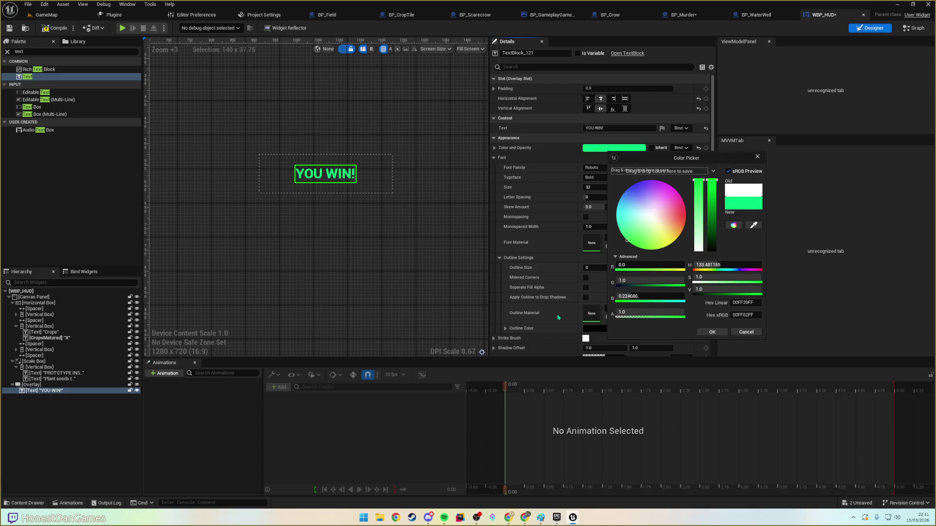
click(712, 332)
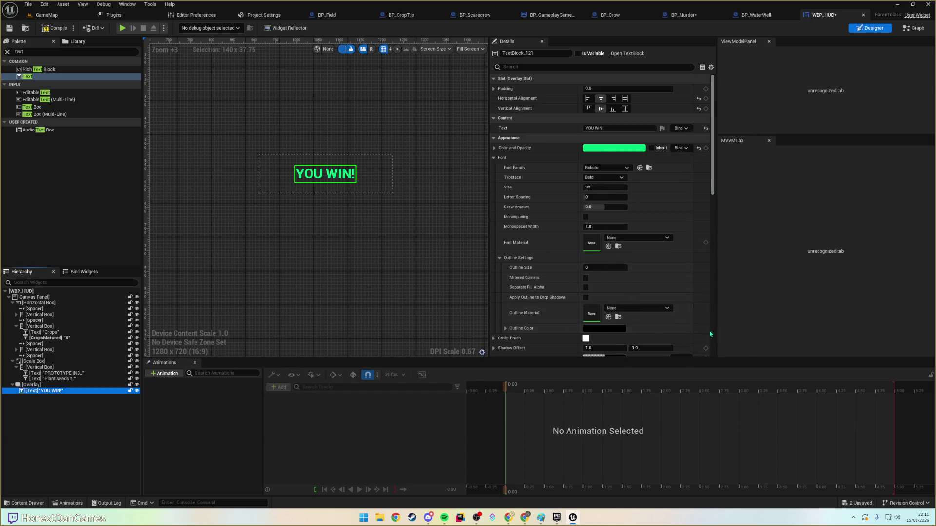
- Give the text a pink outline of size 5
scroll(560, 238, down, 2)
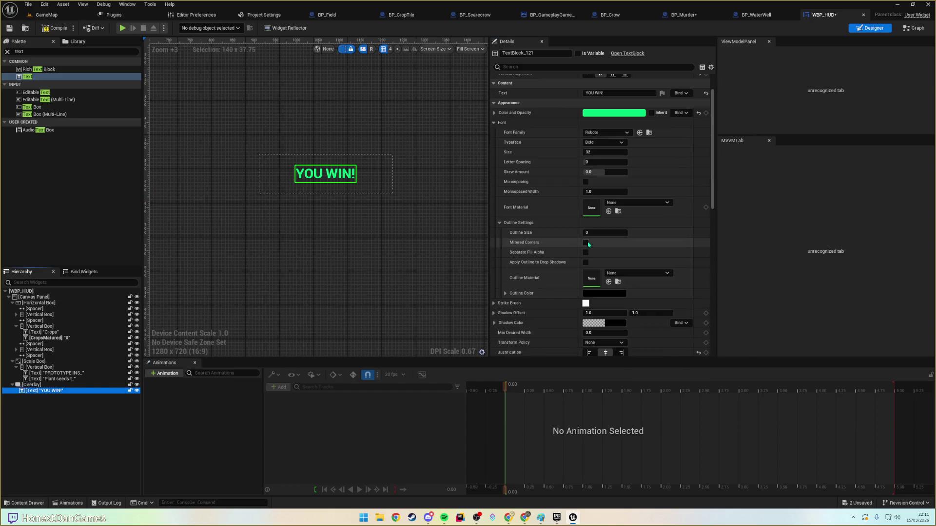
click(599, 292)
click(505, 293)
click(506, 294)
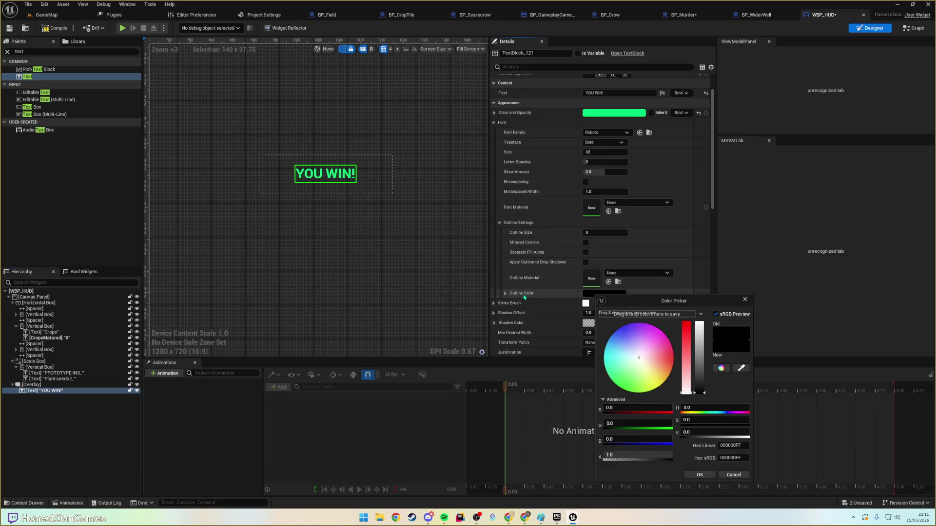
click(506, 294)
drag(634, 301, 706, 315)
click(745, 366)
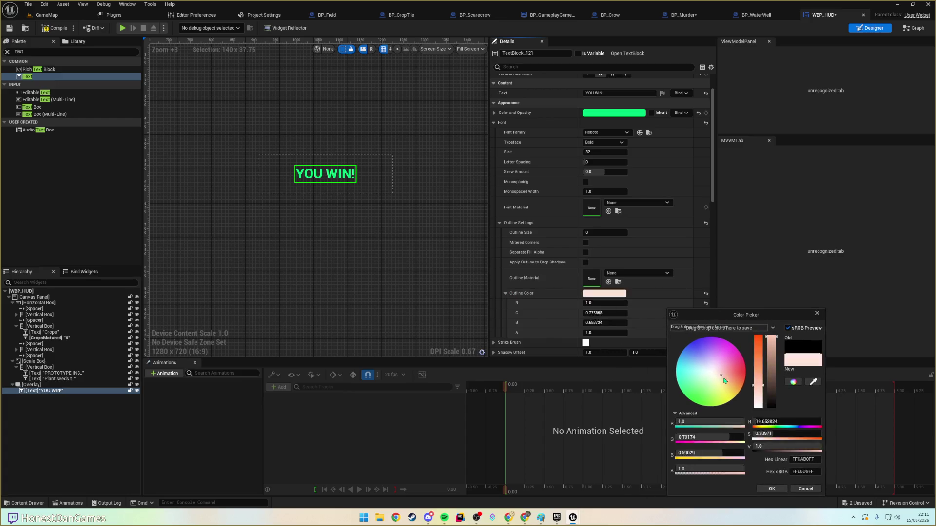
drag(756, 369, 756, 371)
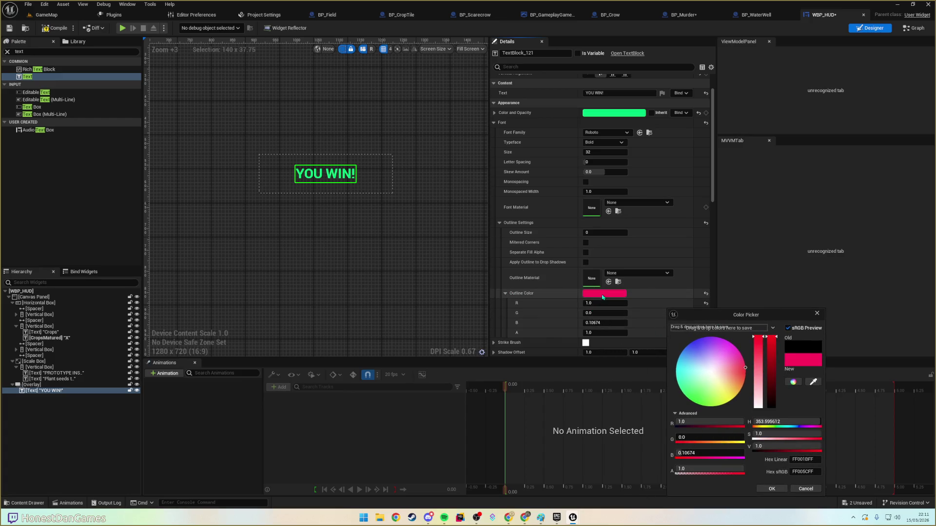
scroll(590, 273, down, 2)
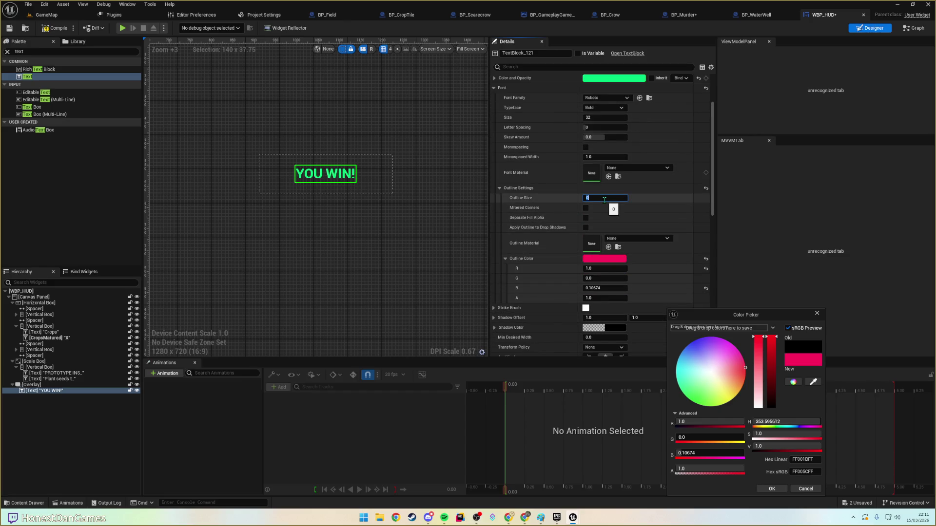
key(Tab)
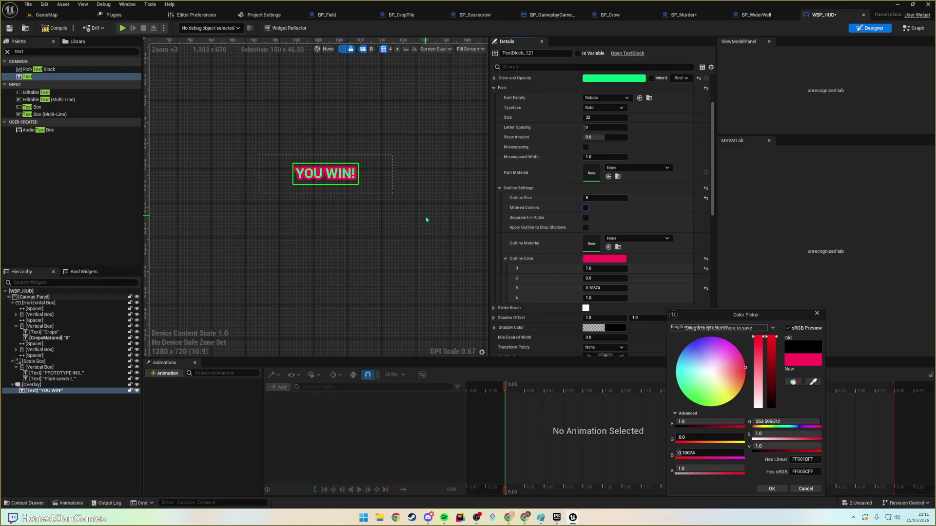
mouse_move(694, 390)
mouse_down()
mouse_move(685, 392)
mouse_move(675, 344)
mouse_move(695, 392)
mouse_move(769, 358)
mouse_move(770, 390)
mouse_move(775, 371)
mouse_move(731, 356)
mouse_move(760, 368)
mouse_move(759, 387)
mouse_move(764, 369)
mouse_up()
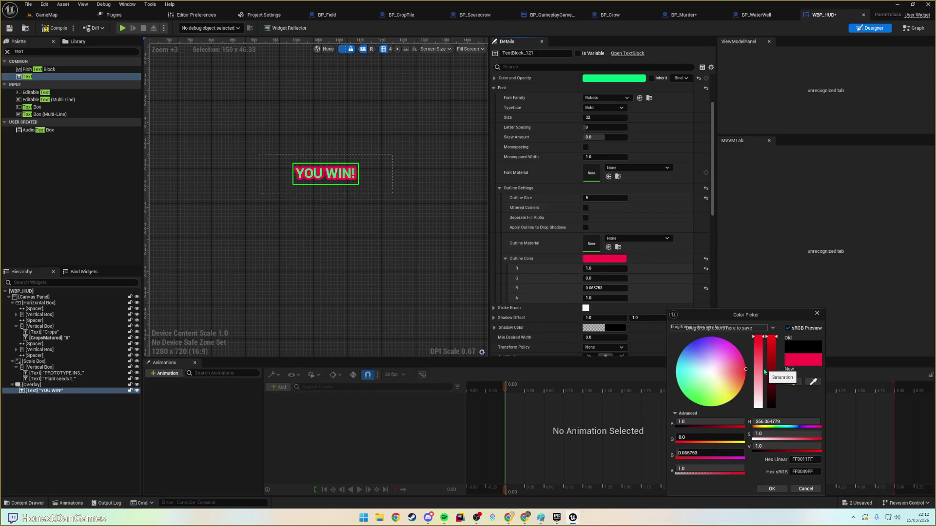
click(775, 489)
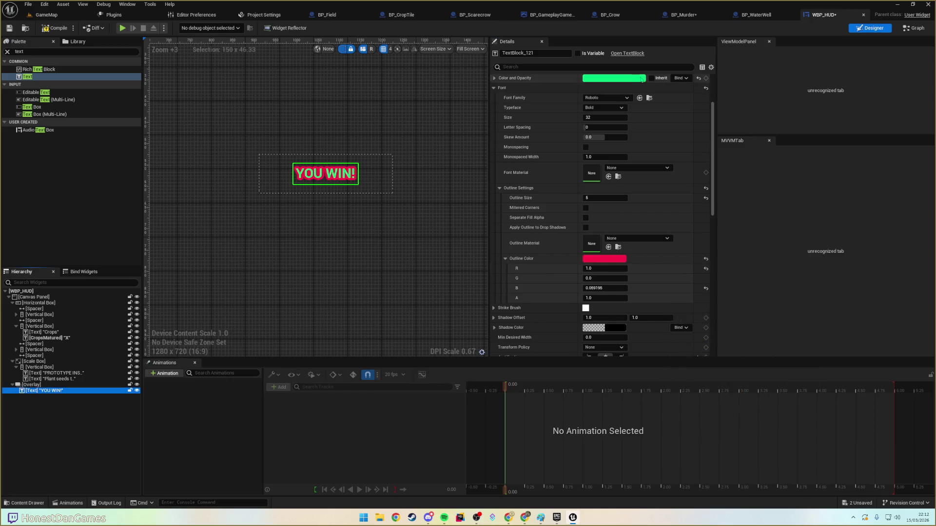
- Darken the green text colour and set the font size to 72
click(614, 78)
drag(728, 125, 736, 137)
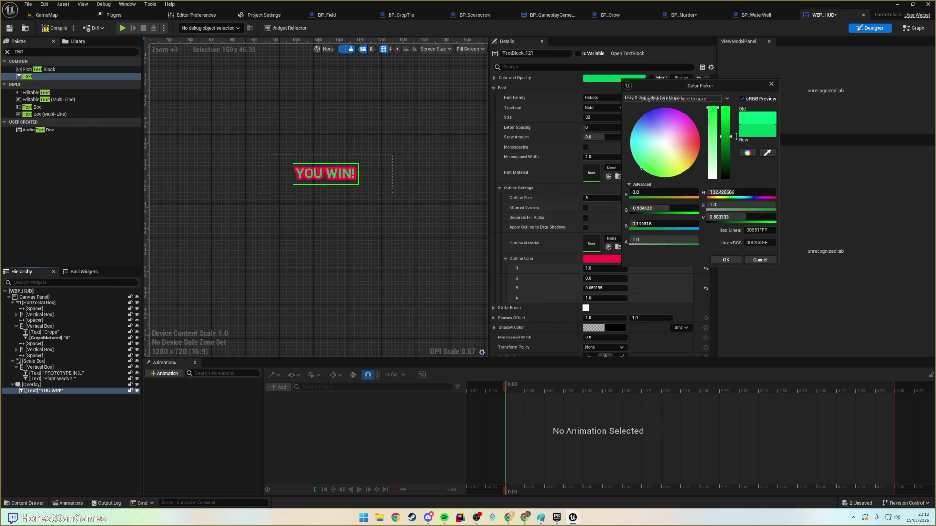
click(455, 161)
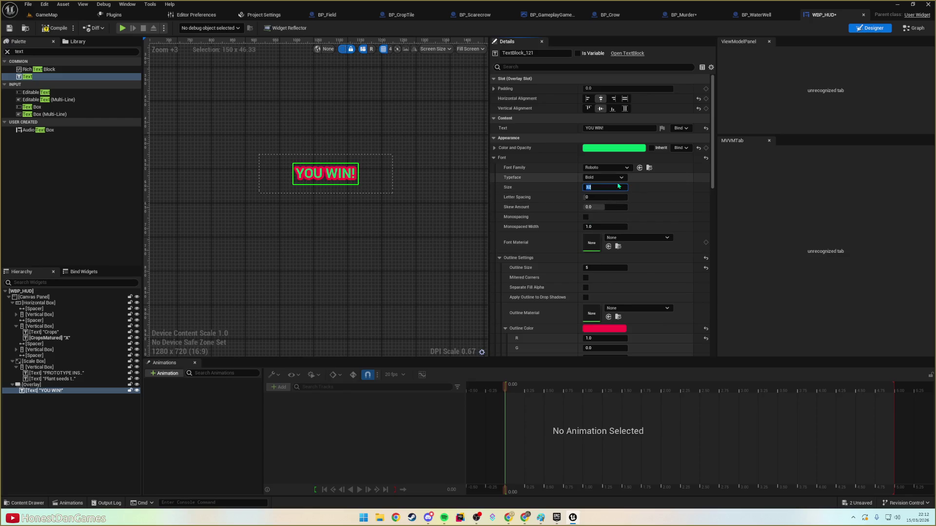
click(604, 186)
text(72)
key(Return)
click(279, 160)
scroll(280, 161, down, 7)
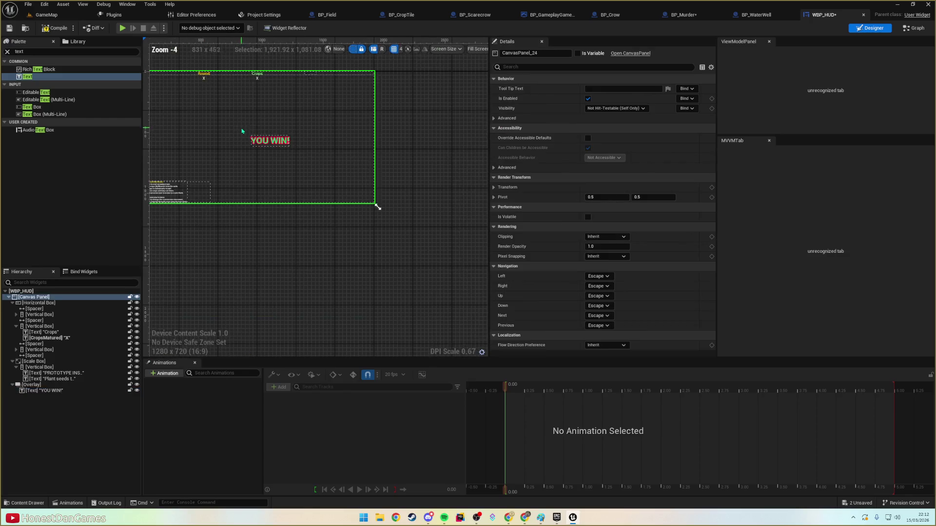
drag(279, 160, 324, 179)
click(320, 162)
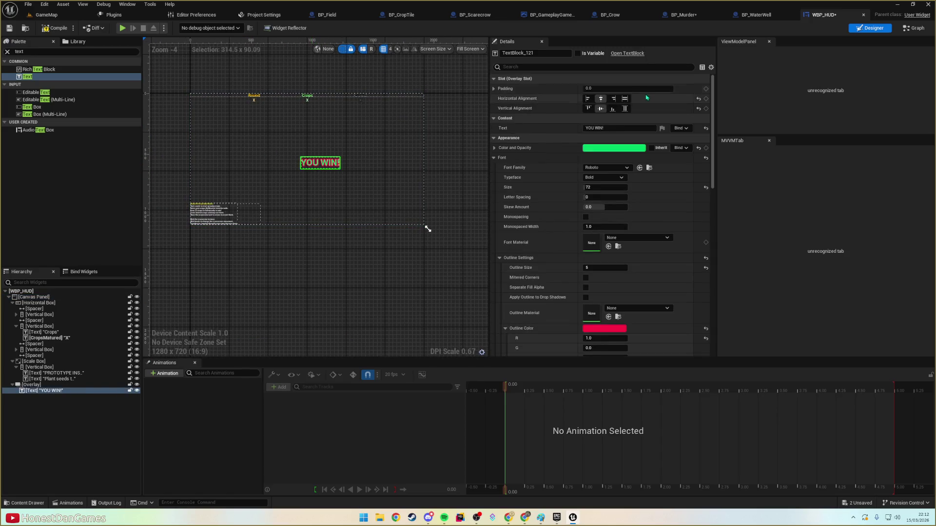
- Anchor the YOU WIN! overlay to the screen centre with Position X/Y at 0
click(31, 384)
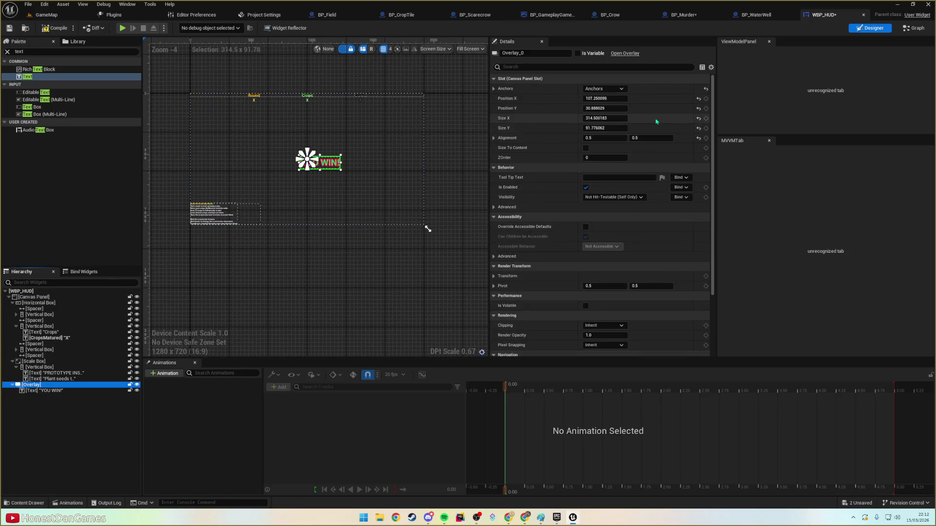
click(618, 94)
ctrl+click(621, 135)
scroll(322, 155, up, 5)
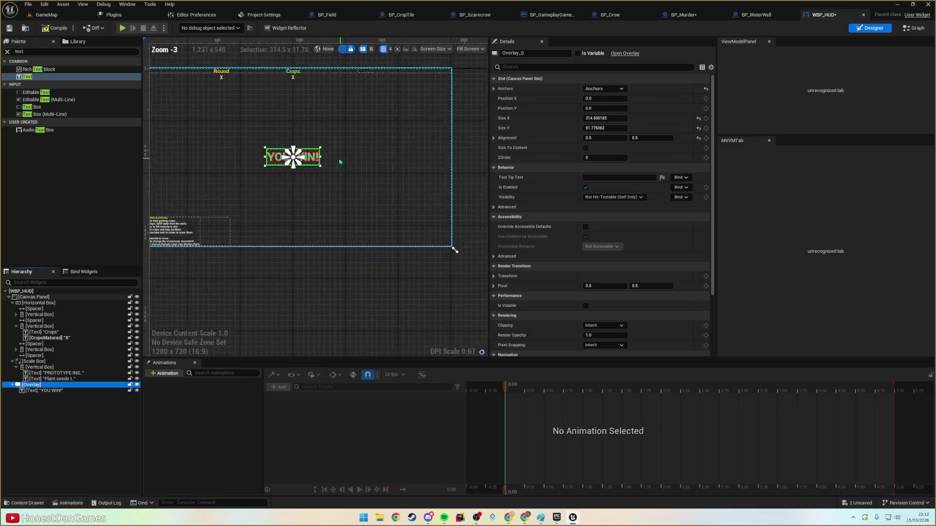
scroll(330, 157, down, 1)
drag(349, 171, 438, 217)
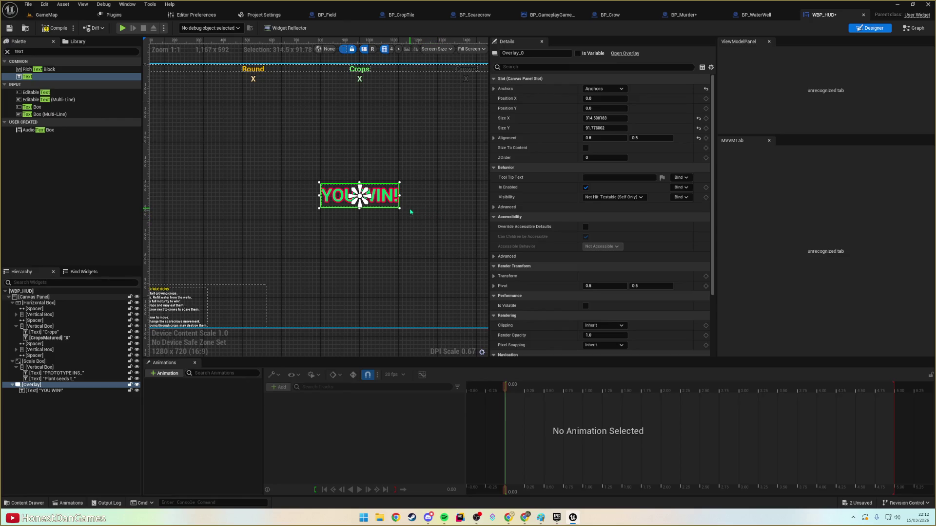
scroll(384, 200, up, 2)
click(376, 196)
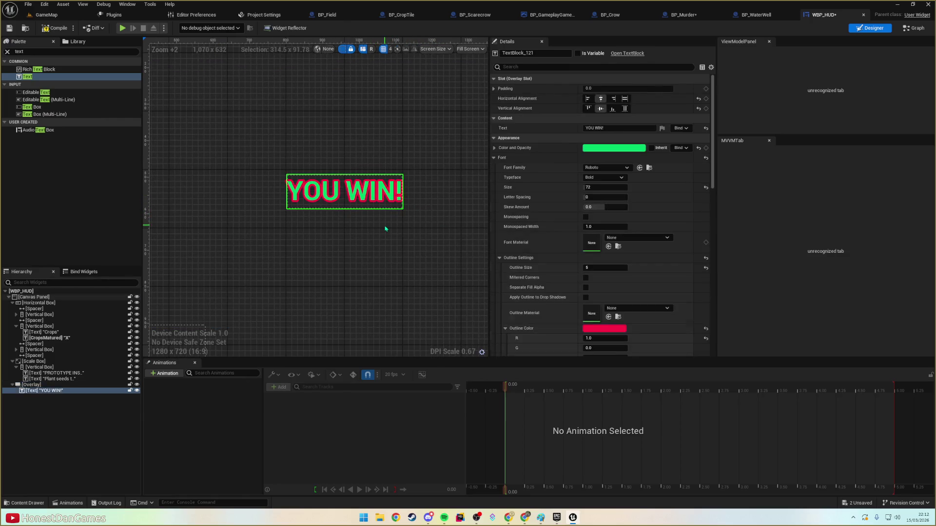
click(384, 223)
scroll(353, 236, down, 4)
scroll(339, 225, down, 1)
scroll(339, 225, up, 1)
- Compile and save WBP_HUD, test-play the game, then return to the widget designer
click(43, 29)
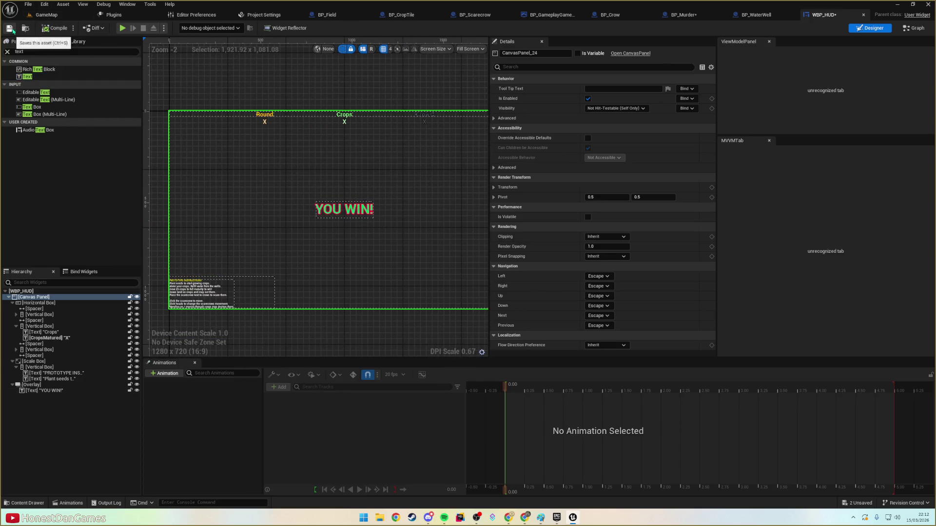
click(46, 14)
click(179, 28)
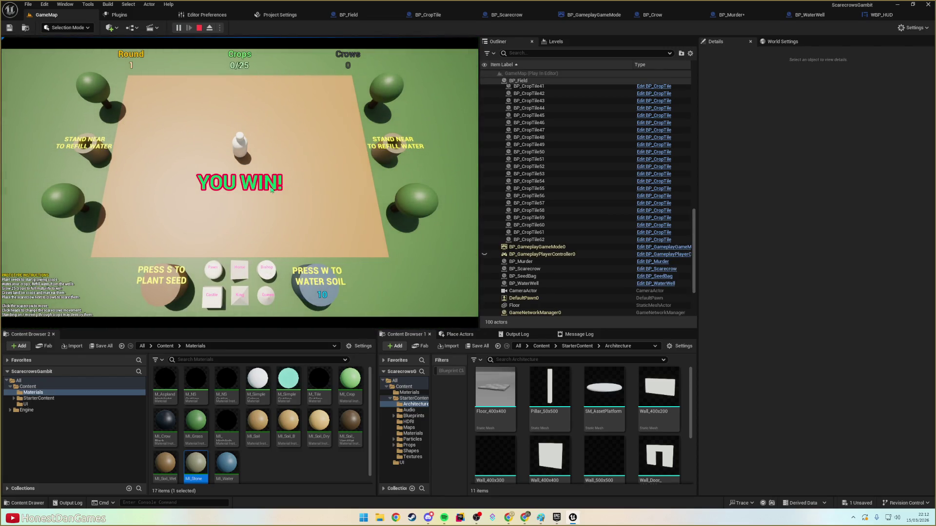
key(Escape)
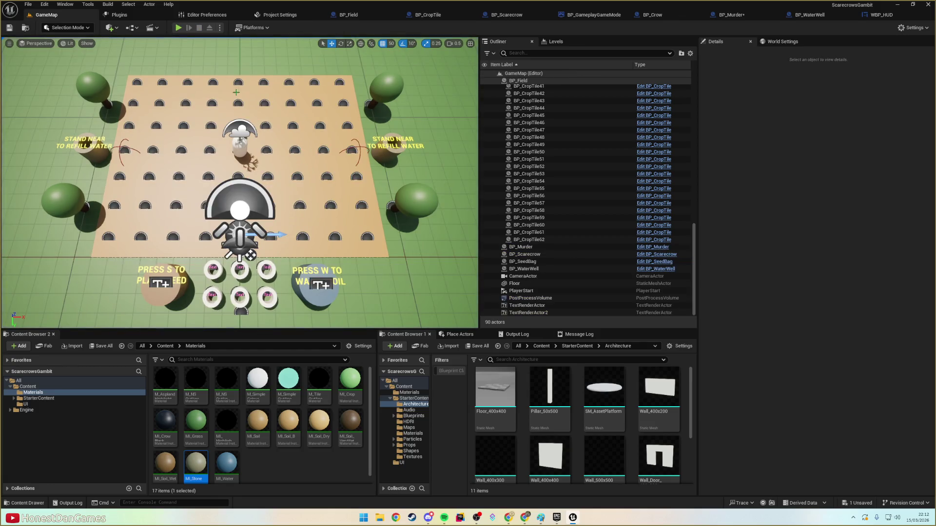
click(877, 14)
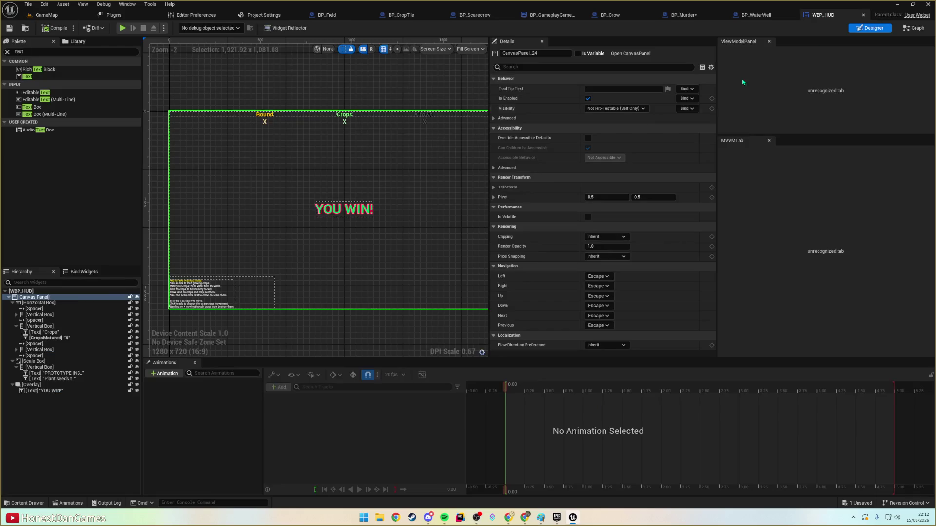
- Set the WinText block's Visibility to Hidden and compile WBP_HUD
click(345, 209)
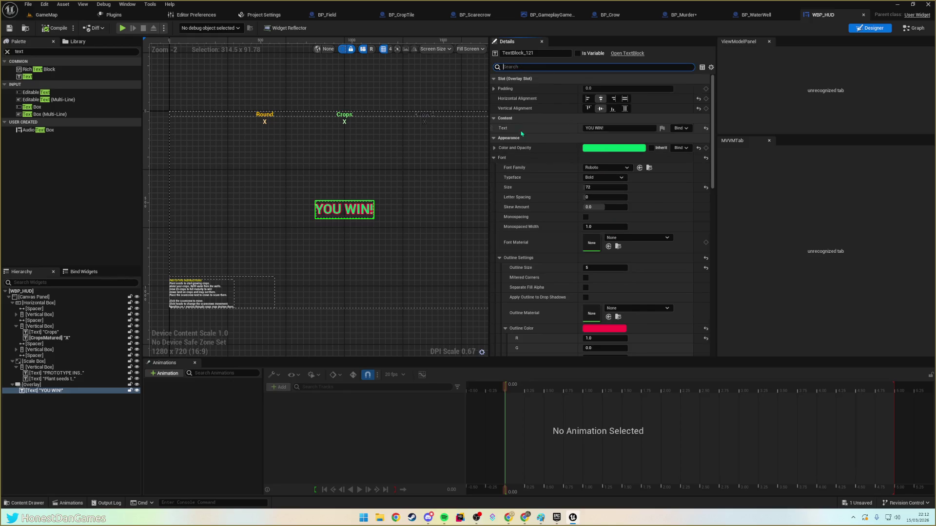
click(502, 139)
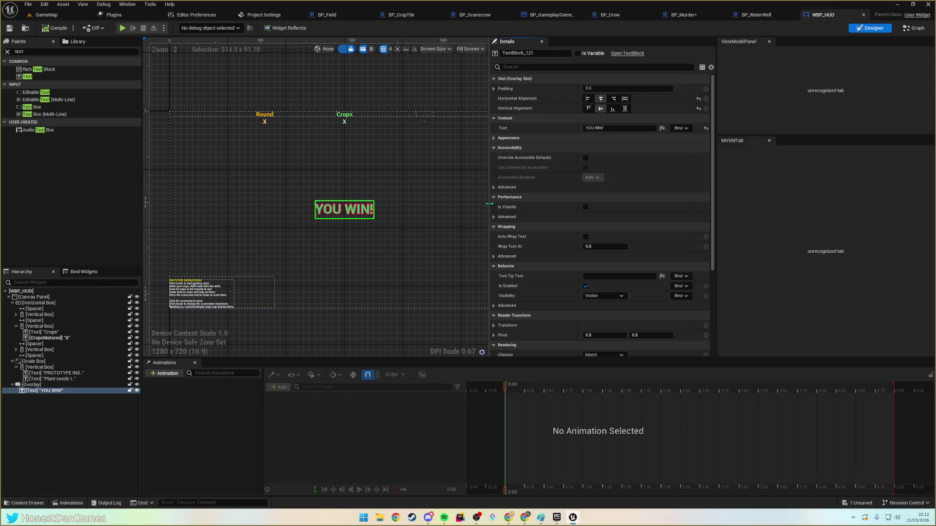
click(604, 296)
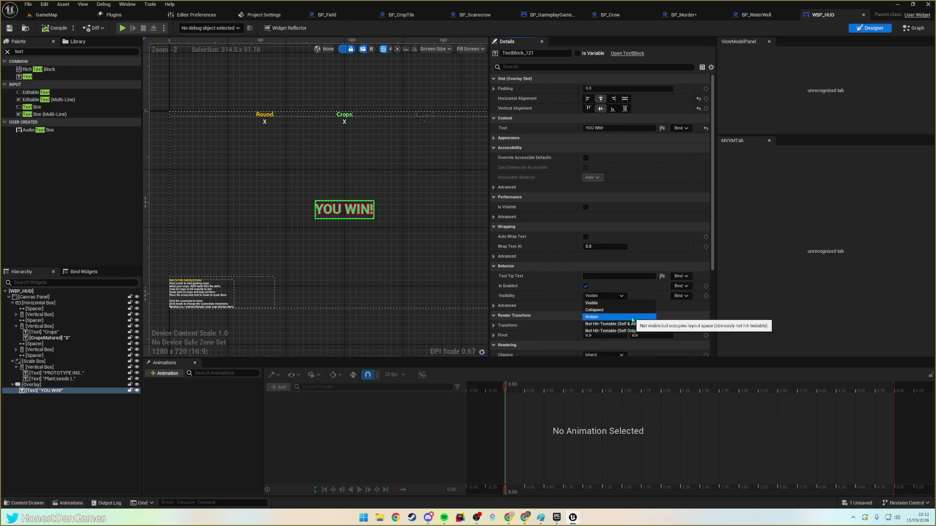
click(632, 320)
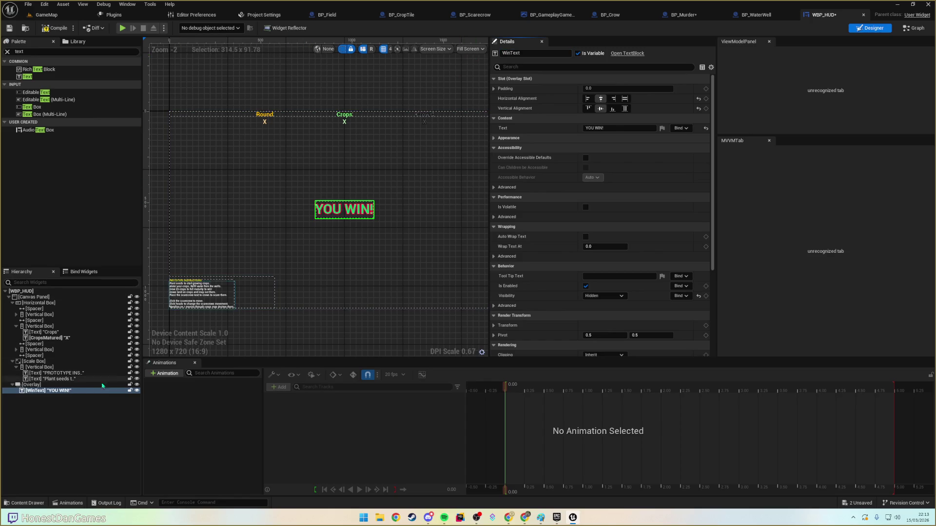
text(WinText)
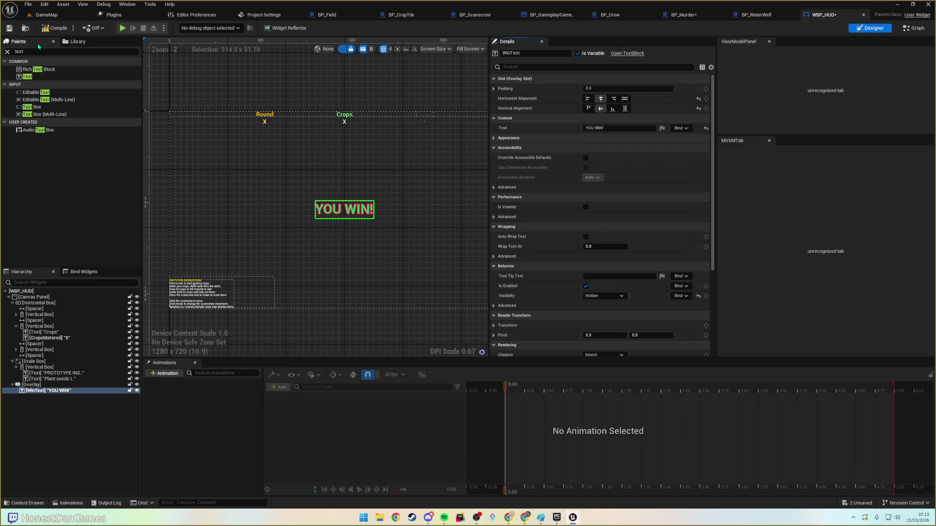
click(54, 29)
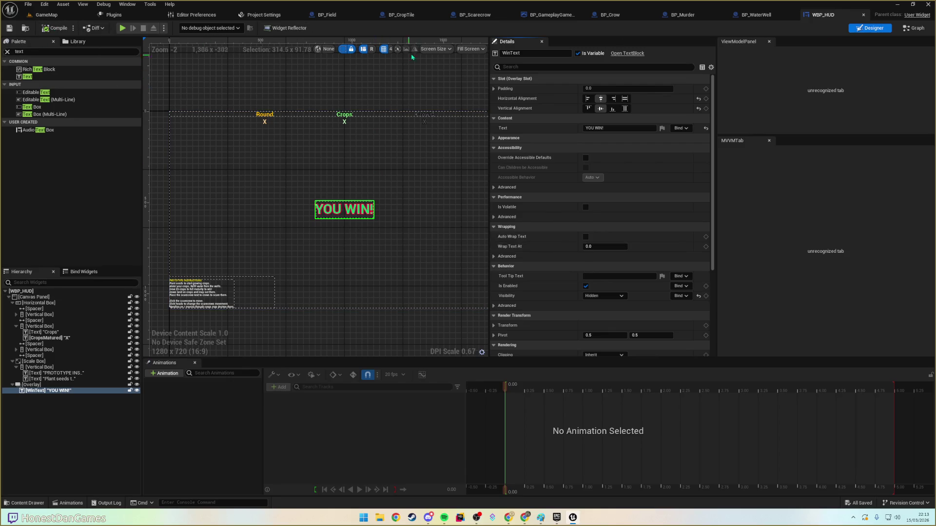
- Switch to the BP_Field blueprint tab and bring up Find in Blueprints
click(401, 15)
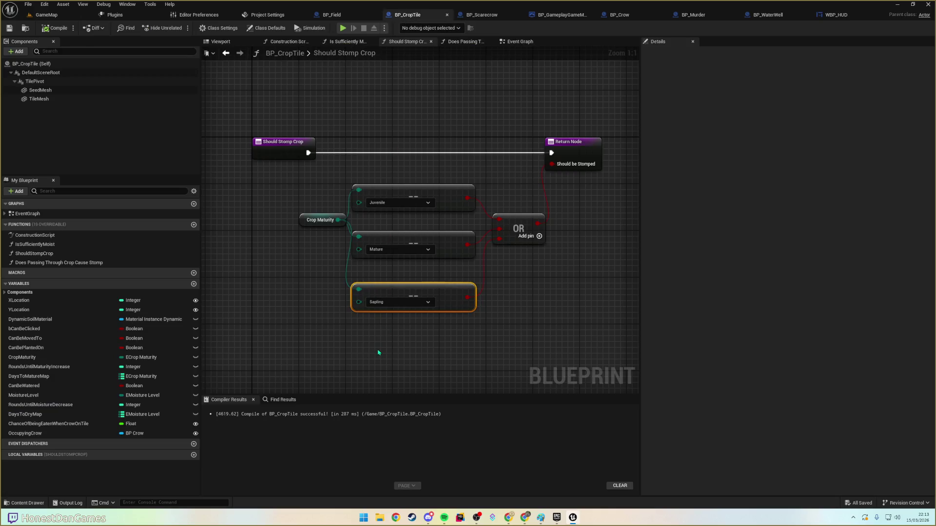
key(ctrl+Tab)
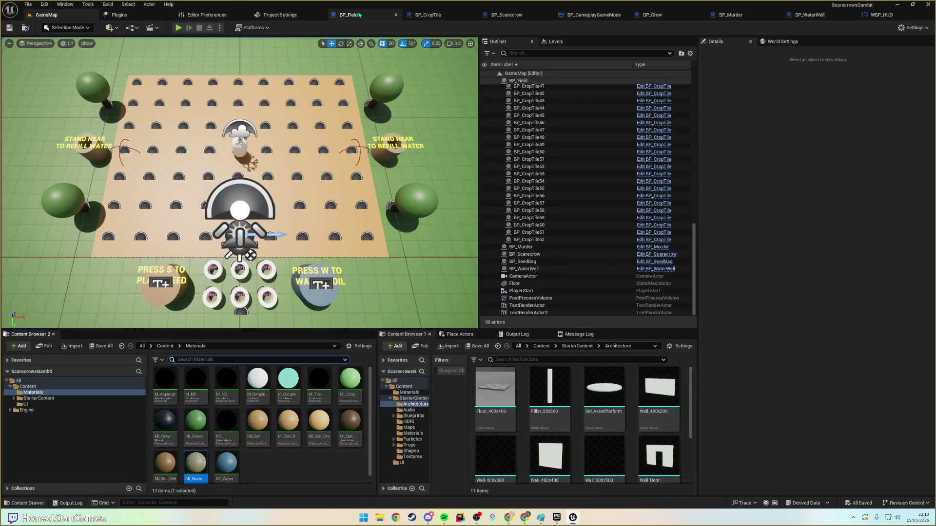
click(348, 15)
key(ctrl+f)
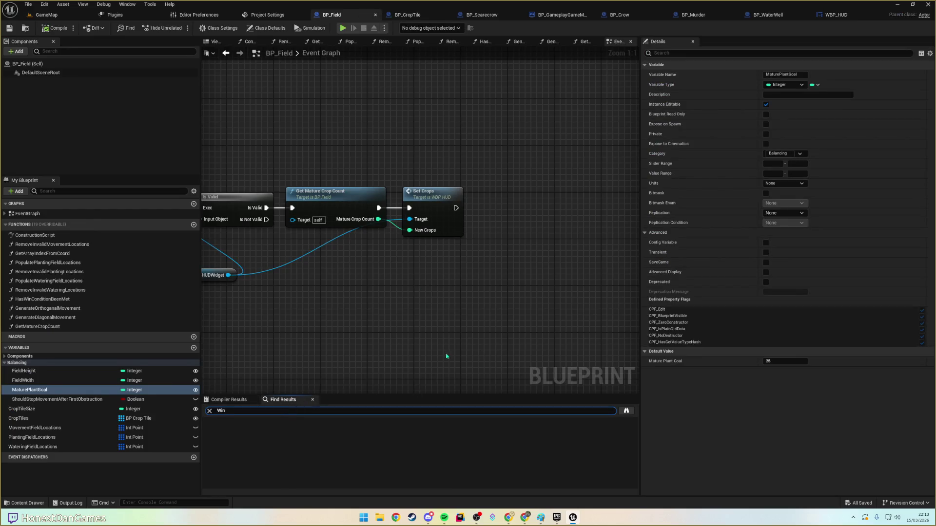
- Search all blueprints for 'Win' and jump to the 'YOU WIN!' DefaultValue result's Print String node
click(627, 410)
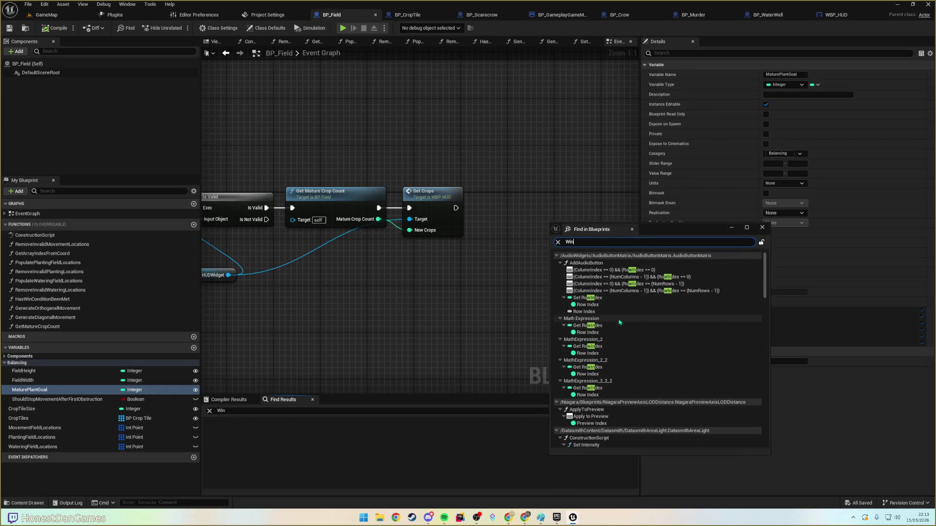
scroll(629, 350, down, 10)
scroll(630, 352, up, 10)
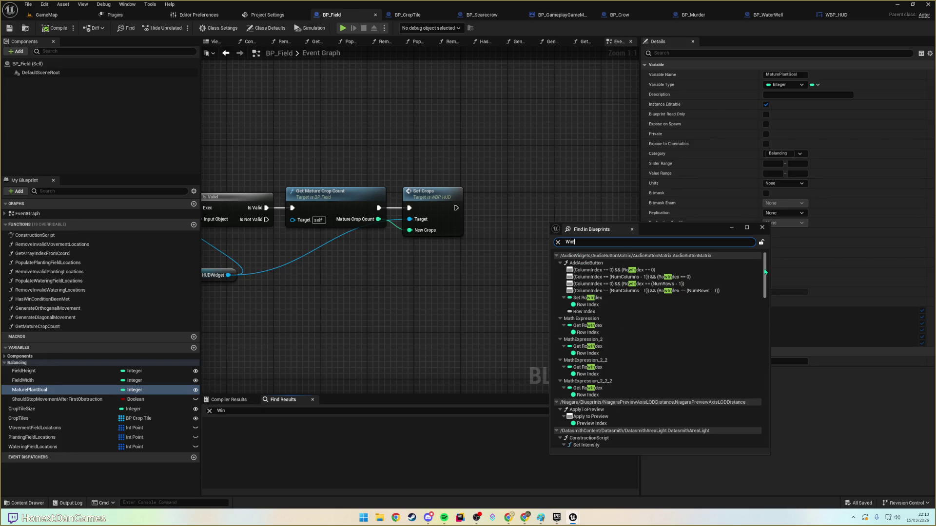
text(!)
key(BackSpace)
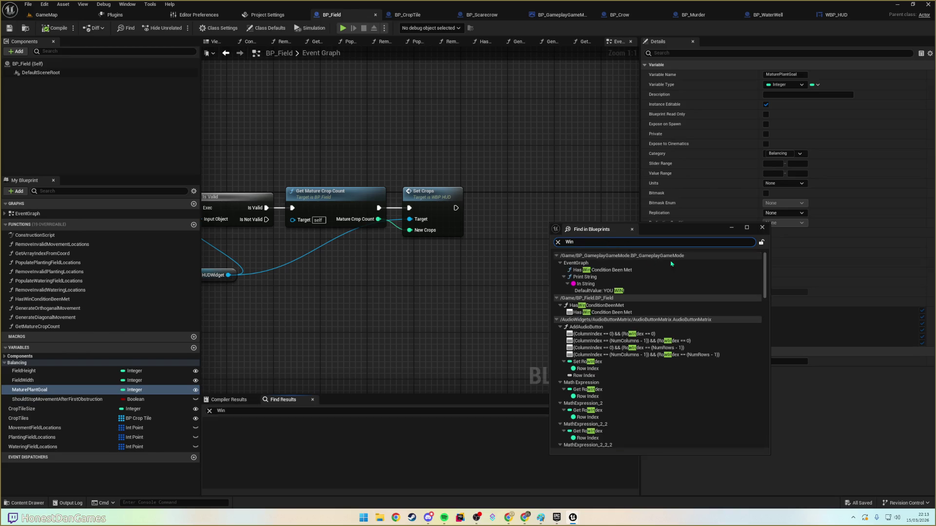
click(621, 292)
double_click(620, 291)
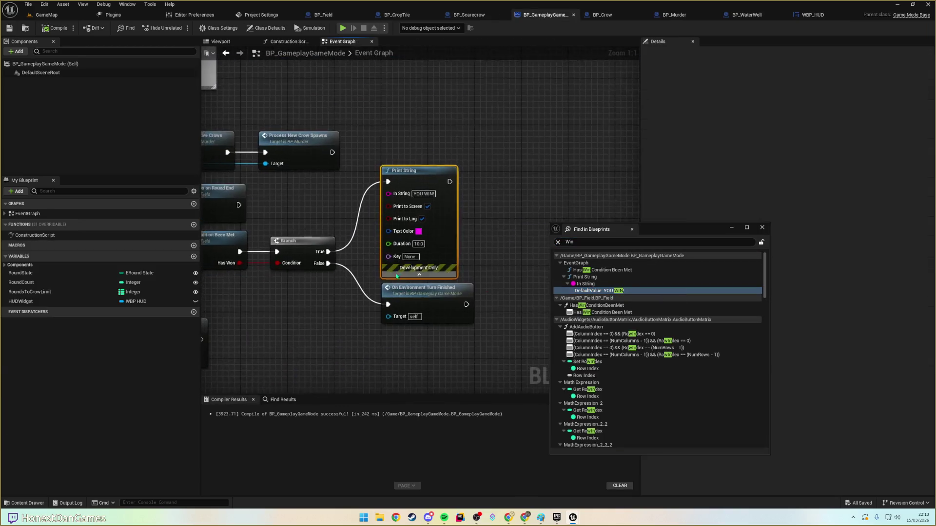
- Add a HUDWidget → WinText Set Visibility node chained after the YOU WIN! Print String
scroll(459, 270, down, 2)
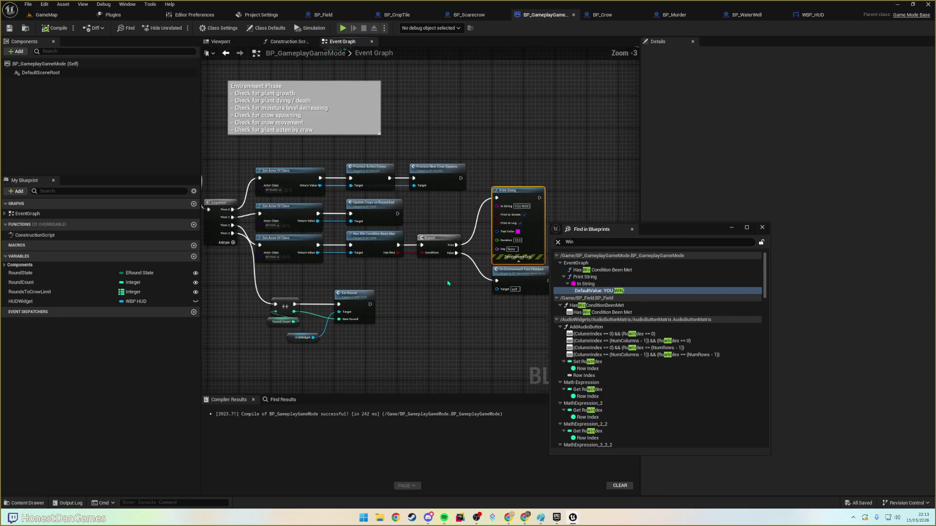
drag(20, 301, 475, 242)
mouse_move(494, 179)
mouse_down()
mouse_move(489, 168)
mouse_move(532, 185)
mouse_up()
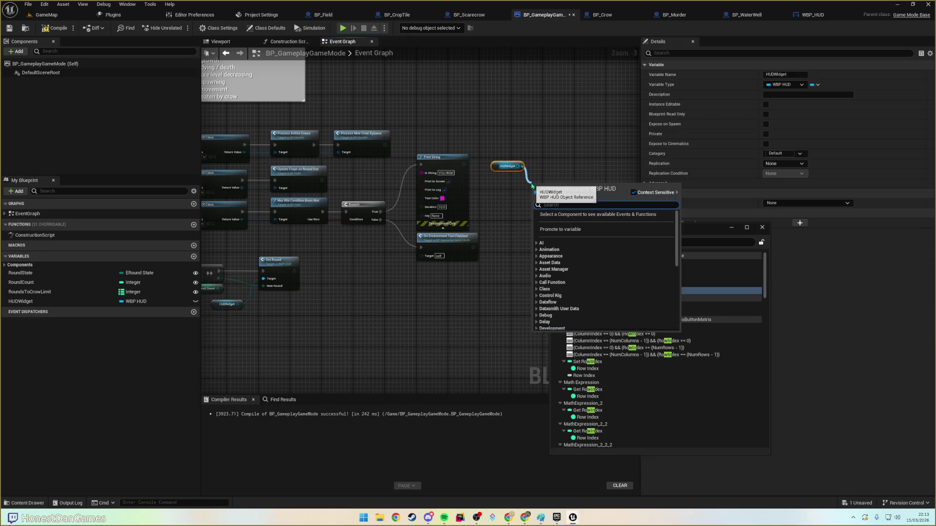
text(wintext)
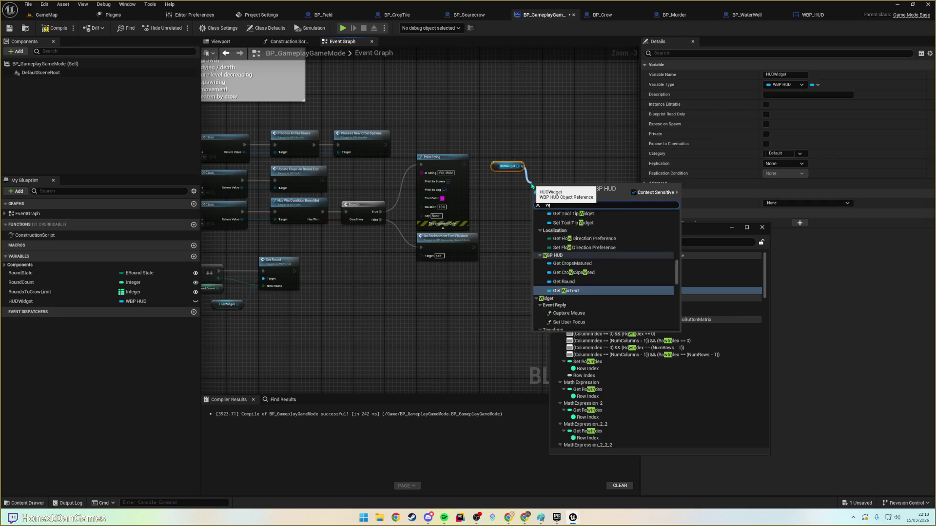
key(Return)
drag(572, 186, 595, 164)
text(SetVi)
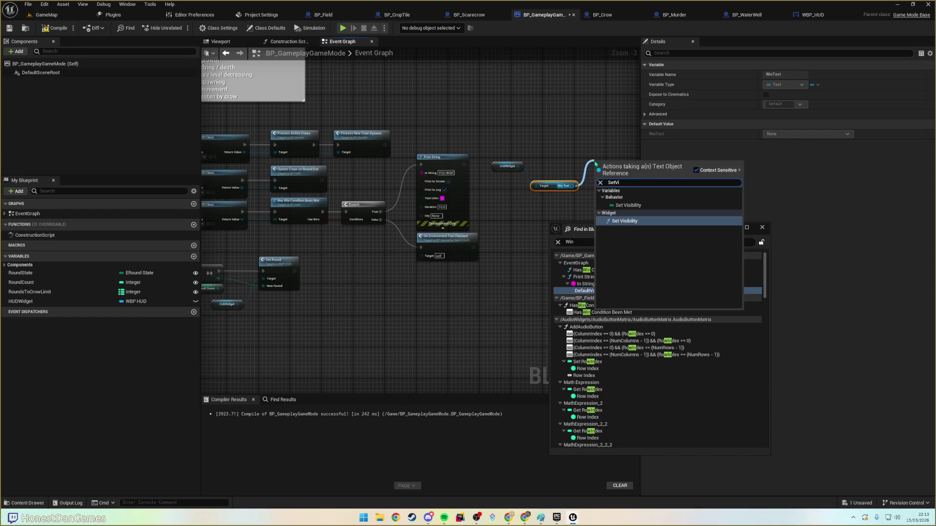
key(Return)
drag(618, 180, 482, 170)
mouse_move(325, 165)
mouse_down()
mouse_move(462, 167)
mouse_move(469, 178)
mouse_up()
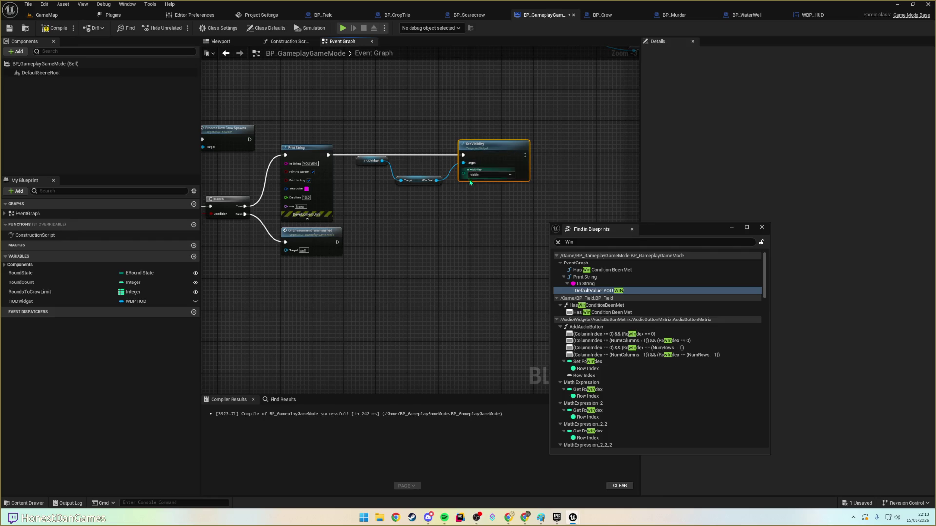
mouse_move(363, 163)
mouse_down()
mouse_move(410, 196)
mouse_move(402, 195)
mouse_up()
- Compile and save BP_GameplayGameMode, close the Find results, and return to GameMap
click(55, 28)
click(10, 28)
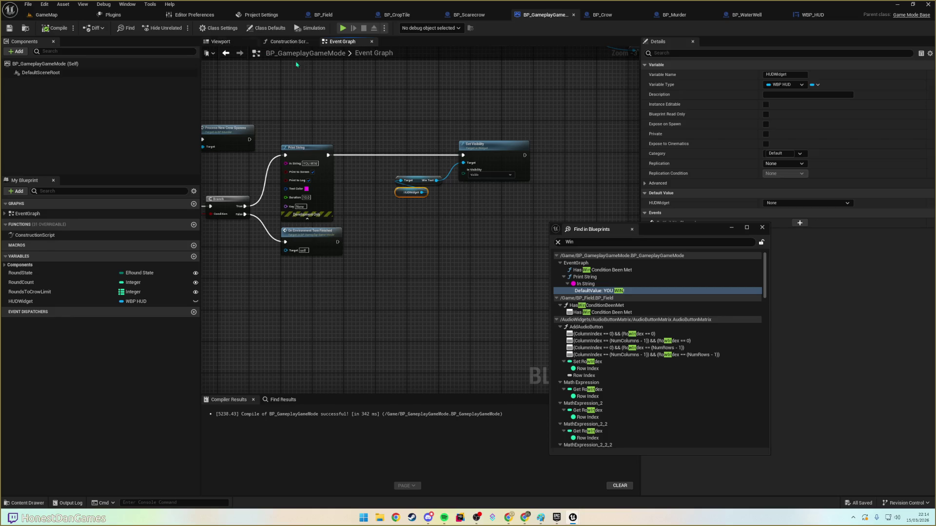
click(761, 228)
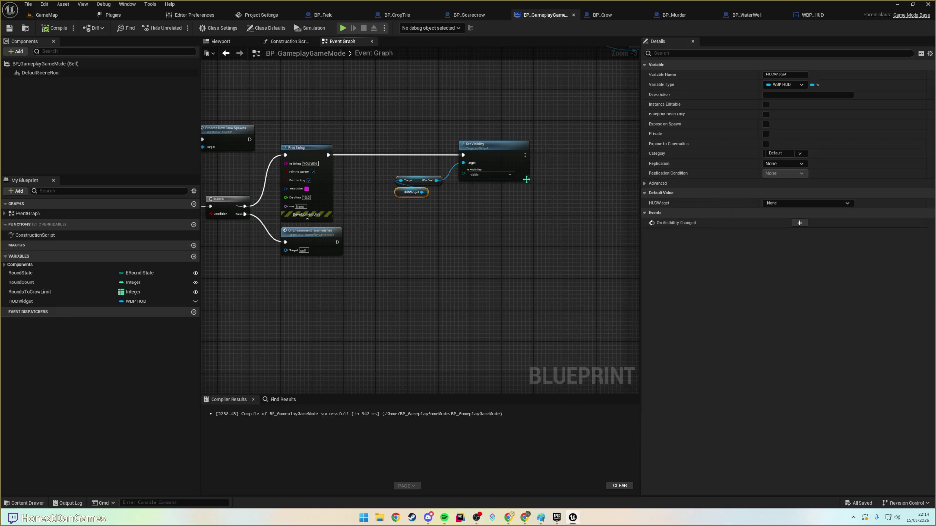
click(51, 16)
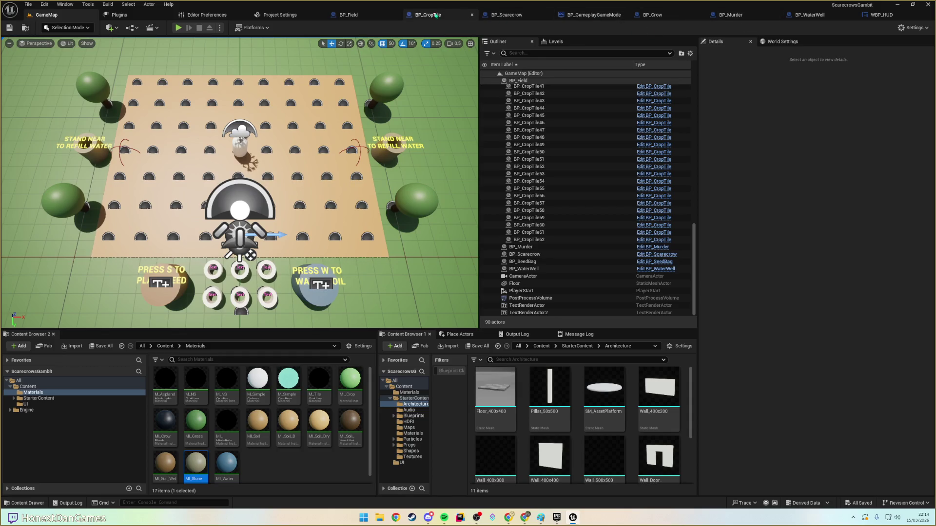
- Set BP_Field's Mature Plant Goal default to 1, then compile and save
click(349, 14)
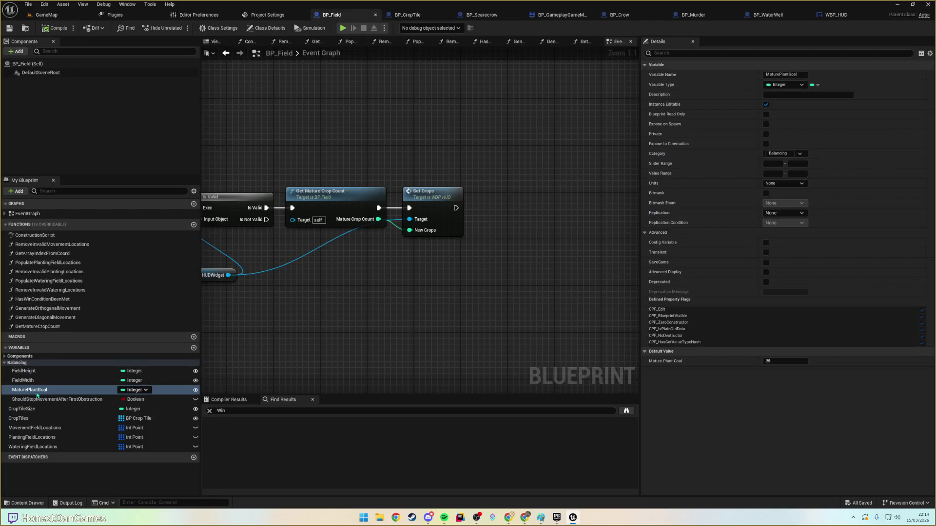
click(785, 362)
text(1)
key(Return)
click(10, 28)
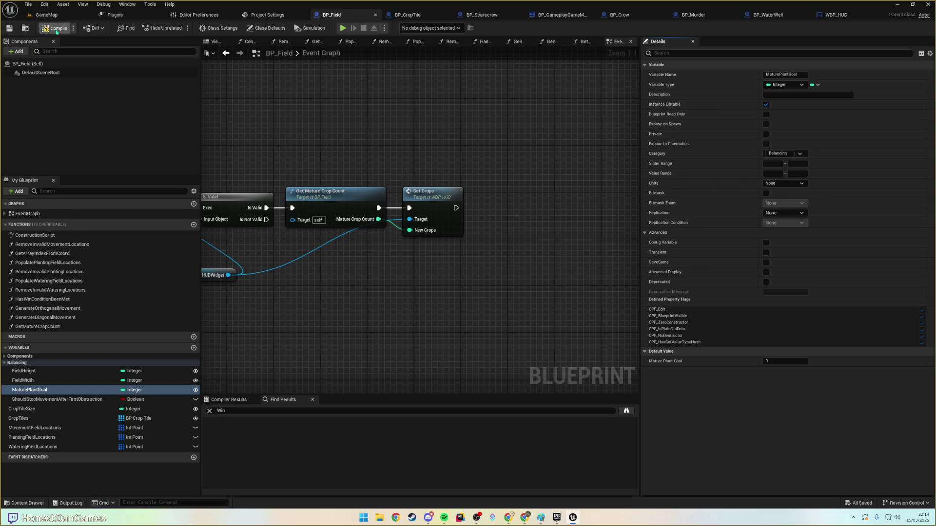
- Play GameMap in the editor, water and grow one crop to reach YOU WIN!, then stop
click(47, 16)
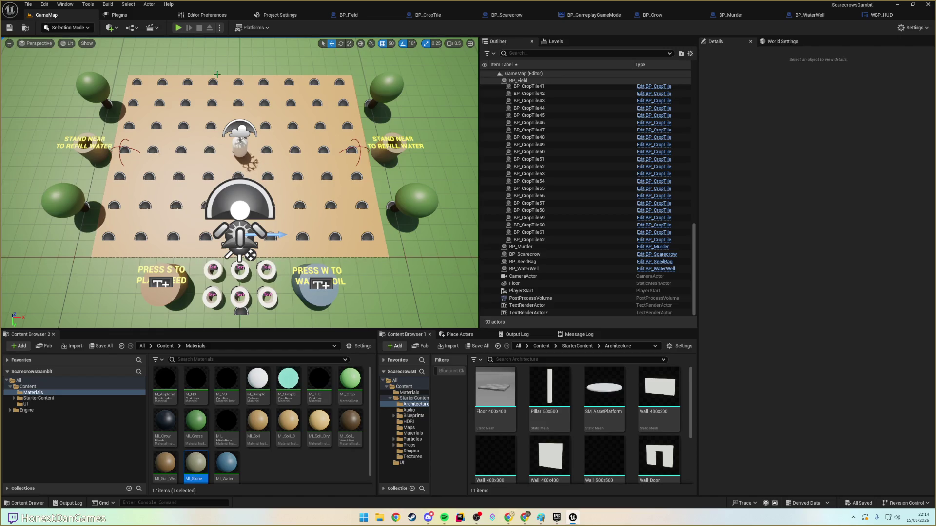
click(179, 28)
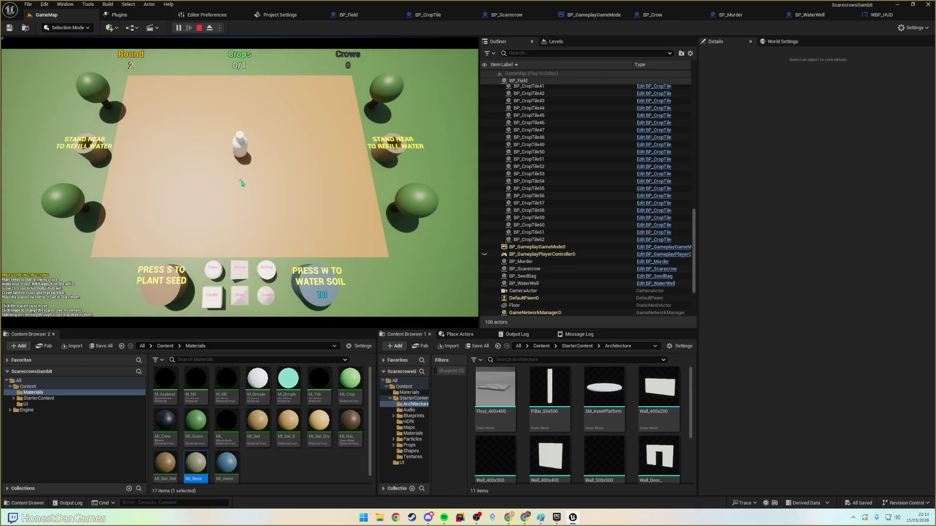
key(w)
key(w)
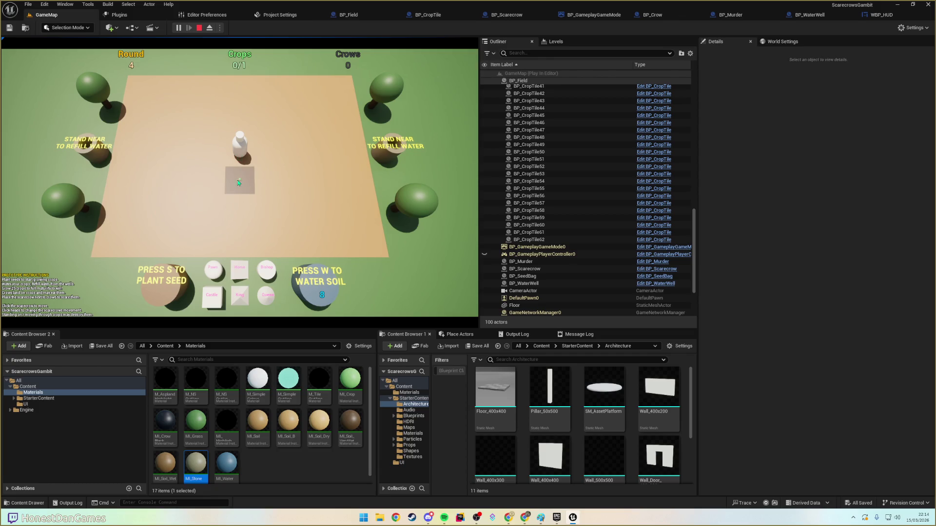
click(237, 268)
click(212, 272)
click(241, 281)
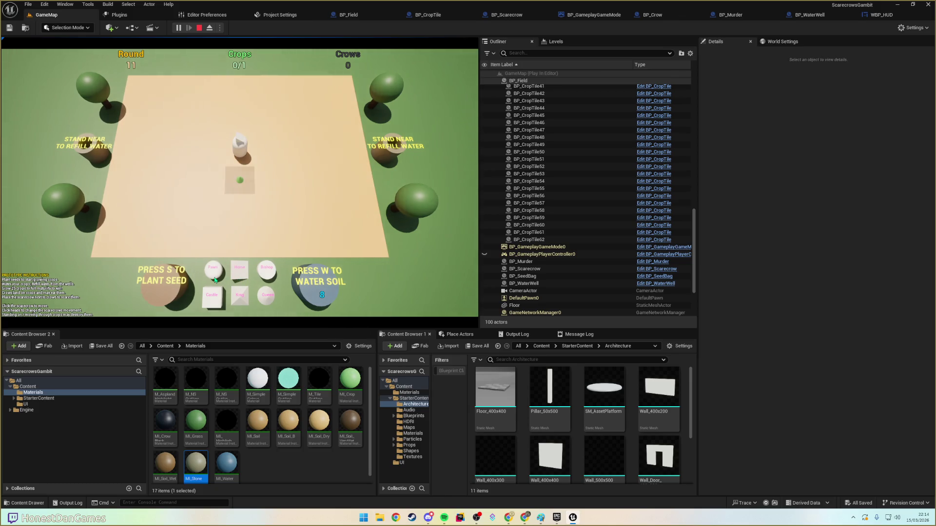
key(w)
click(234, 276)
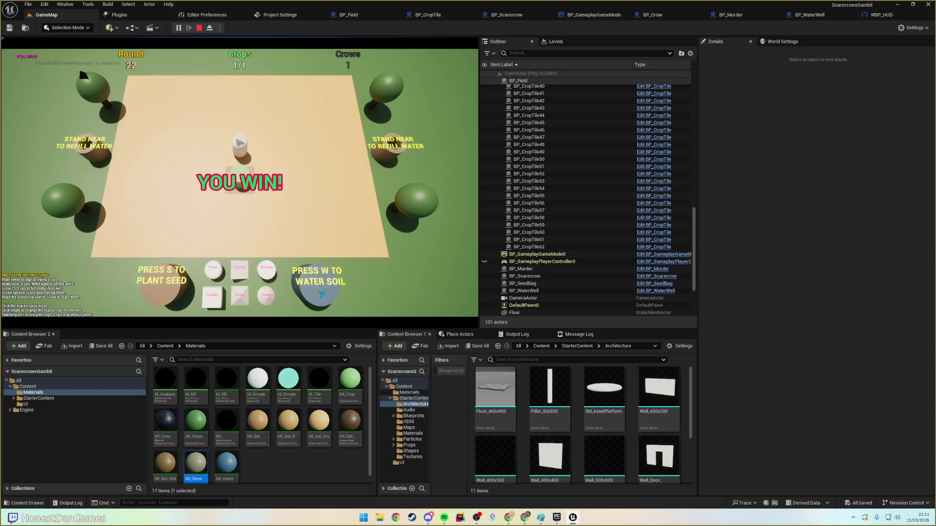
key(Escape)
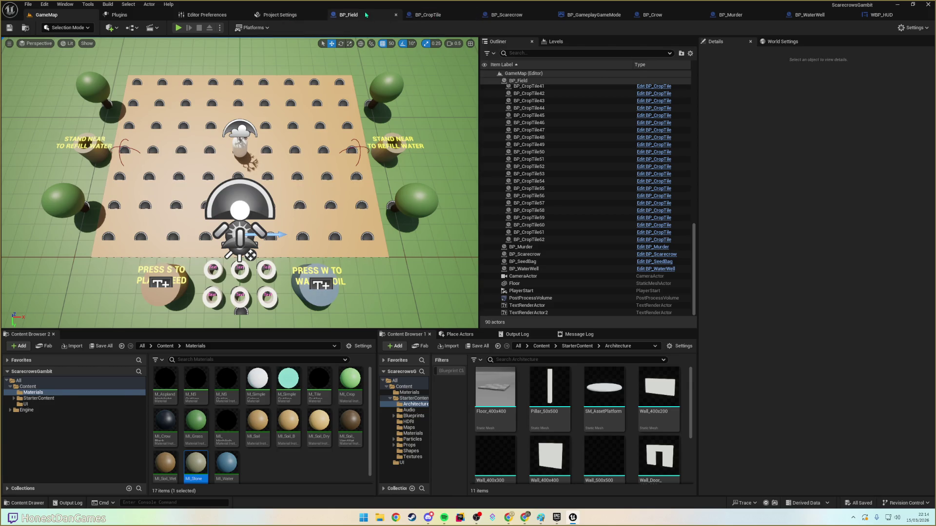
- Restore BP_Field's Mature Plant Goal to 25 and save the blueprint
click(348, 14)
click(774, 361)
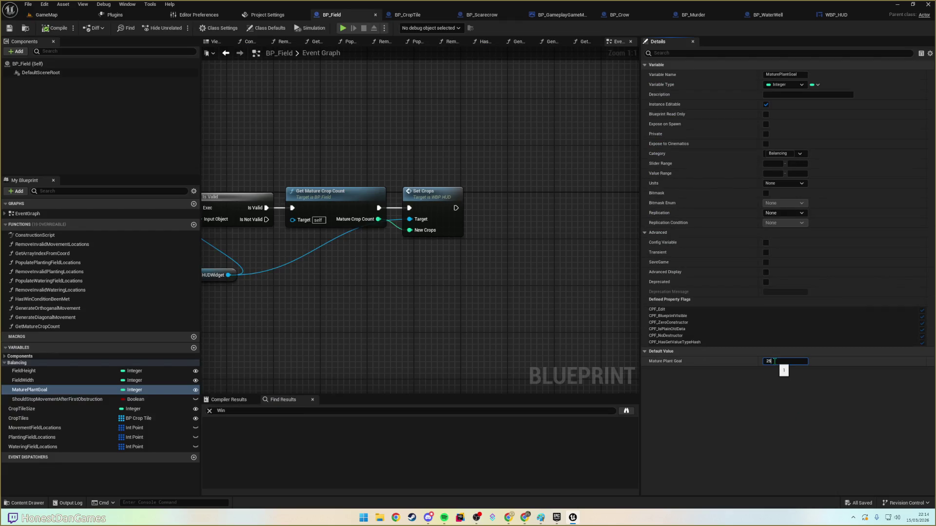
key(Return)
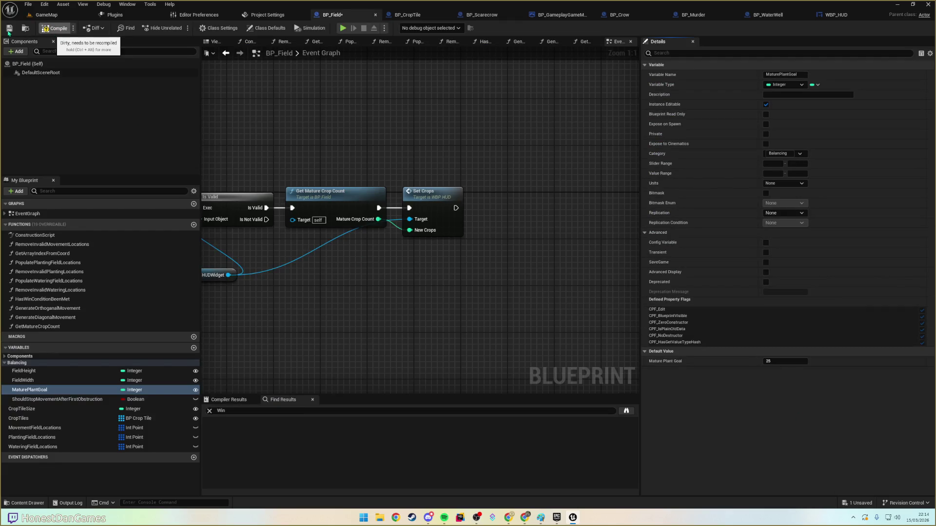
click(9, 29)
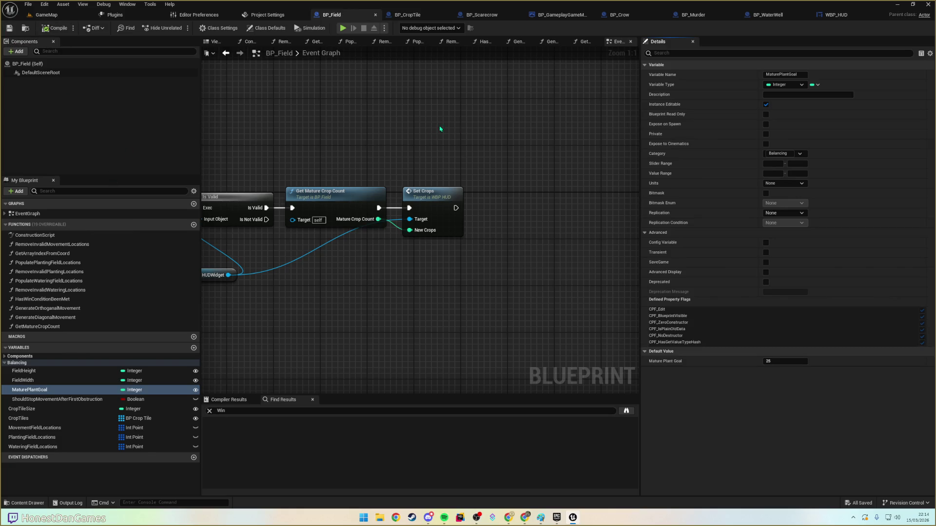
- Pan to the game mode cast nodes, then bring the Google Docs design document forward
mouse_move(333, 153)
mouse_down()
mouse_move(553, 146)
mouse_move(568, 115)
mouse_move(537, 116)
mouse_up()
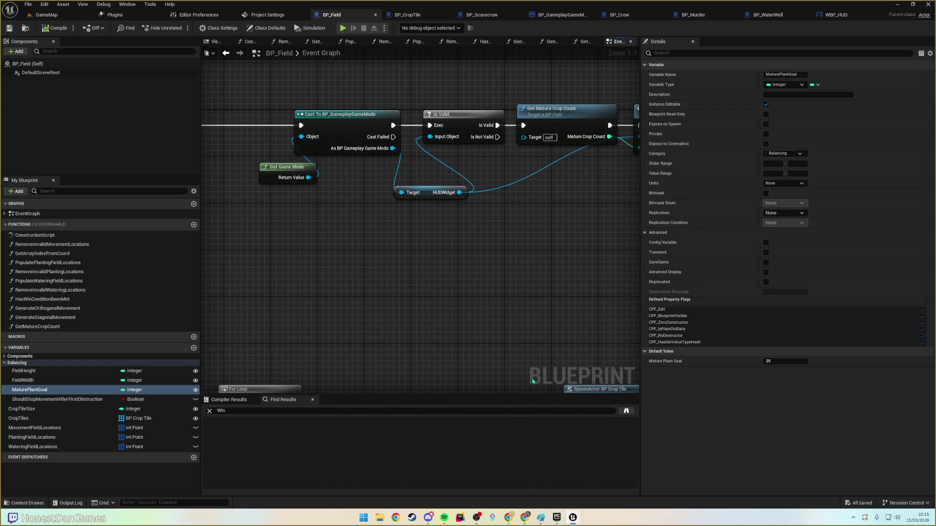
mouse_move(509, 517)
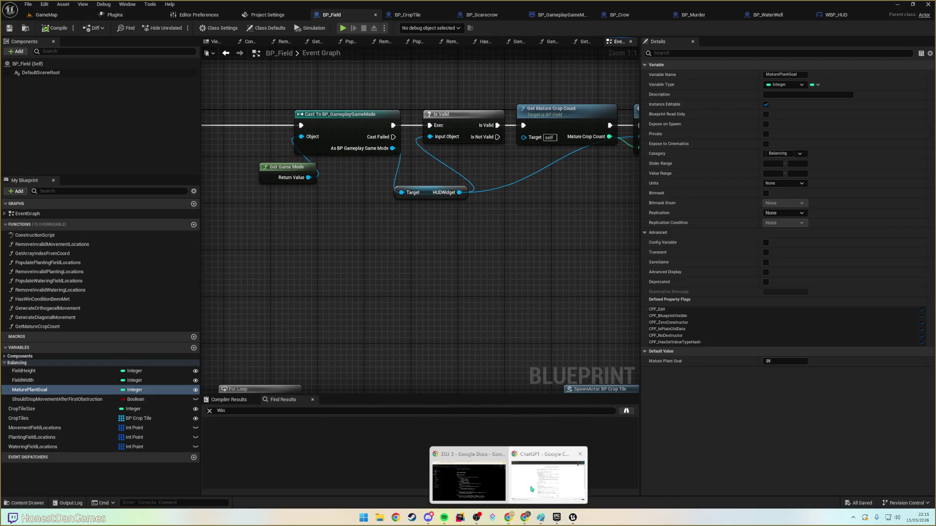
click(461, 478)
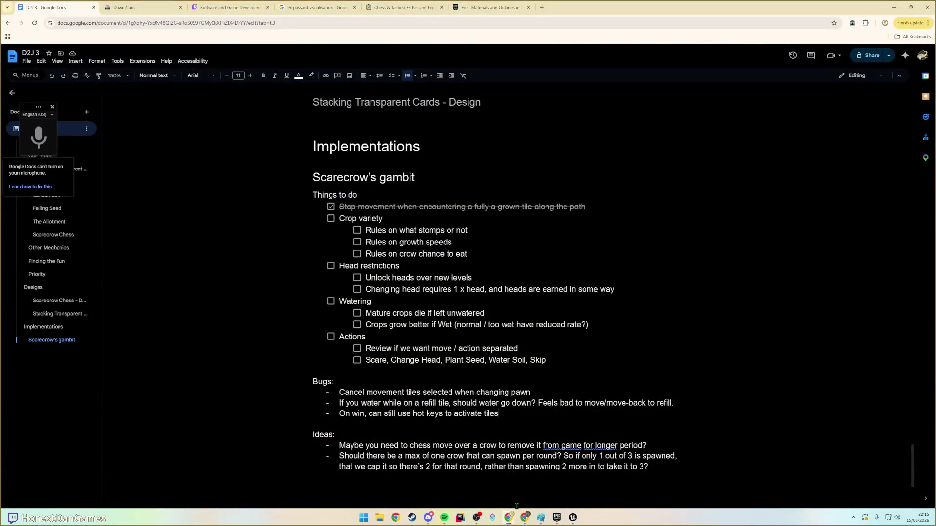
- Bring up the ChatGPT browser window, restore it to a smaller size, and close it
mouse_move(508, 517)
click(508, 475)
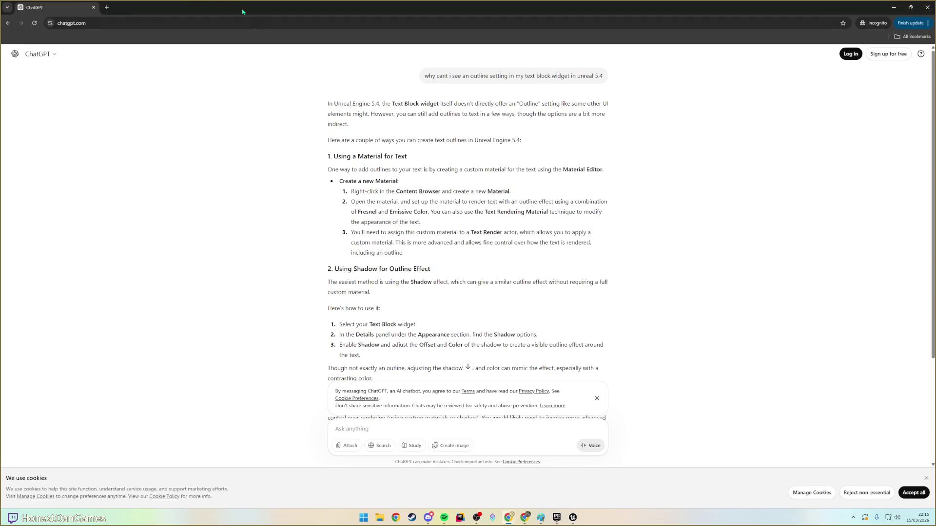
scroll(423, 221, down, 3)
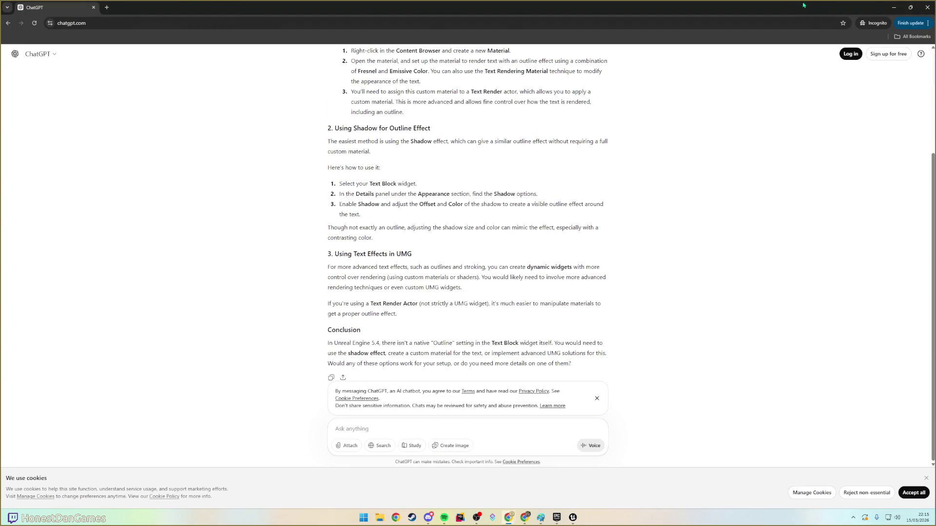
double_click(805, 4)
click(825, 56)
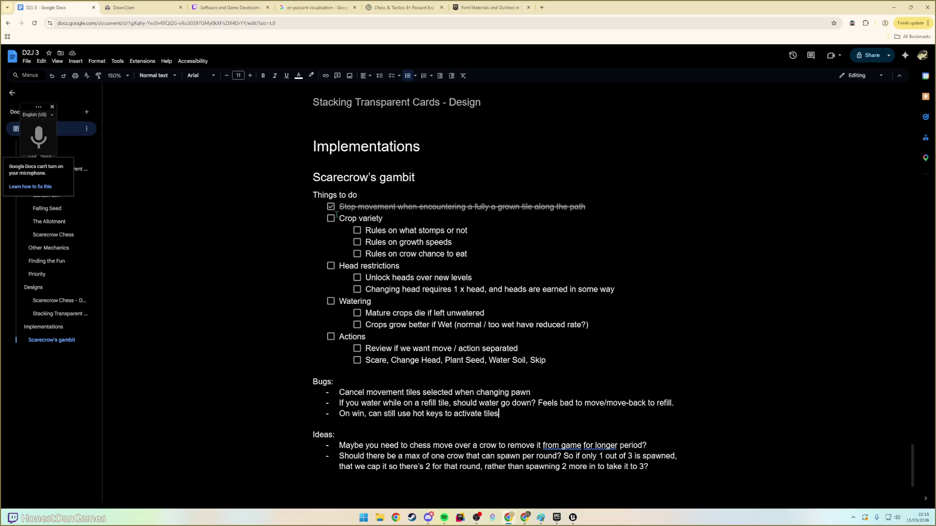
- Review the Crop variety and Head restrictions to-do items, then return to Unreal's GameMap
mouse_move(338, 217)
mouse_down()
mouse_move(387, 219)
mouse_move(482, 253)
mouse_up()
click(482, 254)
drag(339, 266, 424, 278)
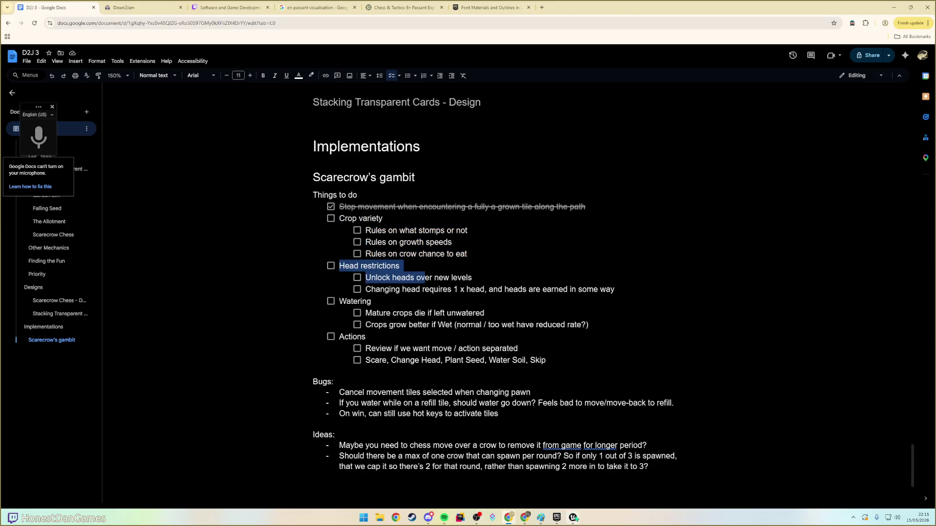
click(573, 518)
click(48, 15)
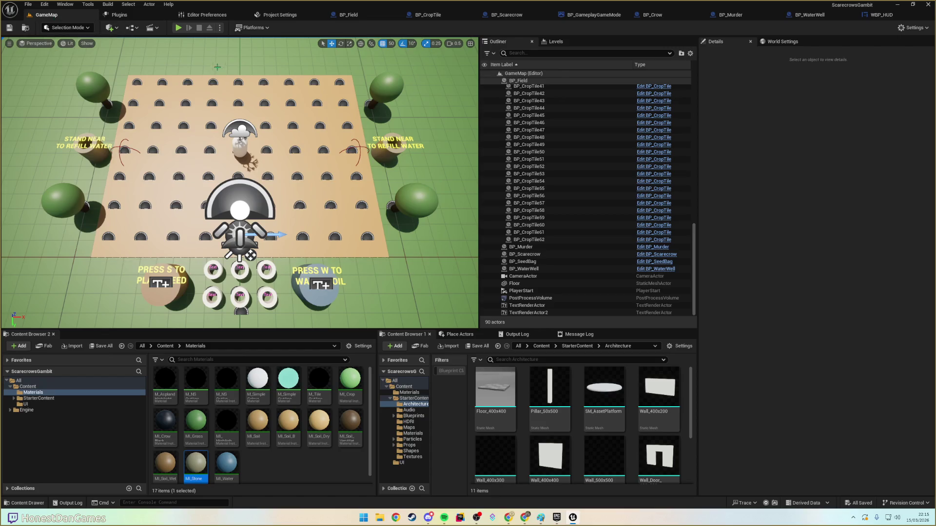
- Start a Play In Editor session of GameMap, then Alt+Tab back to the notes document
click(178, 27)
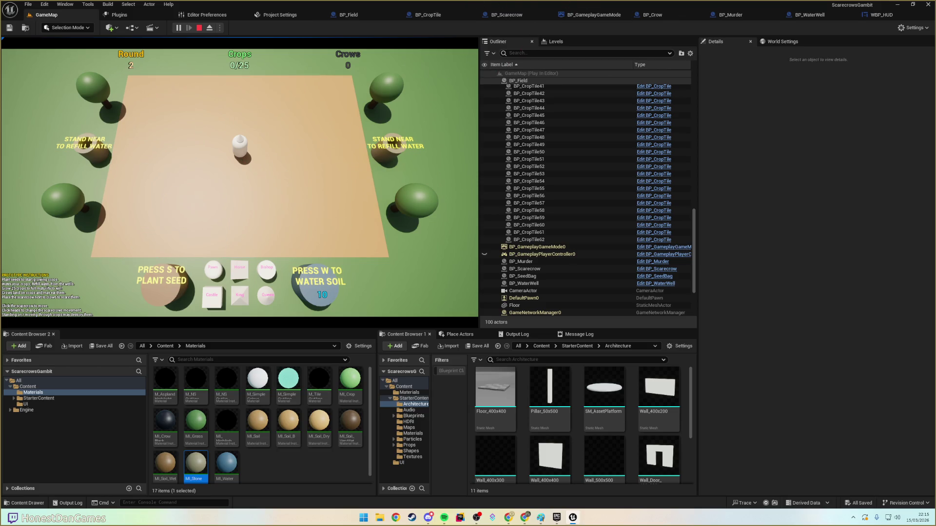
key(alt+Tab)
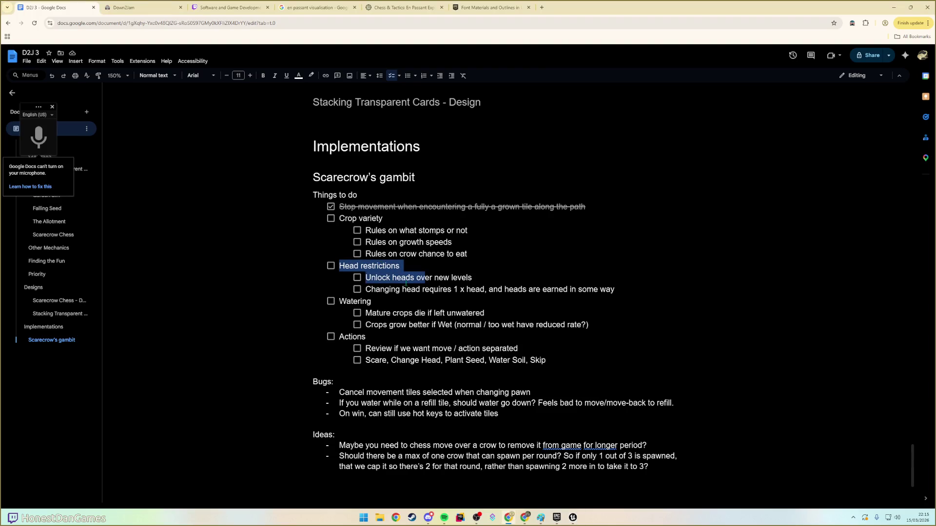
- Tick then untick 'Mature crops die if left unwatered', then return to the running Unreal game
click(406, 282)
drag(385, 293, 588, 289)
click(587, 289)
click(356, 313)
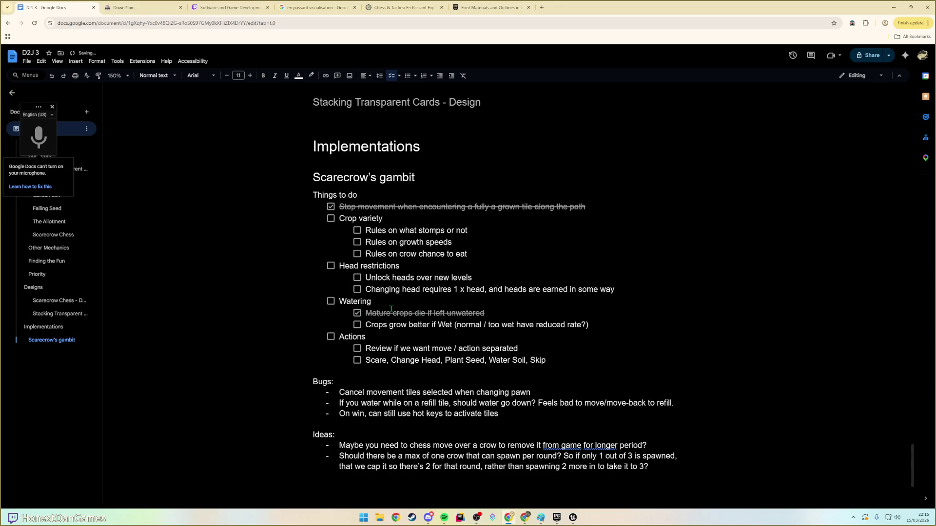
click(357, 313)
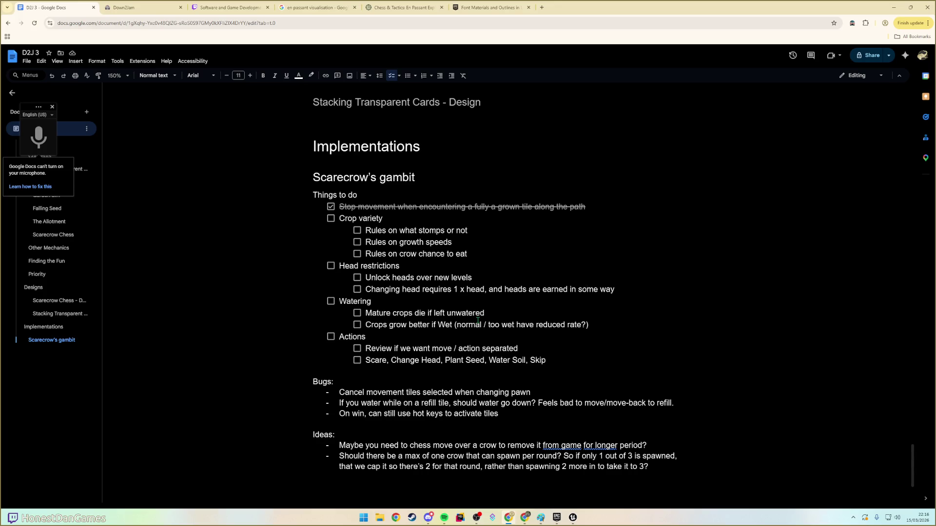
key(alt+Tab)
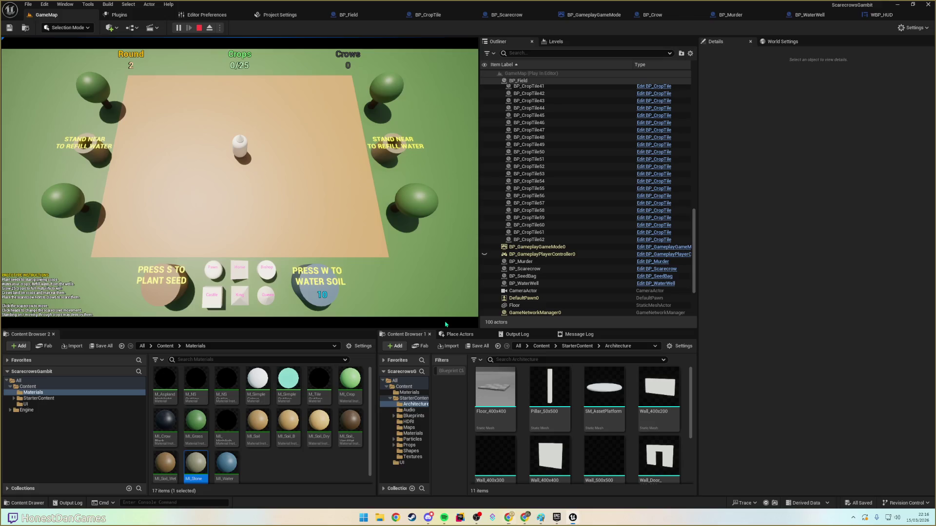
- Stop the play session and open BP_CropTile's Event Graph
key(Escape)
click(426, 15)
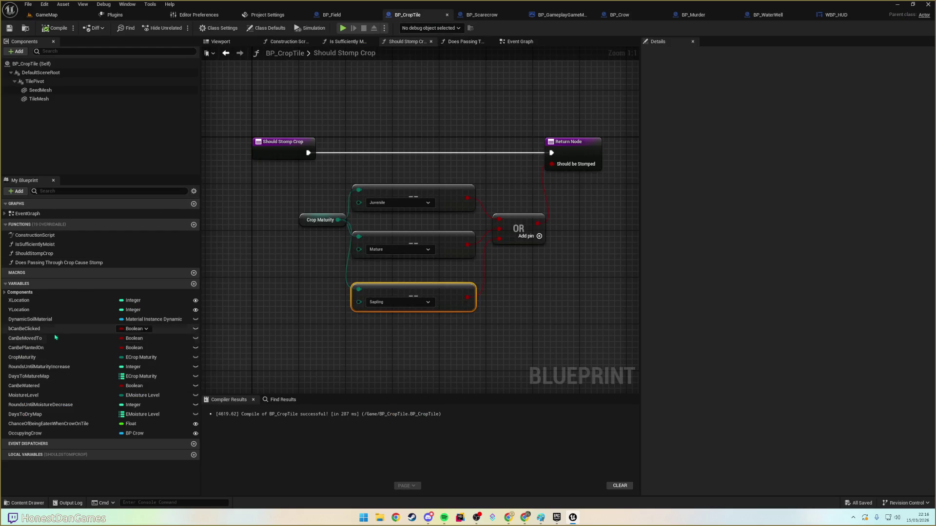
scroll(314, 260, down, 6)
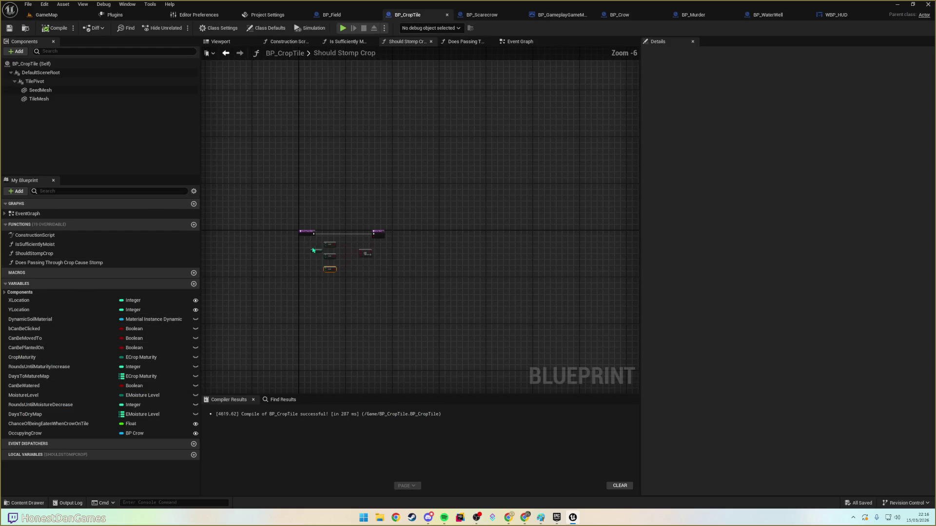
click(519, 41)
scroll(448, 258, down, 2)
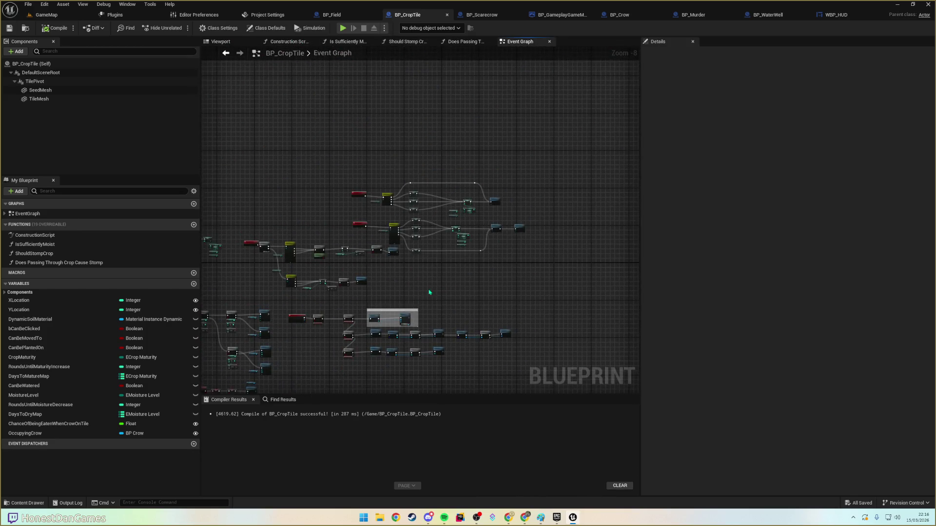
scroll(396, 255, up, 3)
scroll(396, 254, up, 2)
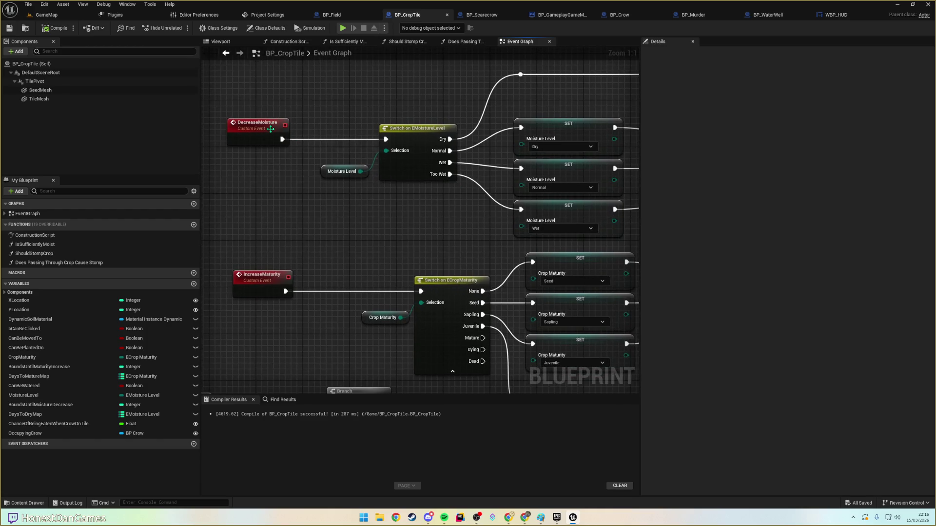
- Pan through the ReceiveRoundEnd moisture branches, Switch nodes, IncreaseMaturity and Decrease Moisture logic
mouse_move(344, 193)
mouse_down()
mouse_move(257, 197)
mouse_move(356, 167)
mouse_up()
scroll(359, 175, down, 4)
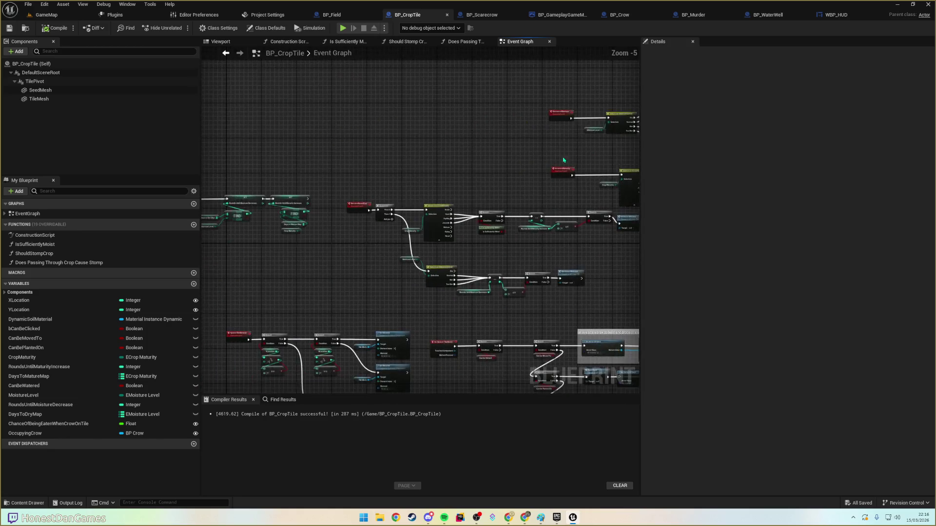
scroll(363, 213, up, 3)
mouse_move(292, 188)
mouse_down()
mouse_move(253, 198)
mouse_move(302, 169)
mouse_up()
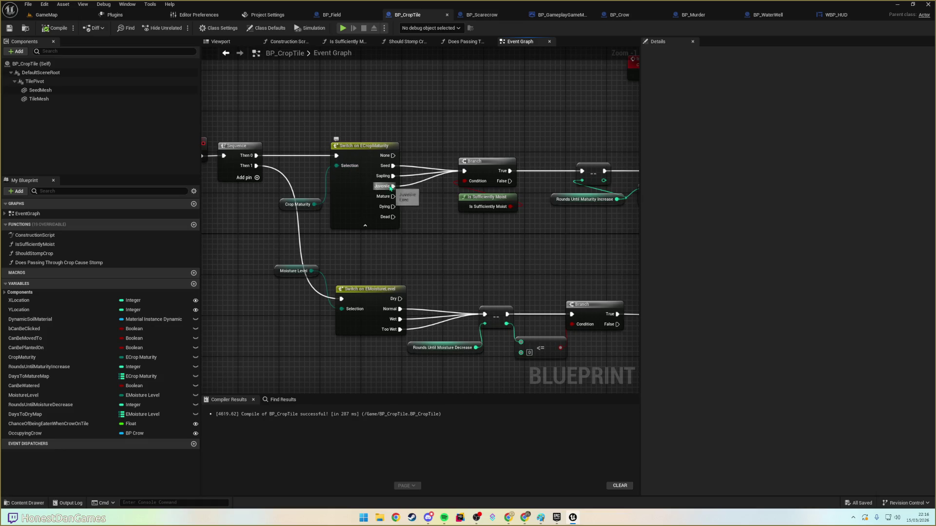
mouse_move(426, 218)
mouse_down()
mouse_move(384, 208)
mouse_move(275, 217)
mouse_up()
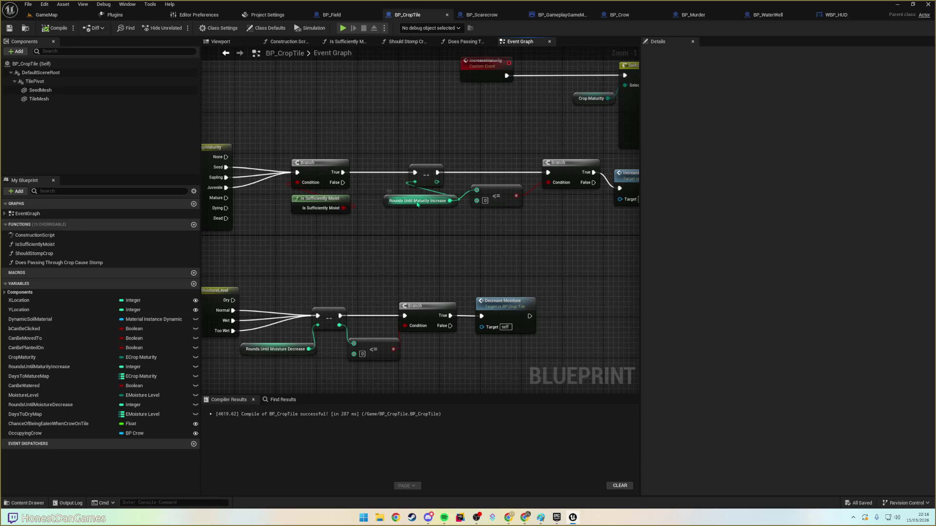
drag(414, 202, 152, 210)
mouse_move(352, 185)
mouse_down()
mouse_move(352, 218)
mouse_move(530, 225)
mouse_up()
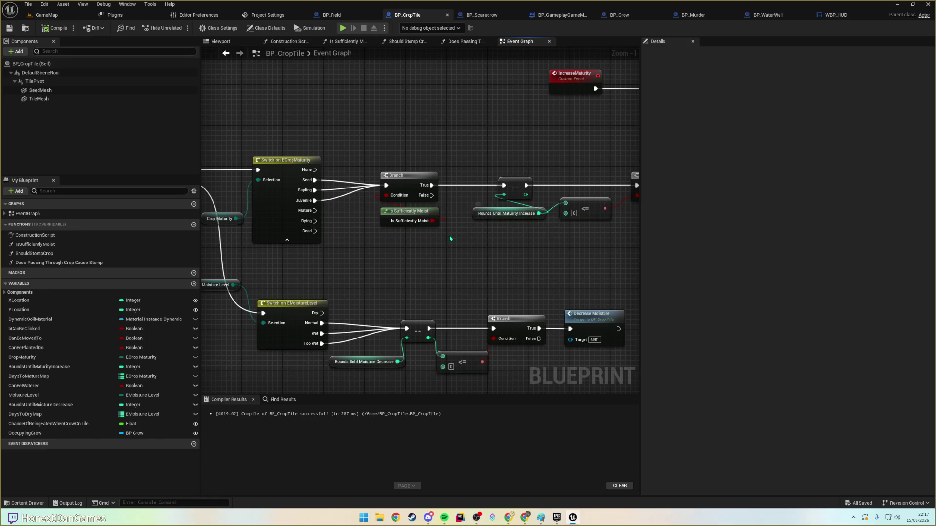
drag(450, 235, 368, 228)
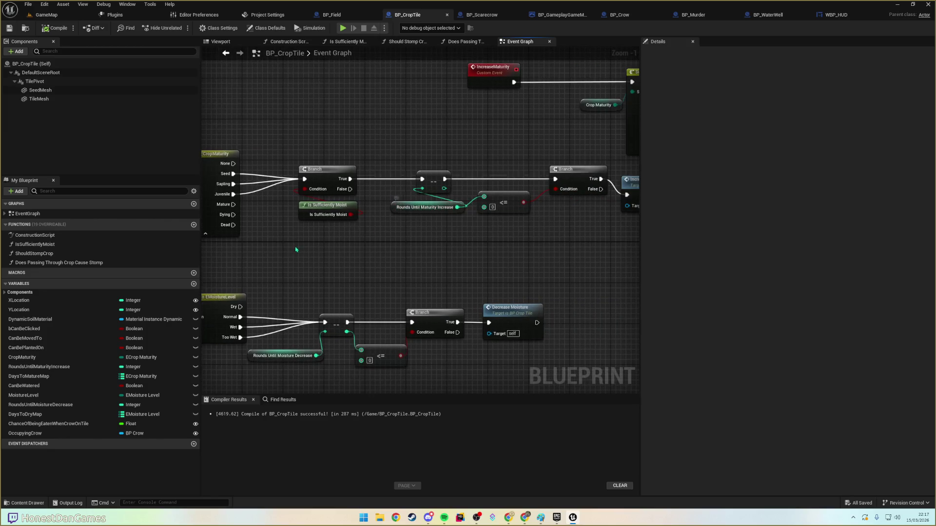
drag(248, 231, 371, 227)
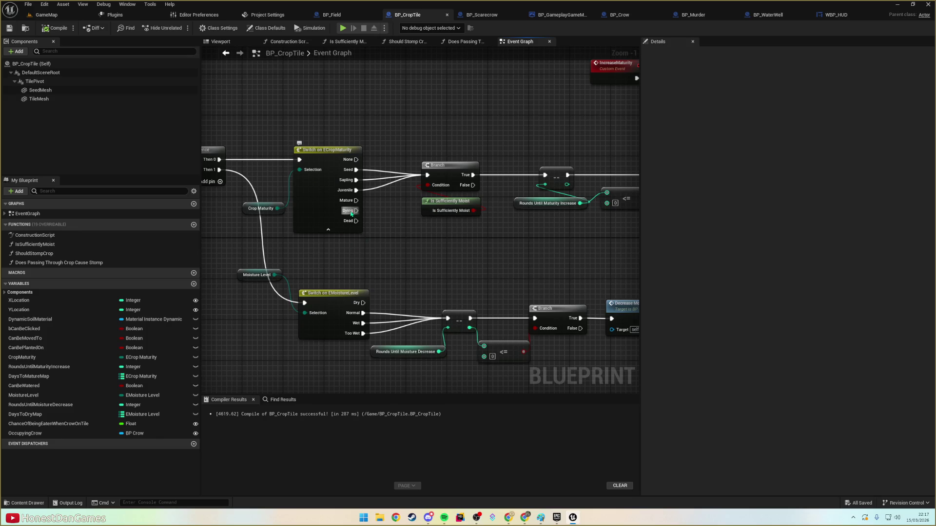
drag(431, 255, 494, 262)
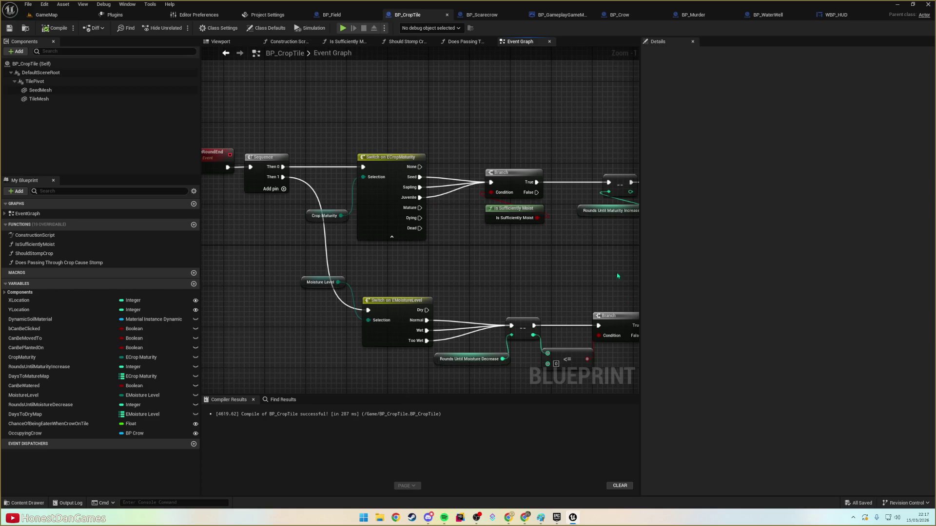
click(413, 515)
key(alt+Tab)
click(412, 516)
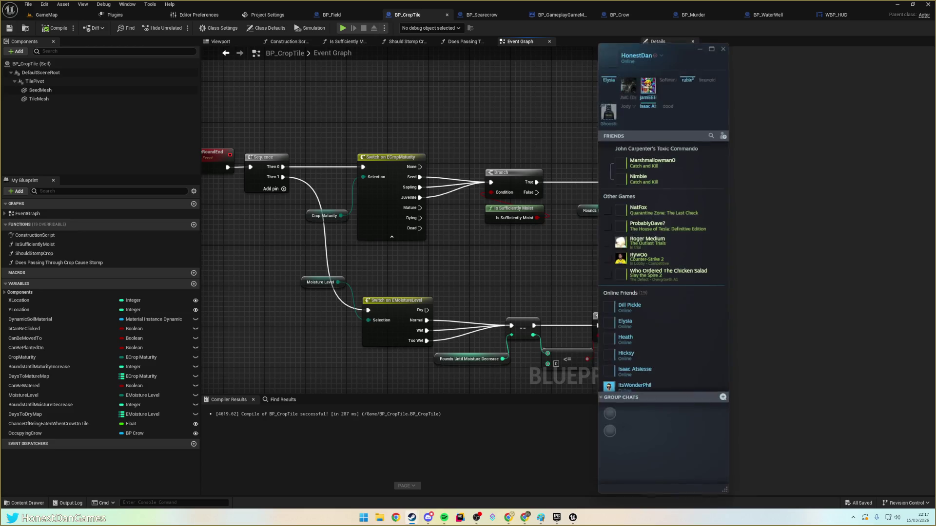
click(512, 214)
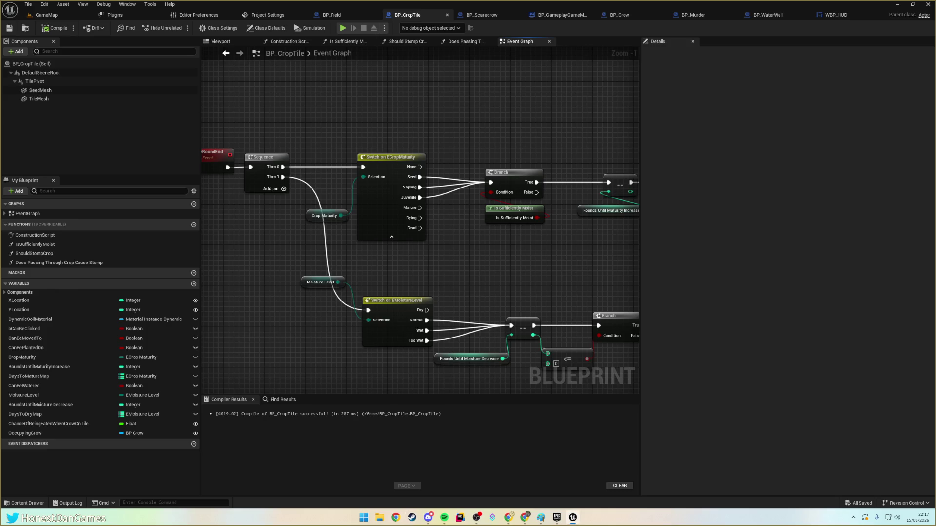
mouse_move(415, 279)
mouse_down()
mouse_move(414, 292)
mouse_move(452, 250)
mouse_up()
click(423, 129)
click(406, 119)
drag(384, 113, 477, 228)
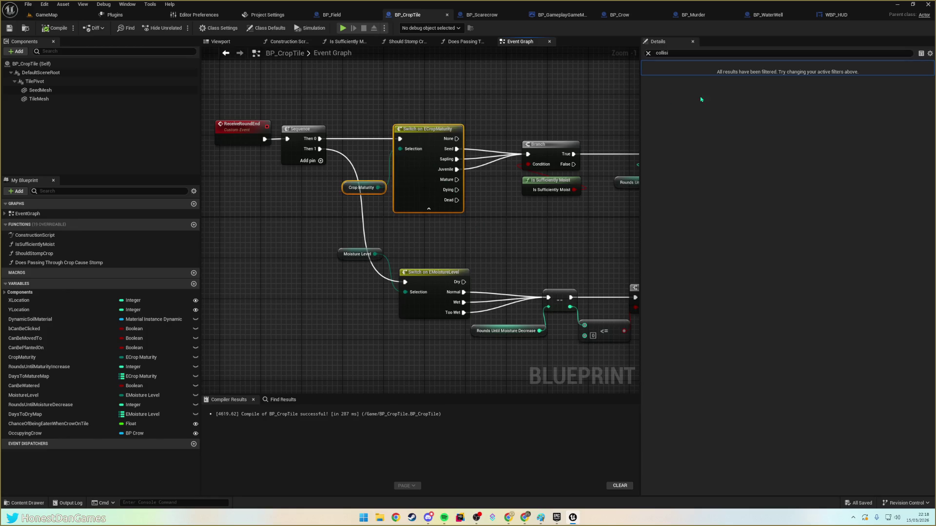
- Wrap the maturity Switch, Branch and Is Sufficiently Moist nodes in comment 'In future, change Dying / Dead to separate enum'
click(408, 118)
drag(393, 103, 587, 195)
key(c)
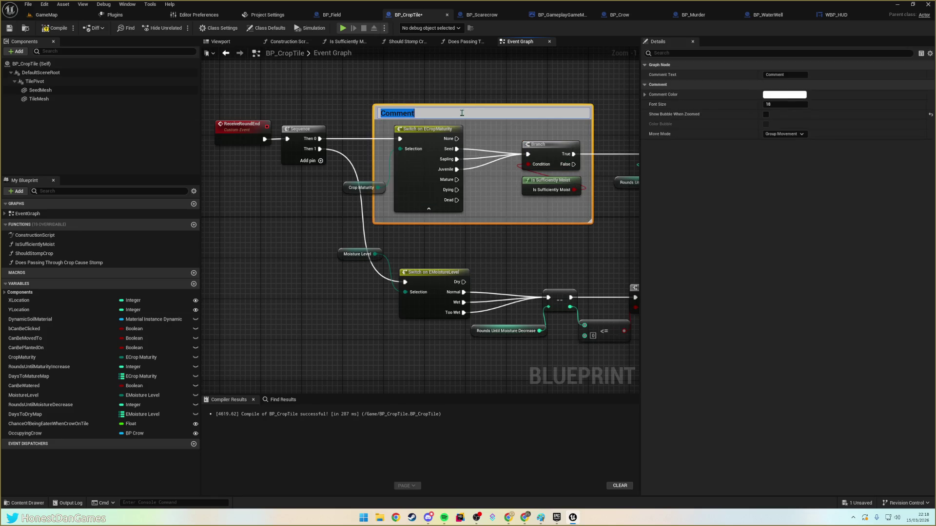
text(In future, change Dyu)
key(BackSpace)
text(ing / Dead to separate enum)
key(Return)
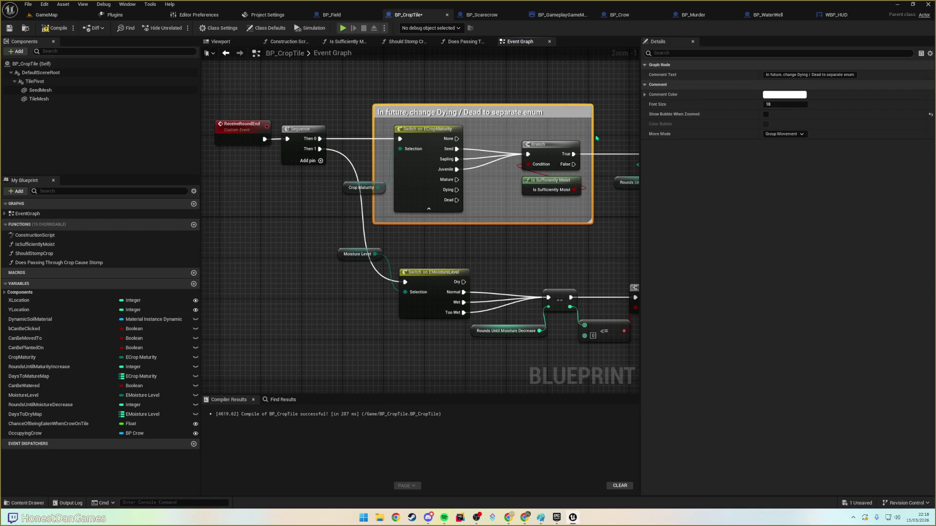
drag(592, 136, 589, 137)
click(477, 75)
- Pan over the moisture switch and Decrease Moisture node, then switch to the Google Docs notes
scroll(477, 74, down, 5)
scroll(449, 205, up, 4)
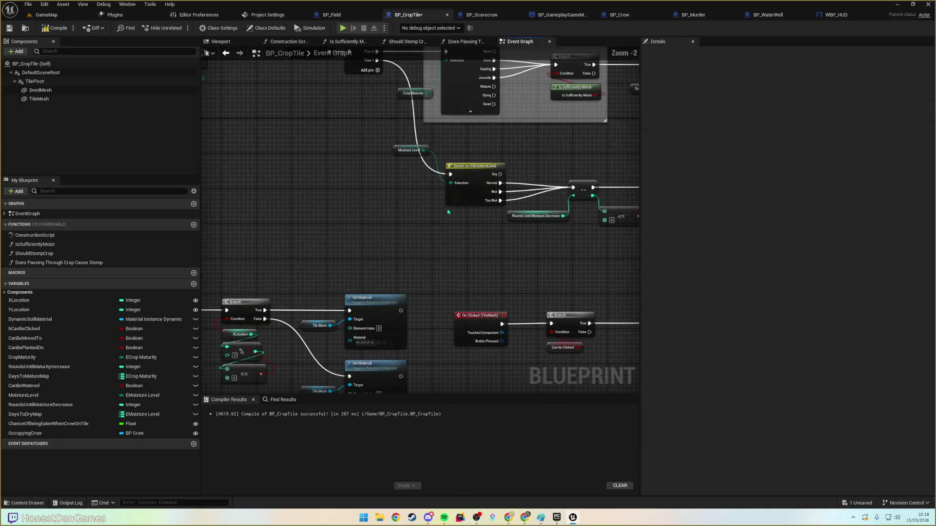
scroll(449, 204, up, 2)
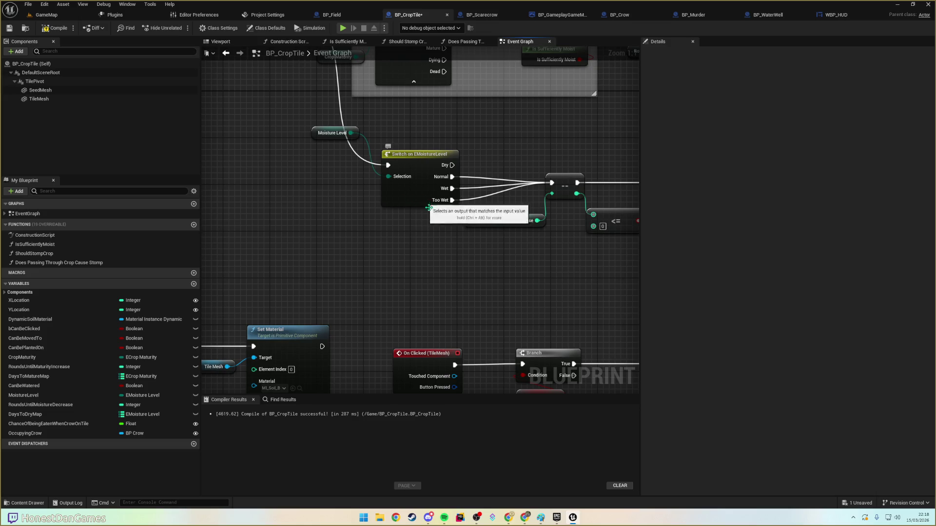
drag(425, 203, 441, 257)
drag(370, 173, 344, 212)
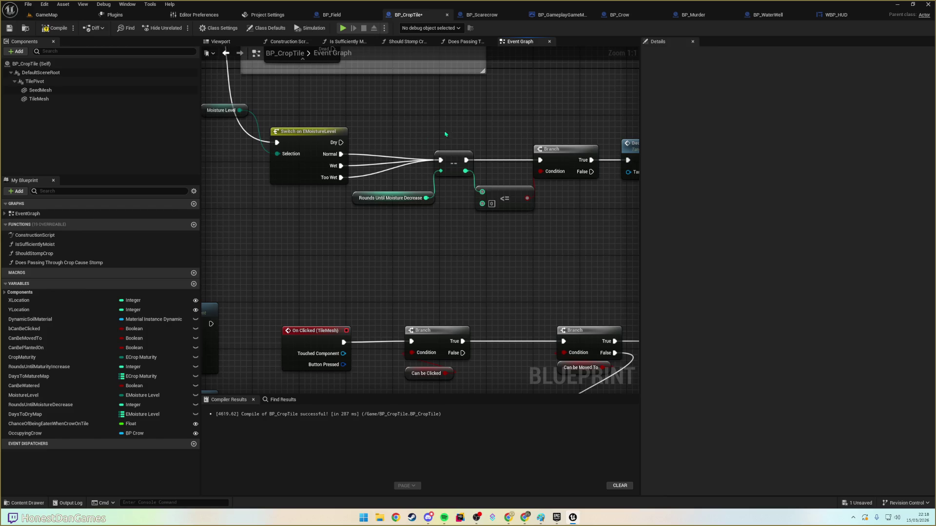
drag(436, 135, 395, 132)
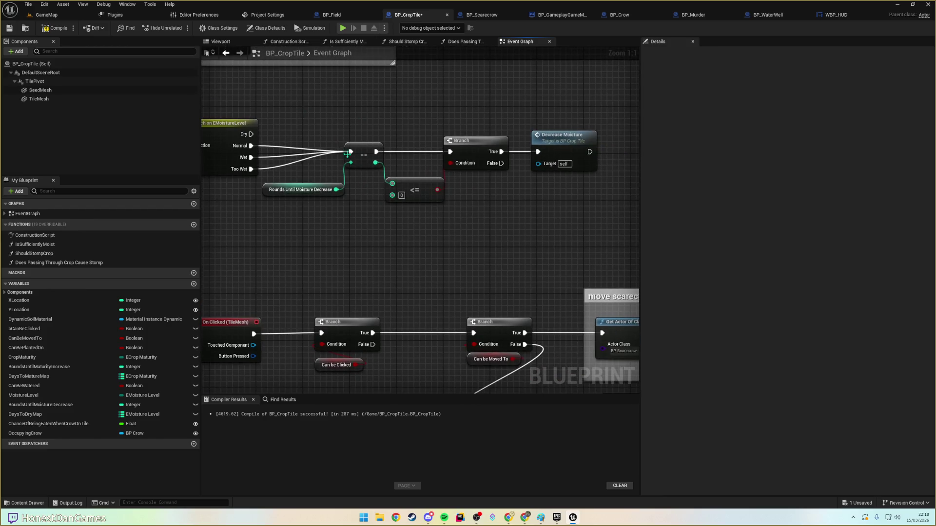
scroll(402, 188, down, 4)
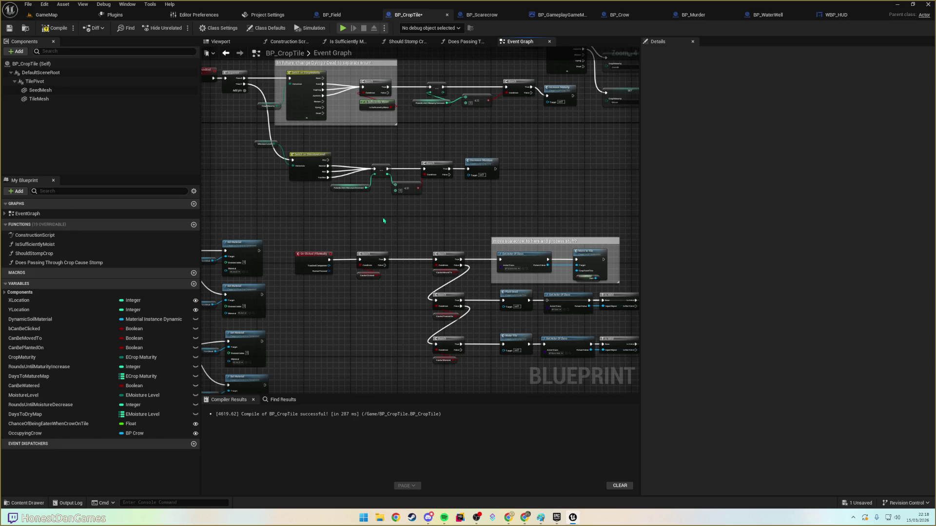
scroll(386, 224, down, 2)
scroll(387, 224, up, 1)
key(alt+Tab)
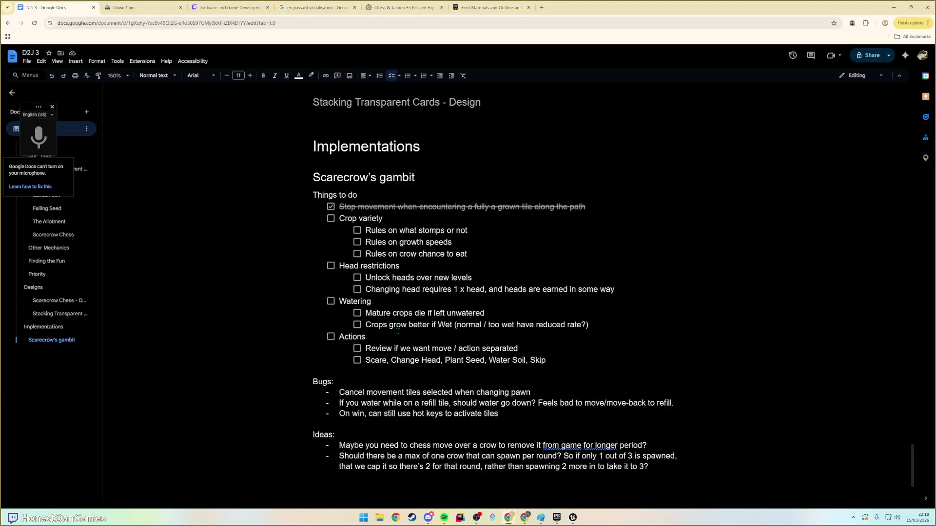
- Review the move/action separation and actions items, then the first bug under Bugs
drag(365, 348, 529, 348)
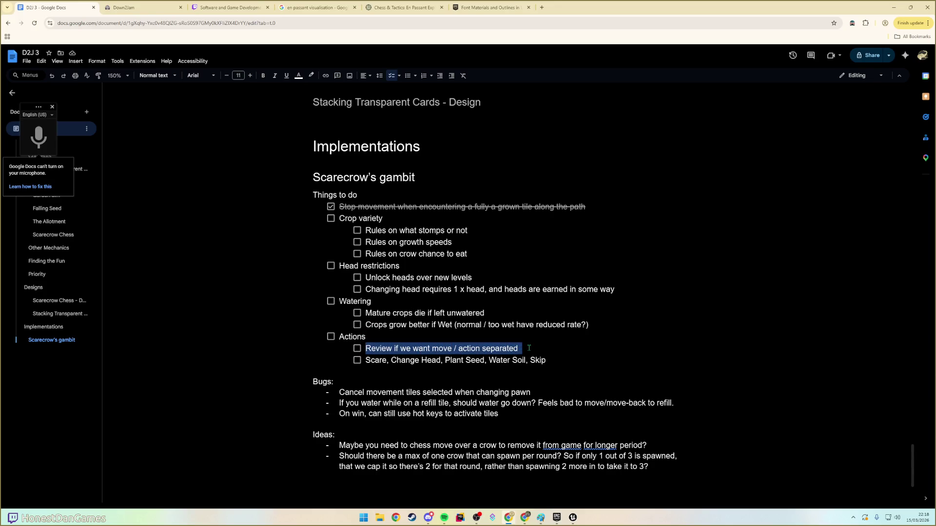
click(448, 347)
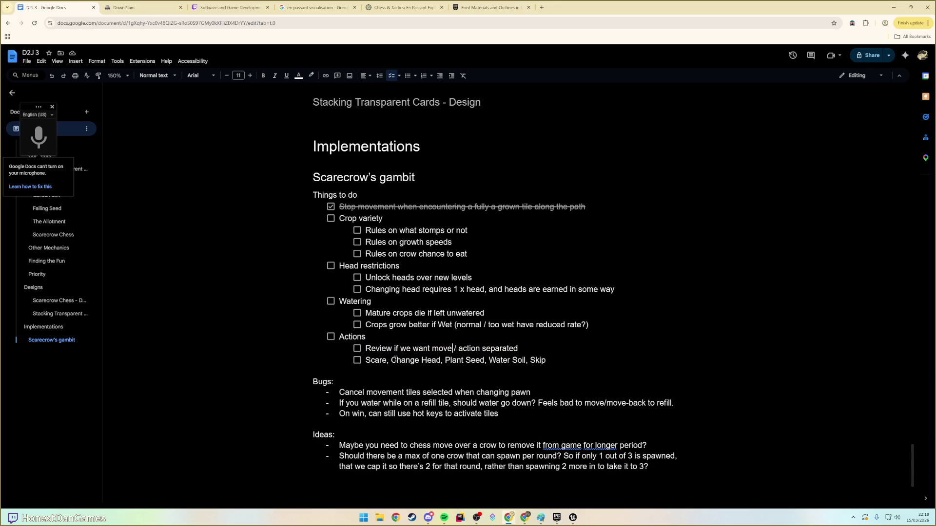
drag(366, 360, 549, 364)
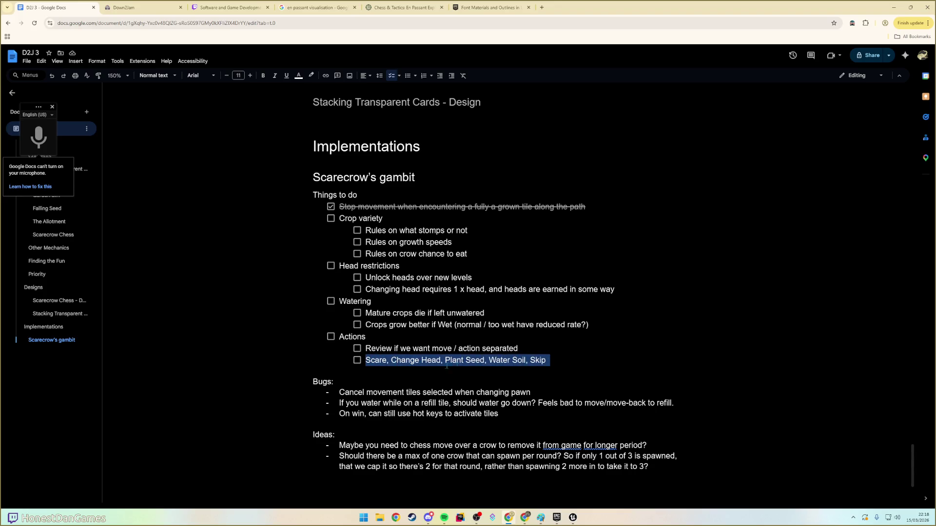
click(439, 361)
scroll(343, 372, down, 2)
click(343, 321)
drag(341, 321, 514, 320)
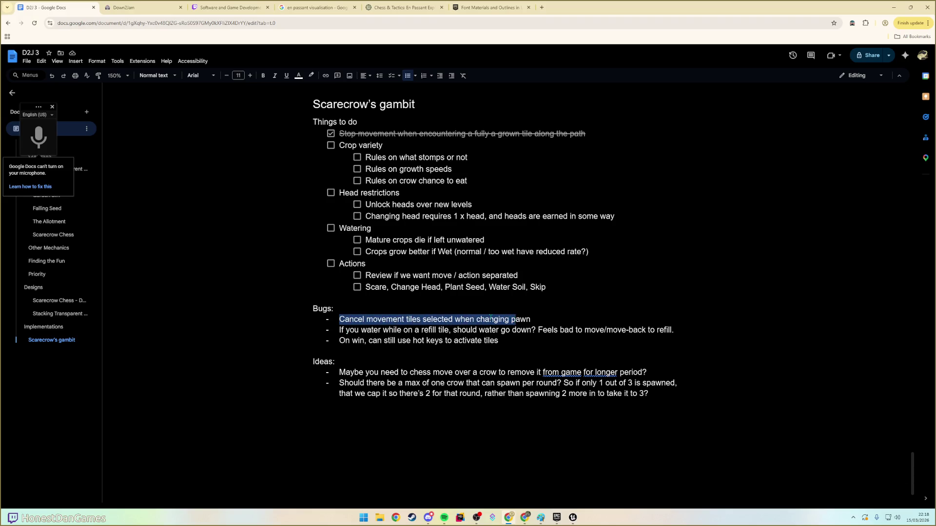
key(Right)
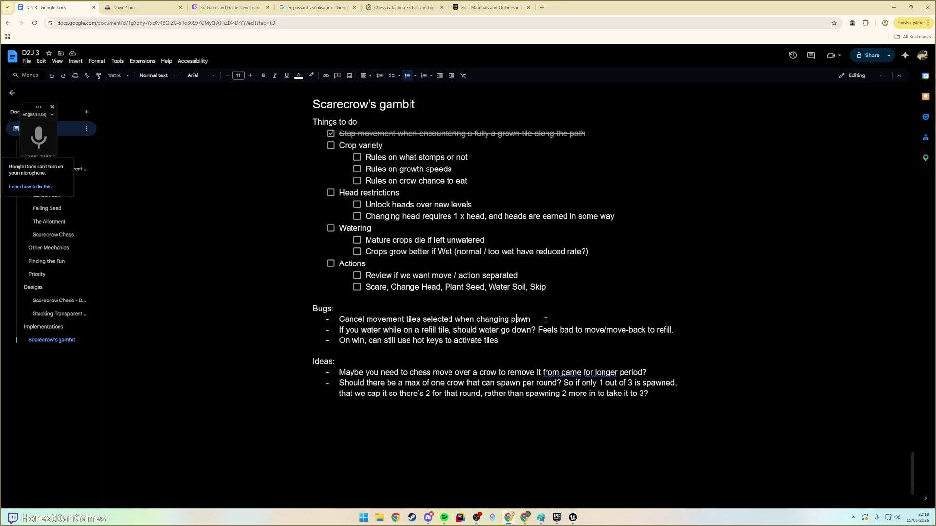
- Delete the 'Cancel movement tiles selected when changing pawn' bug and its empty bullet
triple_click(546, 320)
key(BackSpace)
key(BackSpace)
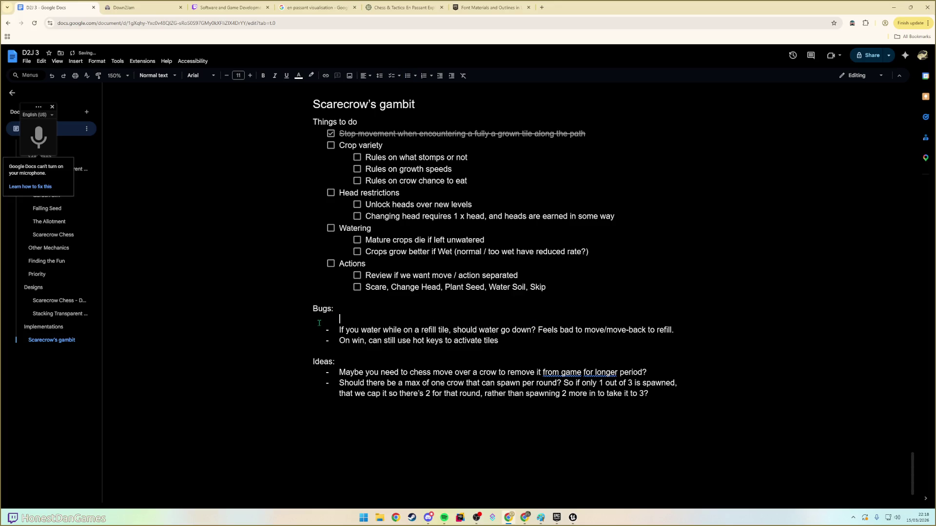
key(BackSpace)
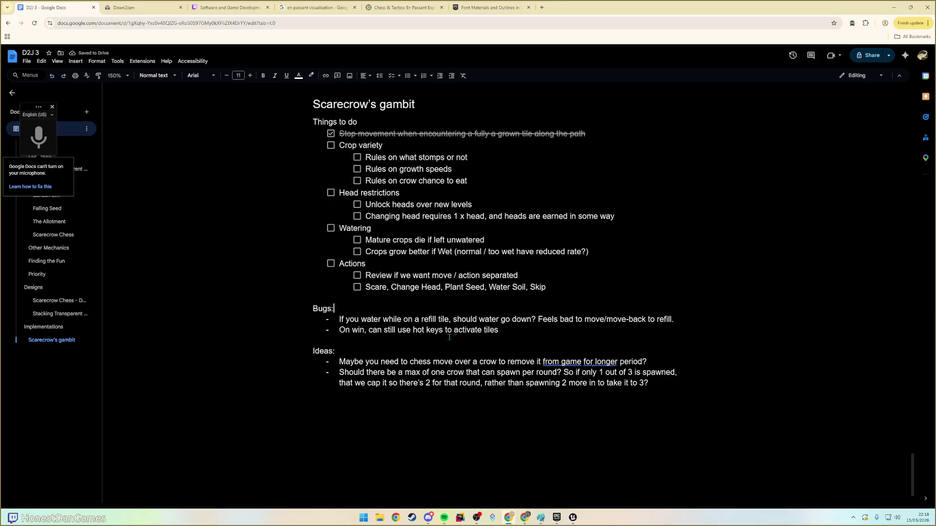
- Read through the two remaining bugs and the two ideas in the Google Docs notes
drag(338, 319, 679, 320)
click(402, 330)
drag(340, 330, 503, 330)
click(512, 331)
drag(345, 362, 418, 376)
click(418, 376)
- Close the voice typing panel and return to Unreal Engine's GameMap level
click(53, 106)
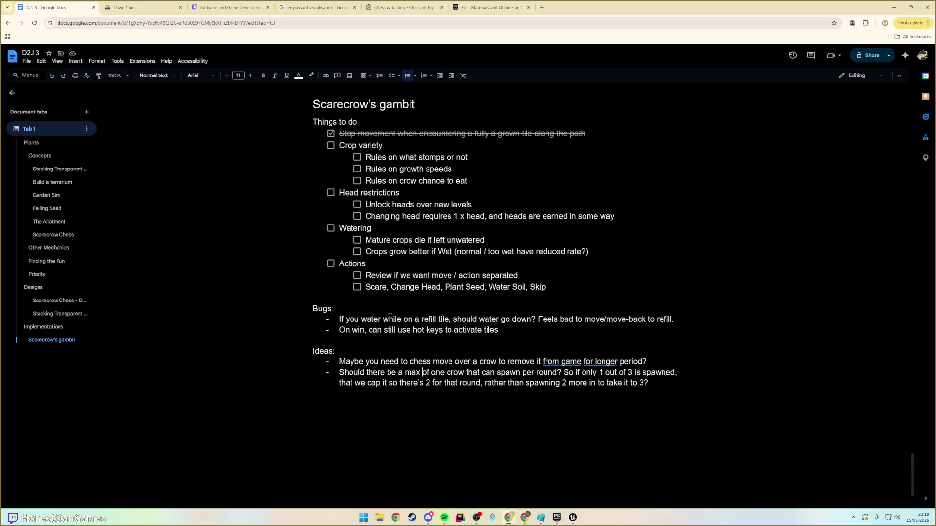
key(alt+Tab)
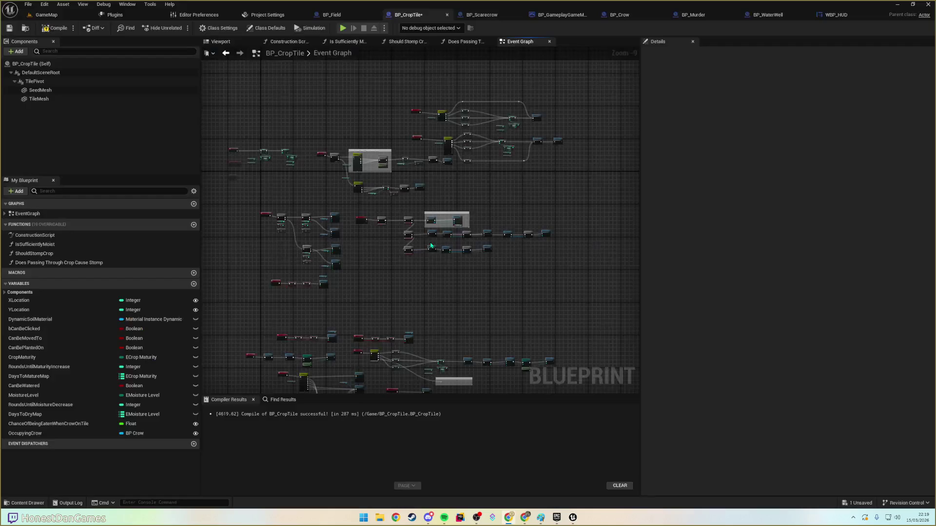
click(47, 16)
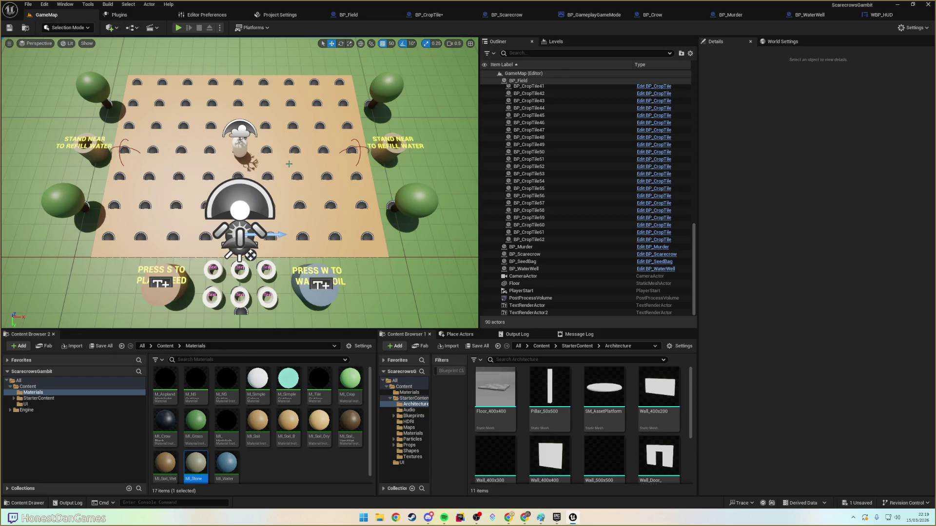
click(179, 27)
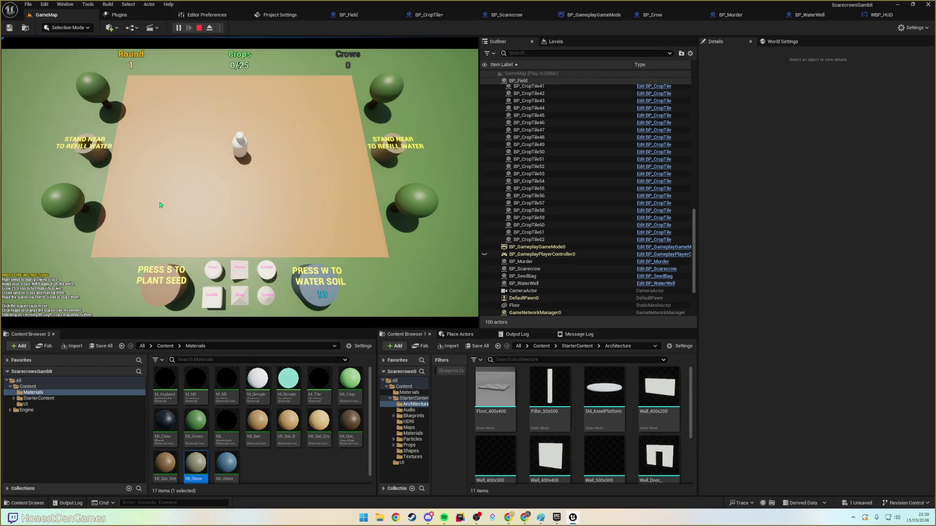
click(243, 152)
click(241, 154)
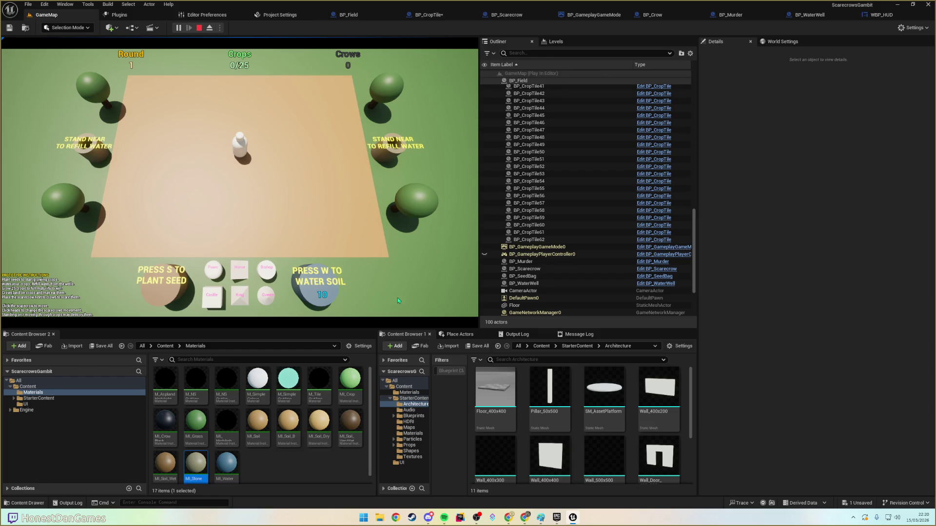
key(Escape)
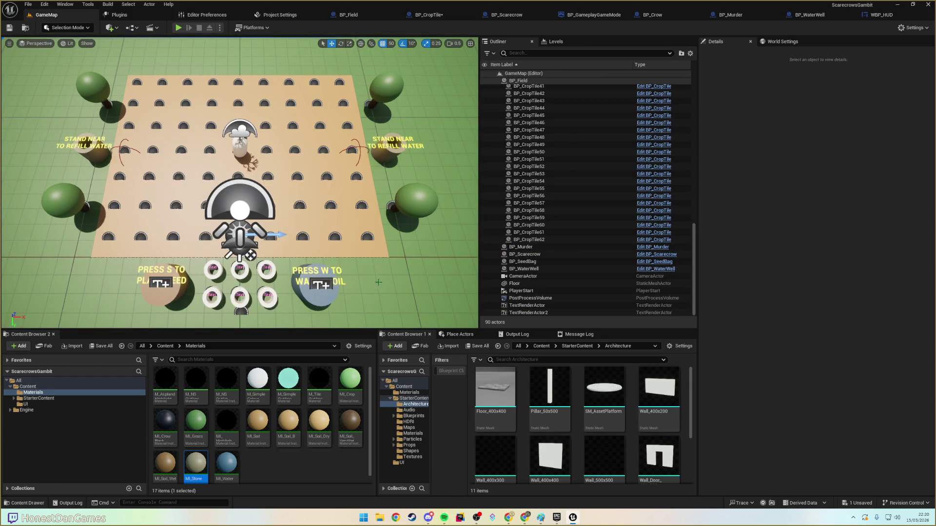
click(363, 248)
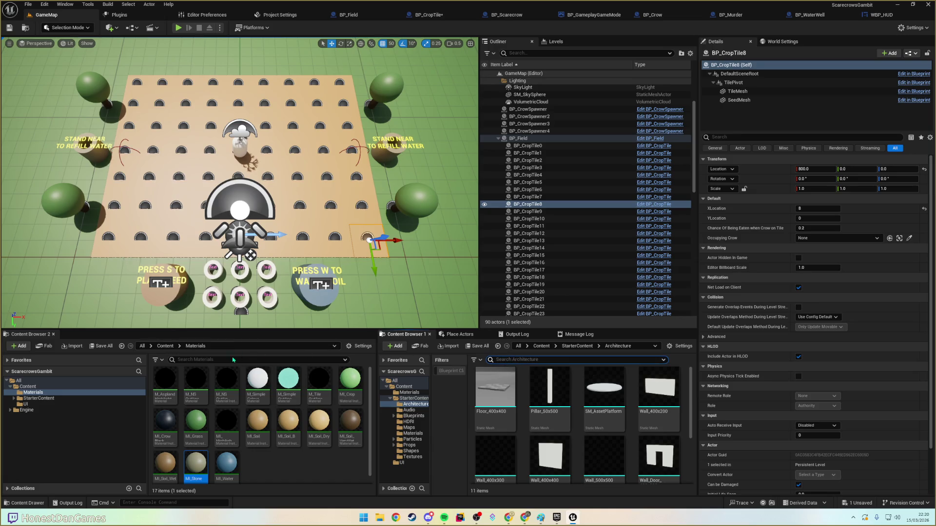
- Move the BP_CropTile asset up into the Content folder
click(165, 346)
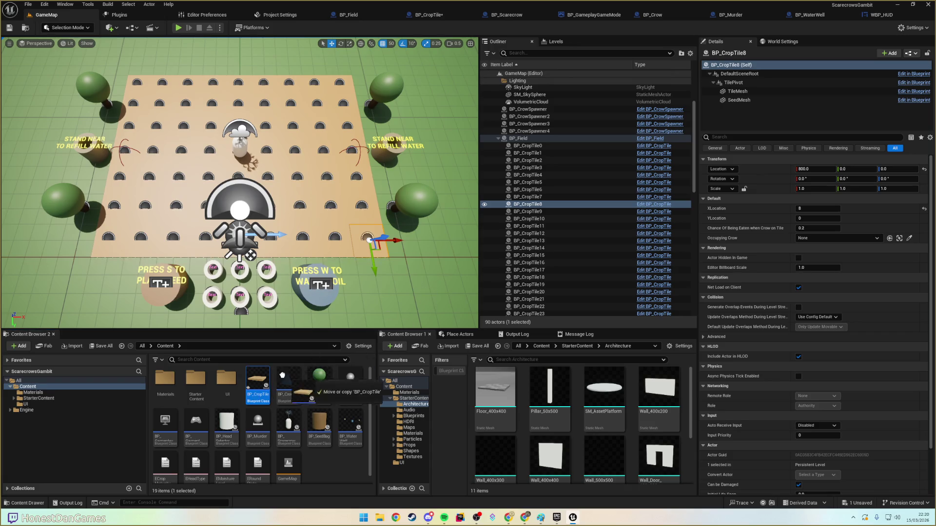
drag(263, 390, 259, 384)
click(277, 393)
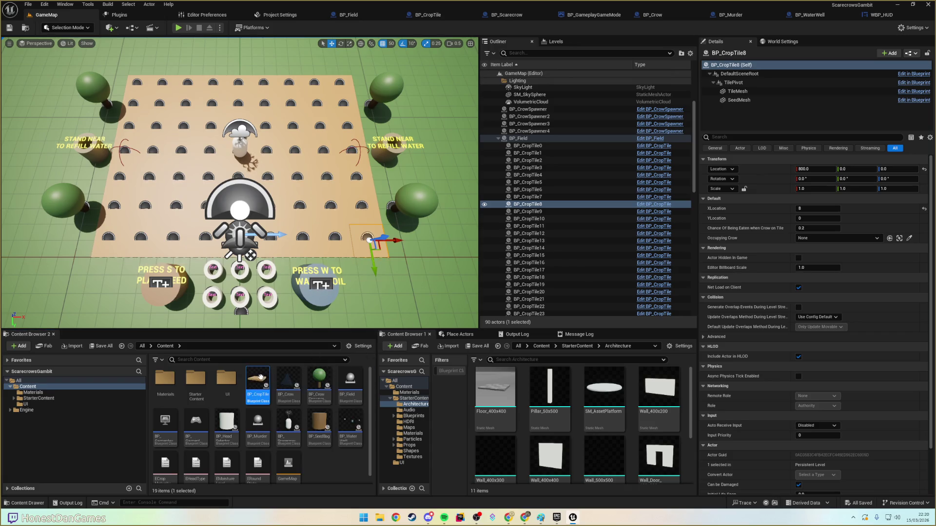
- Place a new crop tile near the water well and slide it to X 350
drag(406, 287, 405, 287)
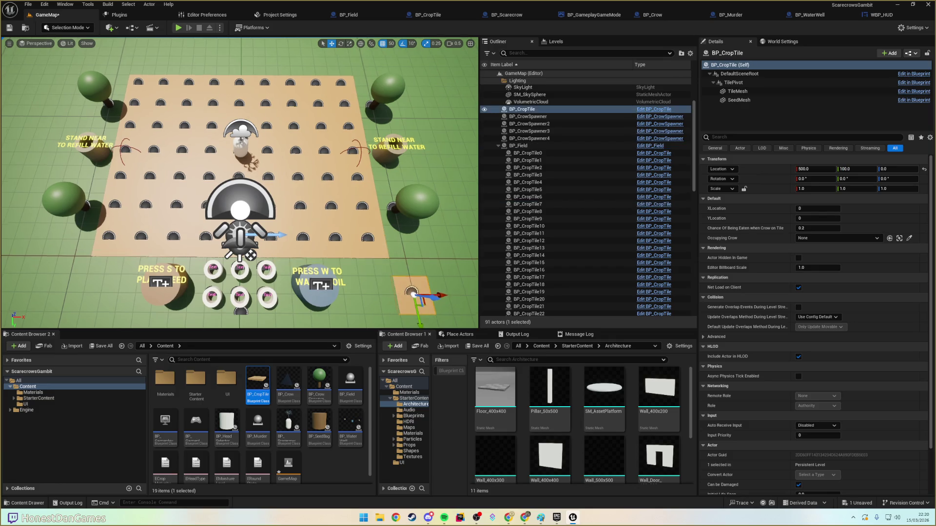
scroll(351, 262, down, 3)
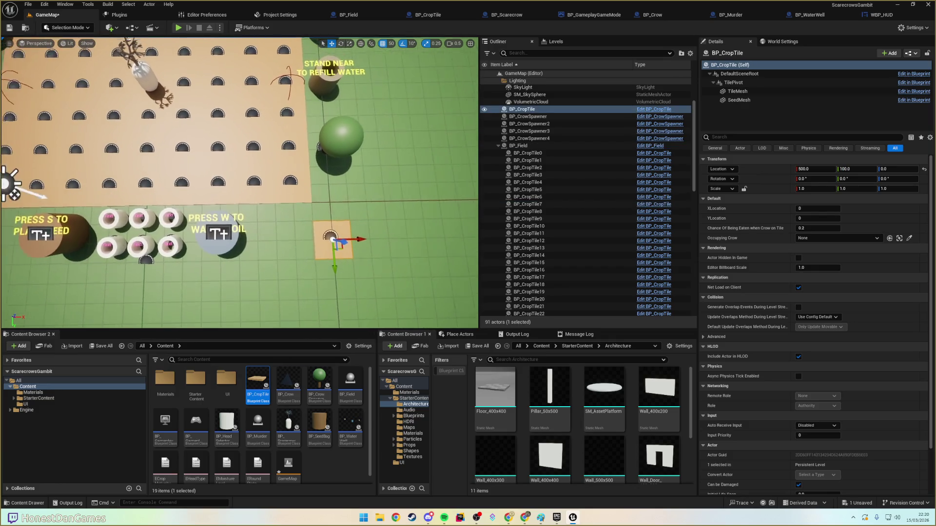
mouse_move(357, 240)
mouse_down()
mouse_move(304, 240)
mouse_move(410, 237)
mouse_up()
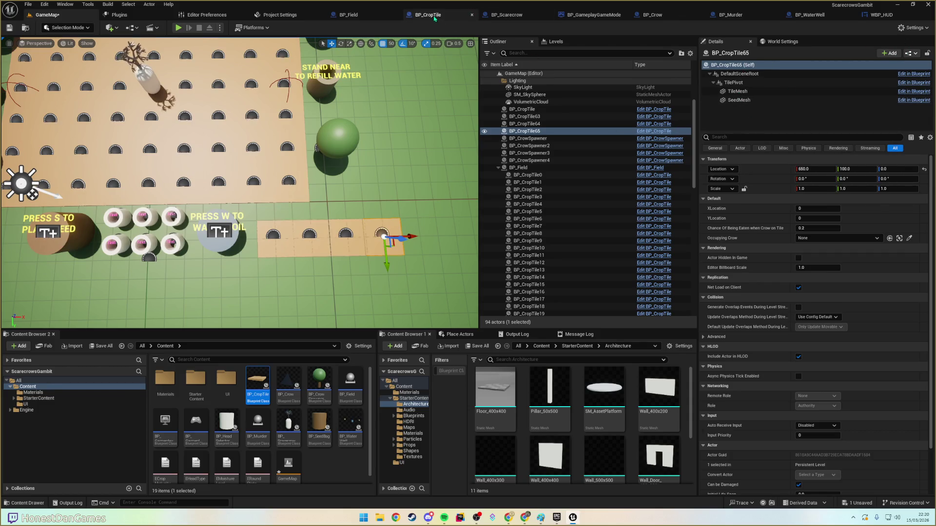
- Make BP_CropTile's MoistureLevel variable instance-editable and save the blueprint
click(433, 18)
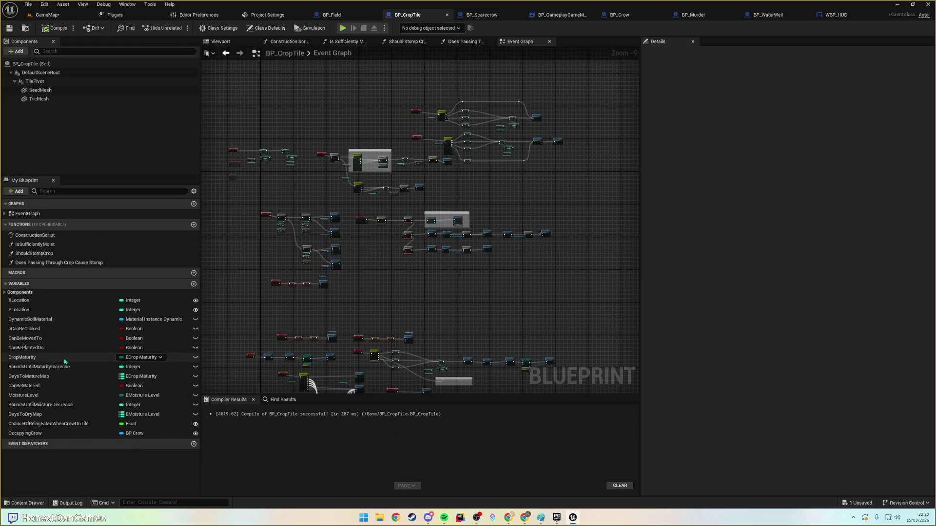
click(63, 396)
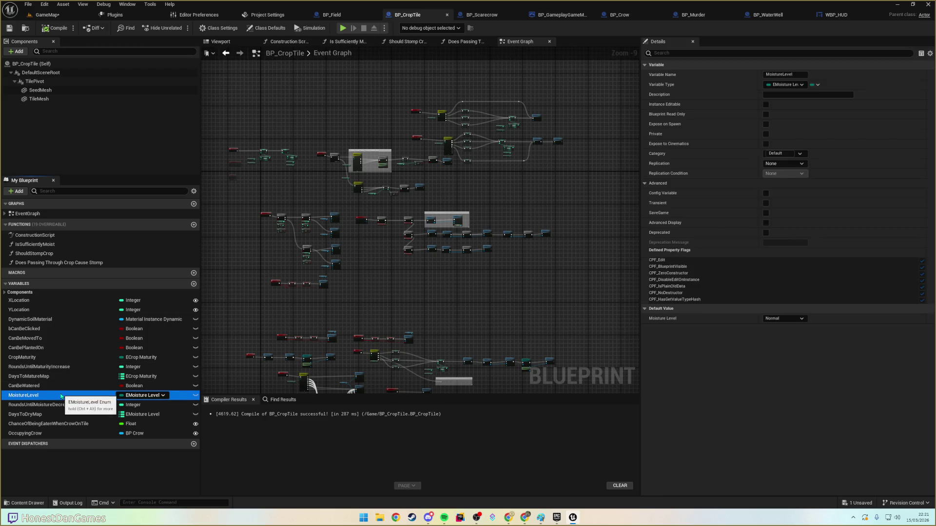
click(195, 396)
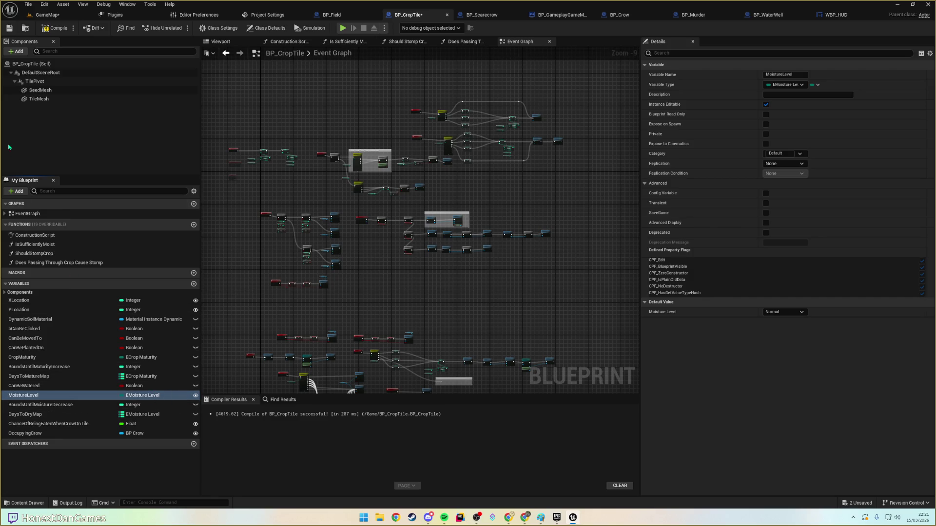
click(10, 28)
click(47, 14)
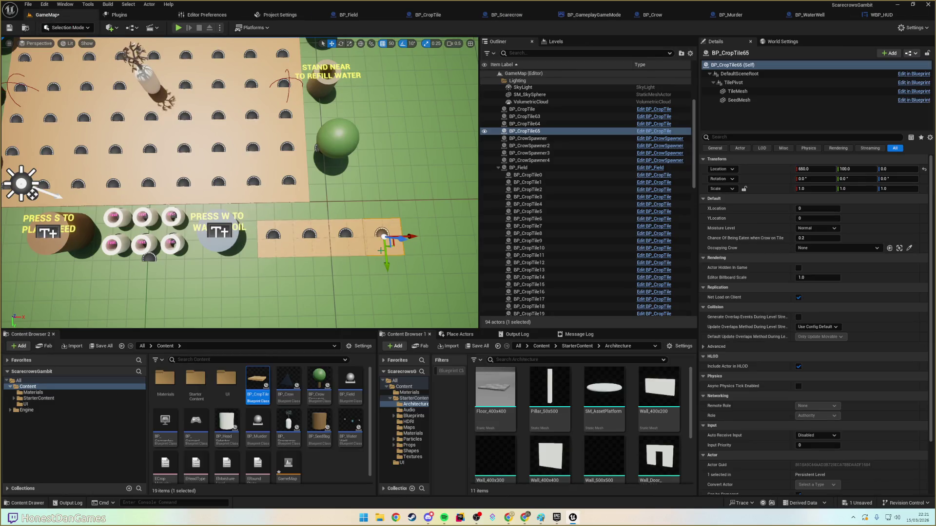
- Set tile moisture: BP_CropTile65 TooWet, 64 Wet, 63 Normal, BP_CropTile Dry, then test-play
click(808, 232)
click(810, 256)
click(363, 249)
click(812, 228)
click(812, 250)
click(315, 241)
click(812, 229)
click(804, 243)
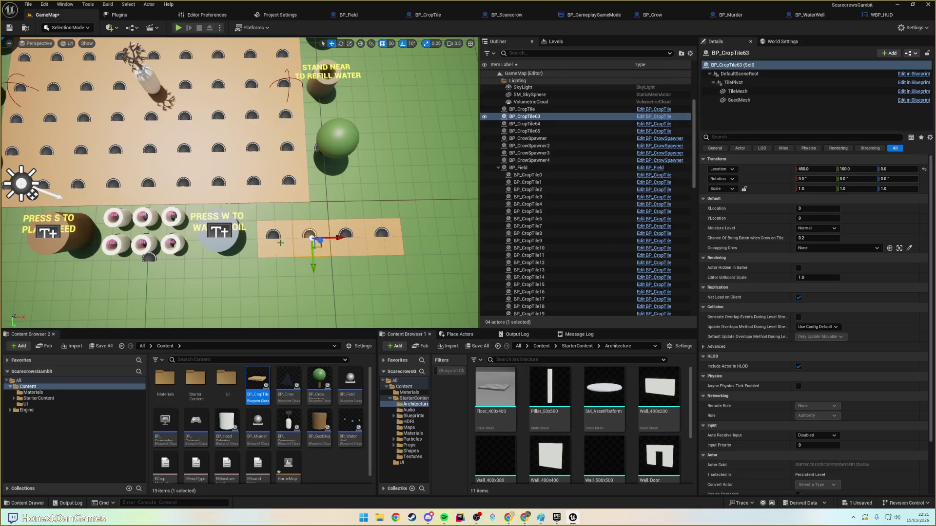
click(274, 236)
click(813, 228)
click(805, 236)
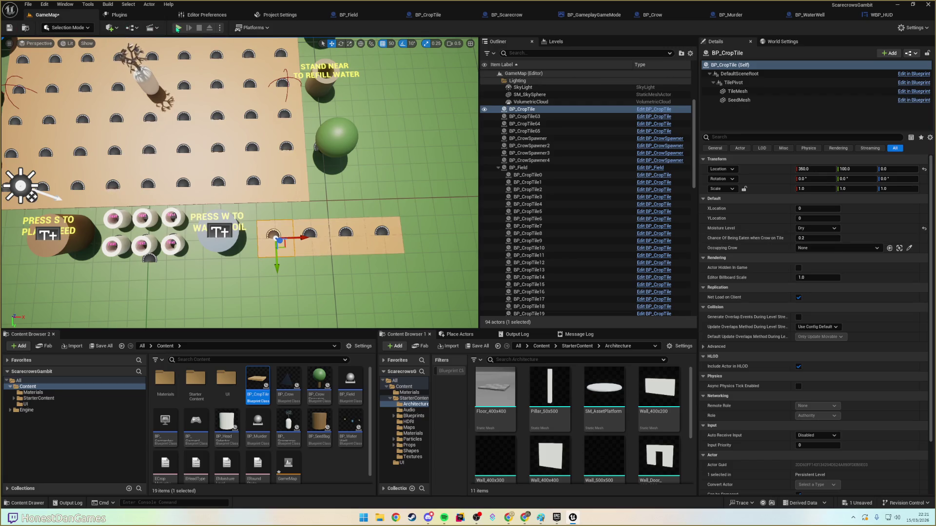
click(178, 27)
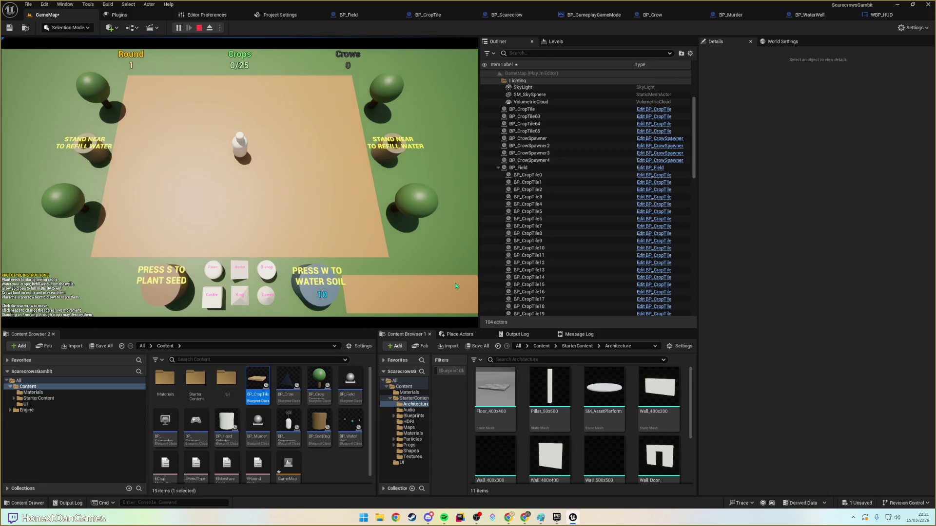
- Stop the test and add an Update Crop Visuals call after BP_CropTile's SET nodes
key(Escape)
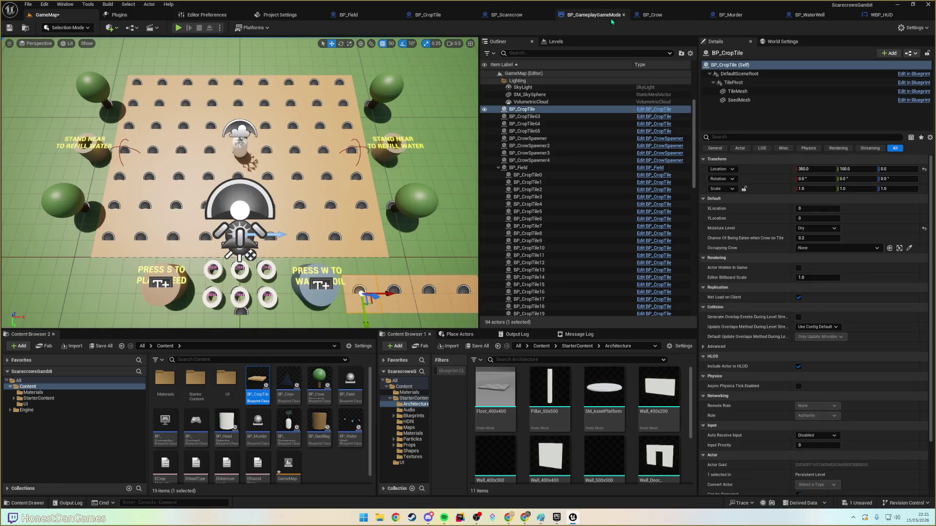
click(438, 18)
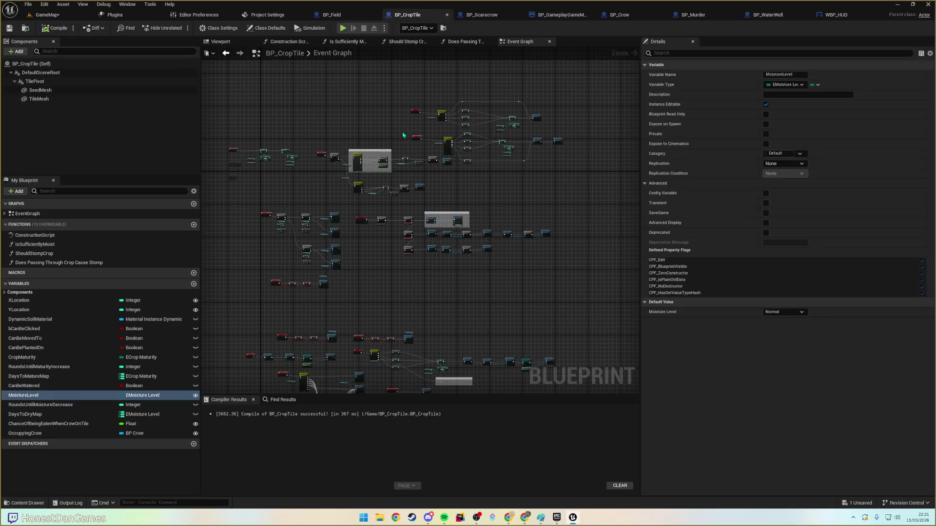
scroll(388, 131, up, 7)
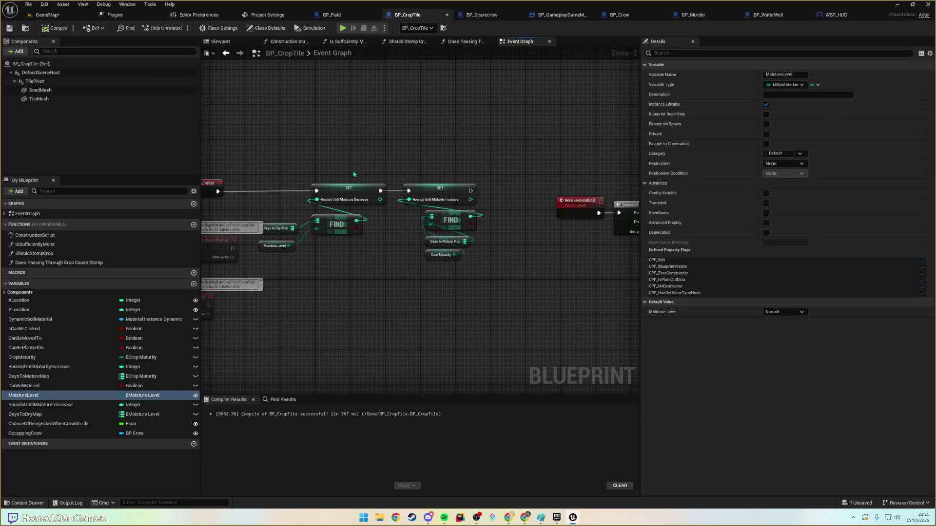
scroll(386, 175, up, 2)
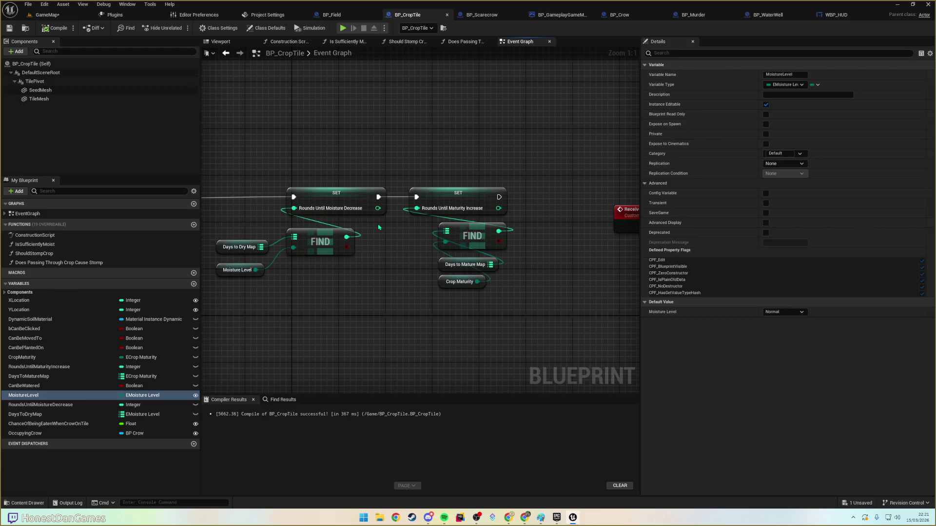
scroll(540, 286, down, 5)
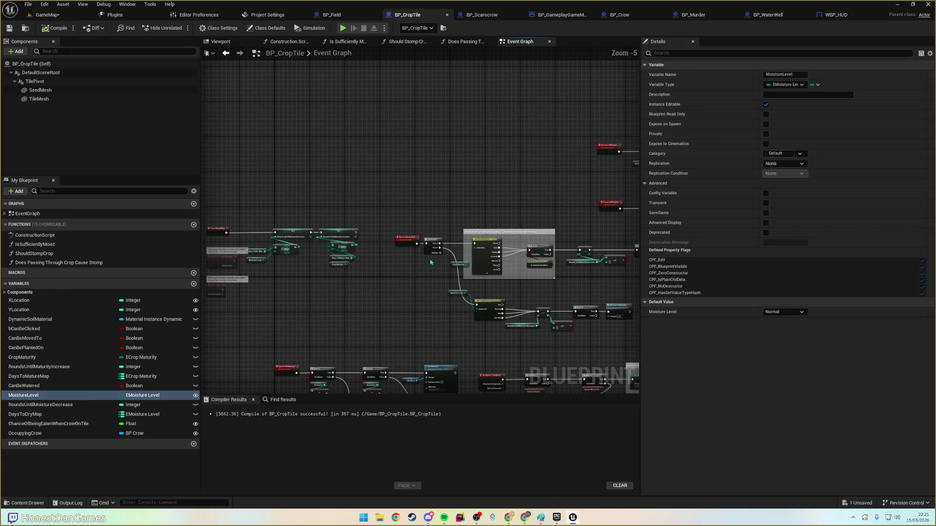
scroll(490, 203, up, 4)
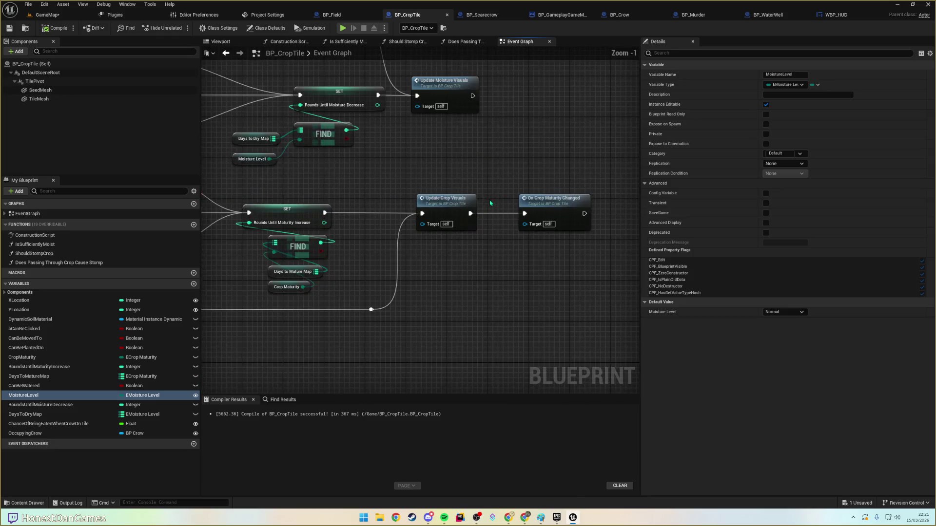
scroll(447, 162, down, 4)
scroll(286, 208, up, 4)
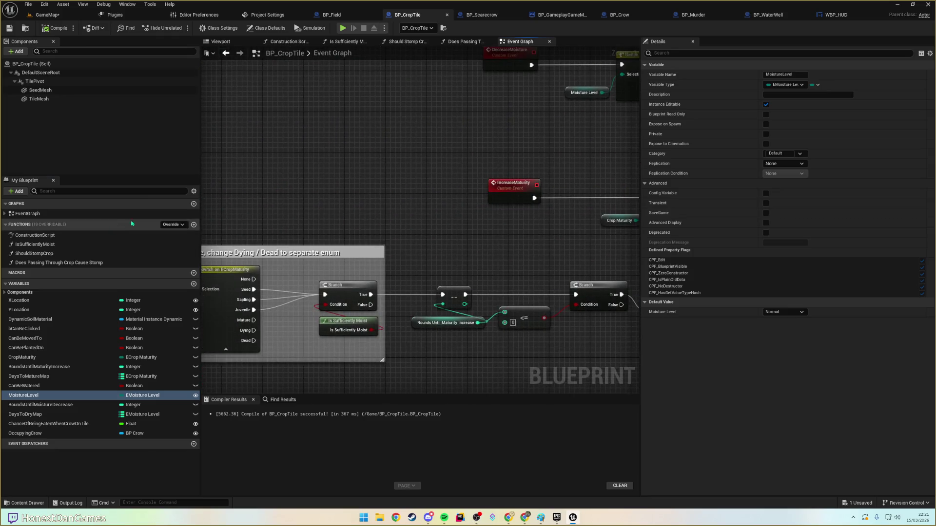
drag(286, 208, 450, 195)
text(updateCr)
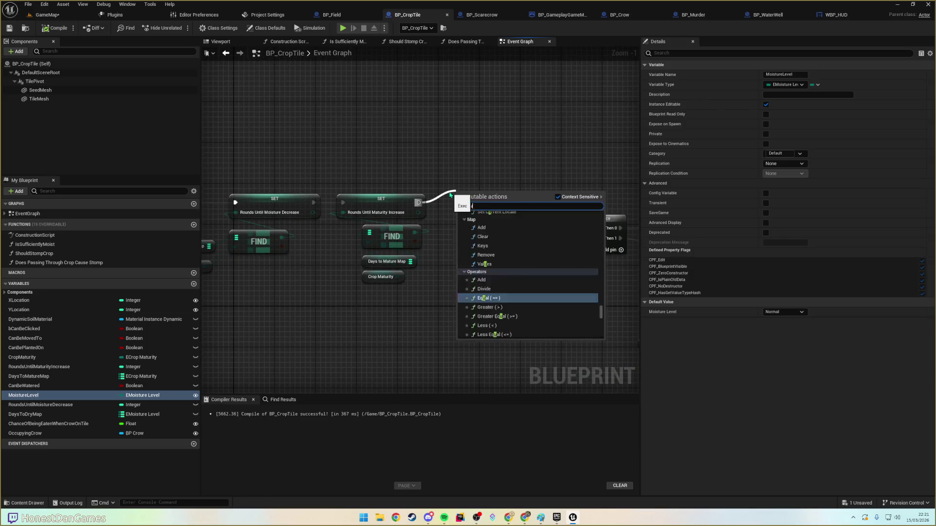
key(Return)
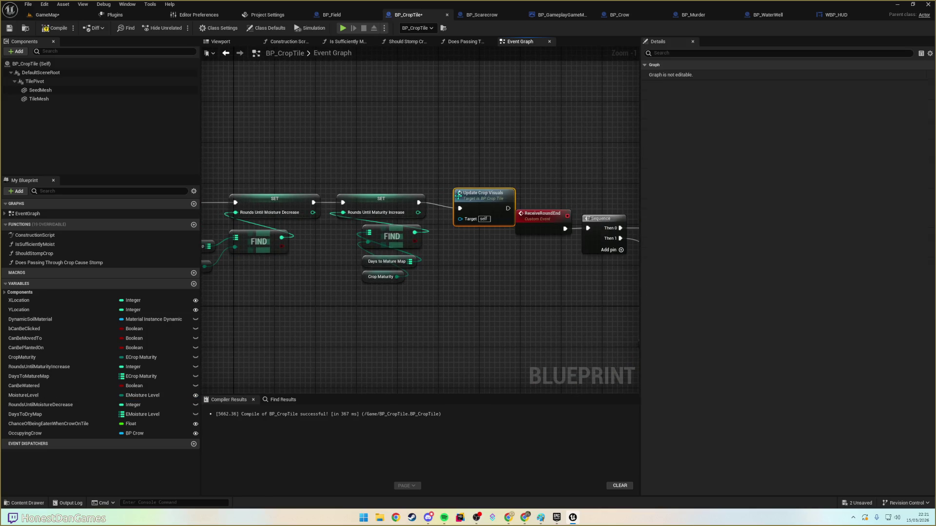
- Check the UpdateCropVisuals event, compile and save, then test-play GameMap
double_click(456, 194)
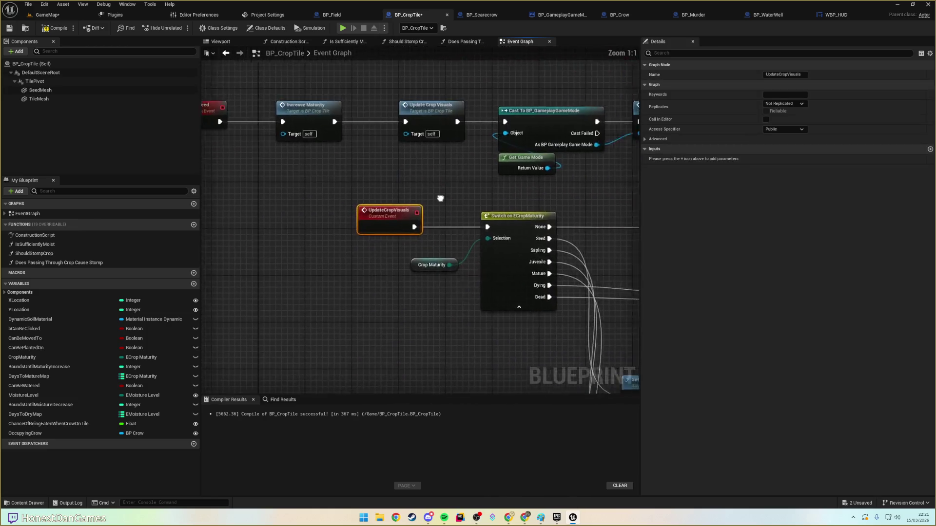
scroll(451, 198, down, 2)
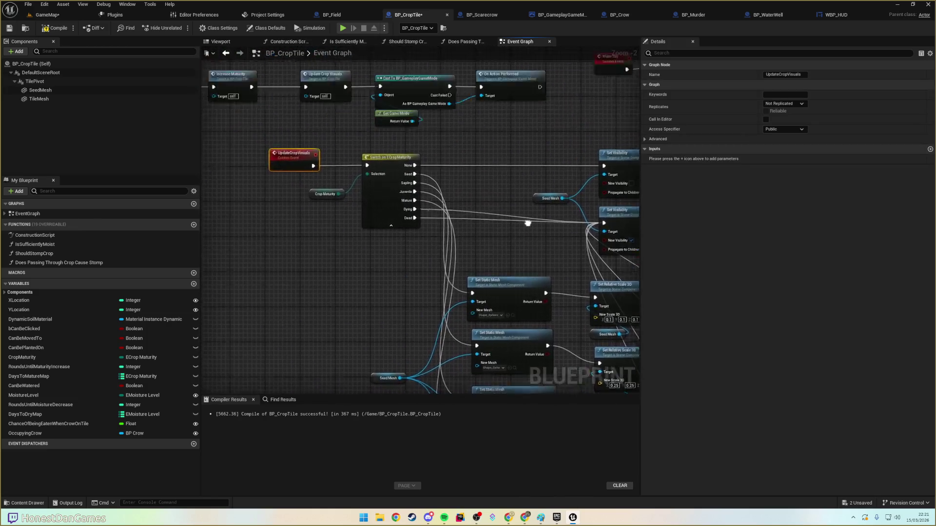
click(9, 28)
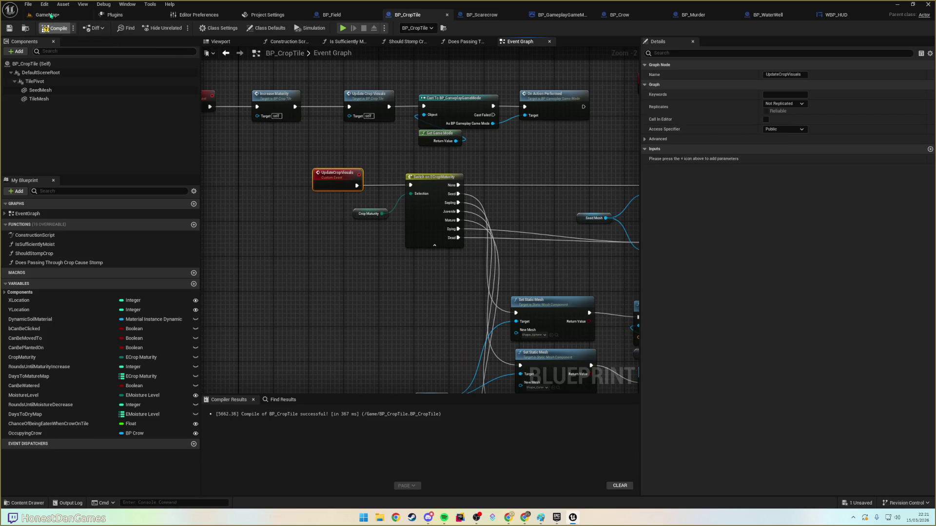
click(50, 16)
click(178, 28)
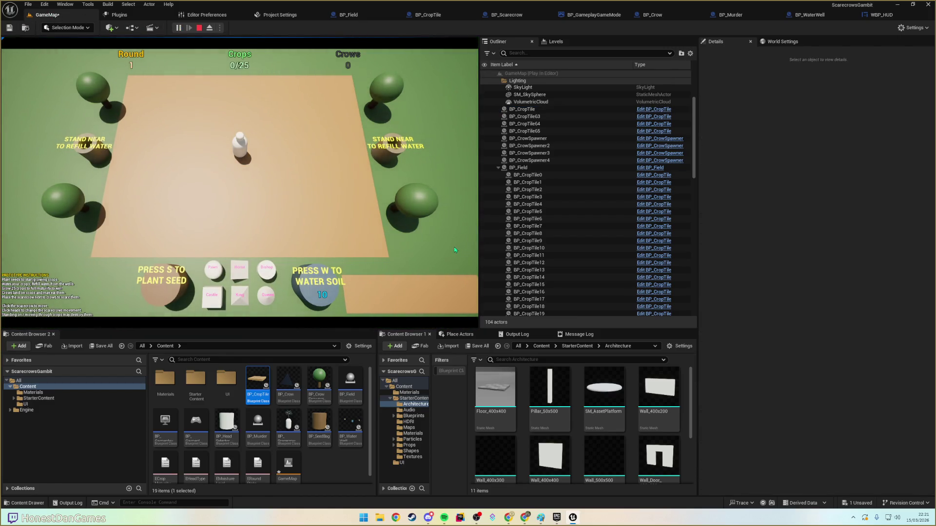
- Stop the play session and move BP_CrowSpawner to BP_CrowSpawner4 into a new 'Crows' folder
key(Escape)
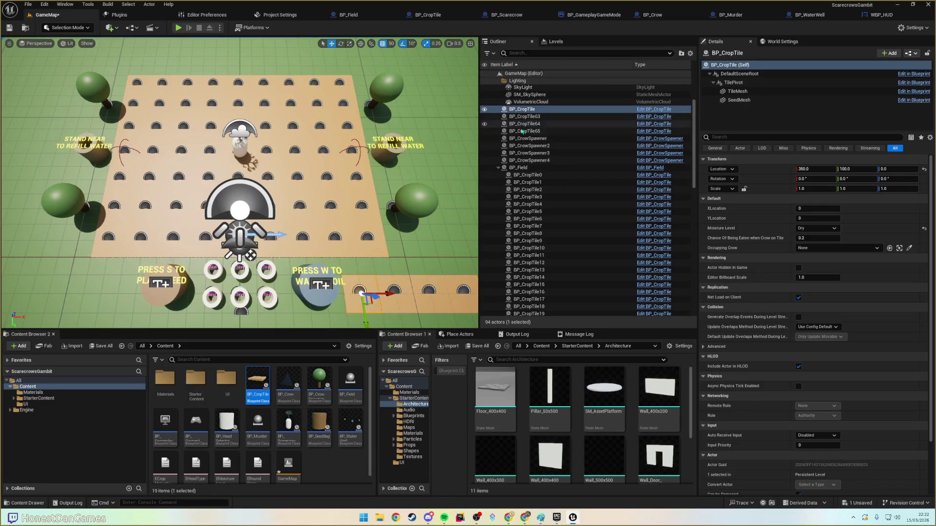
click(519, 139)
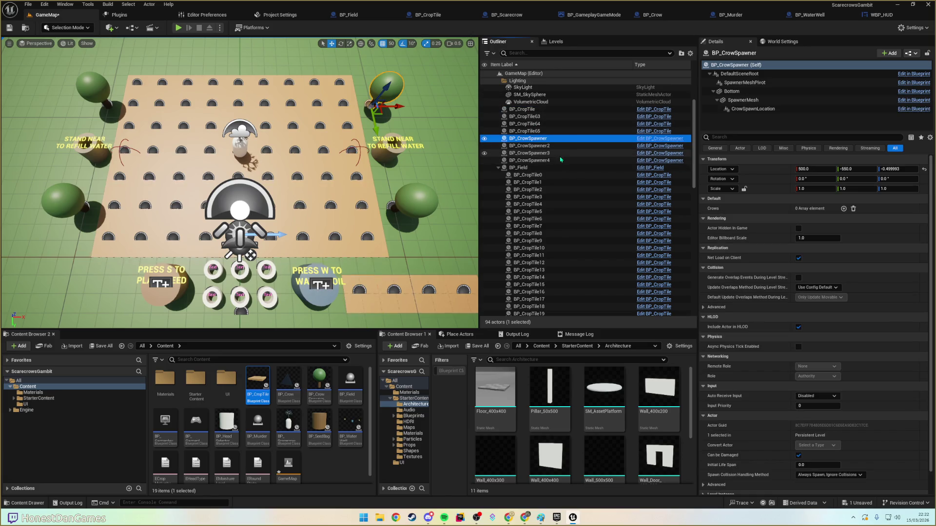
shift+click(540, 161)
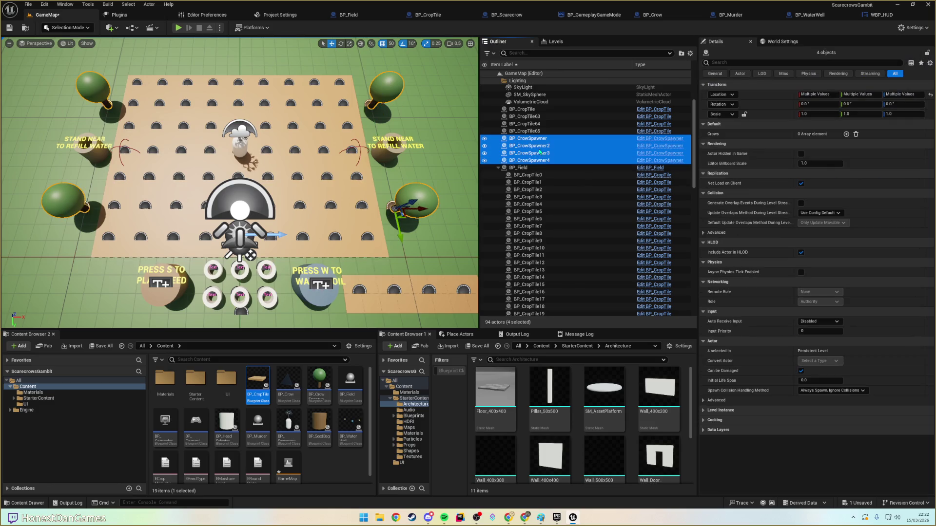
scroll(540, 176, down, 5)
scroll(535, 190, up, 5)
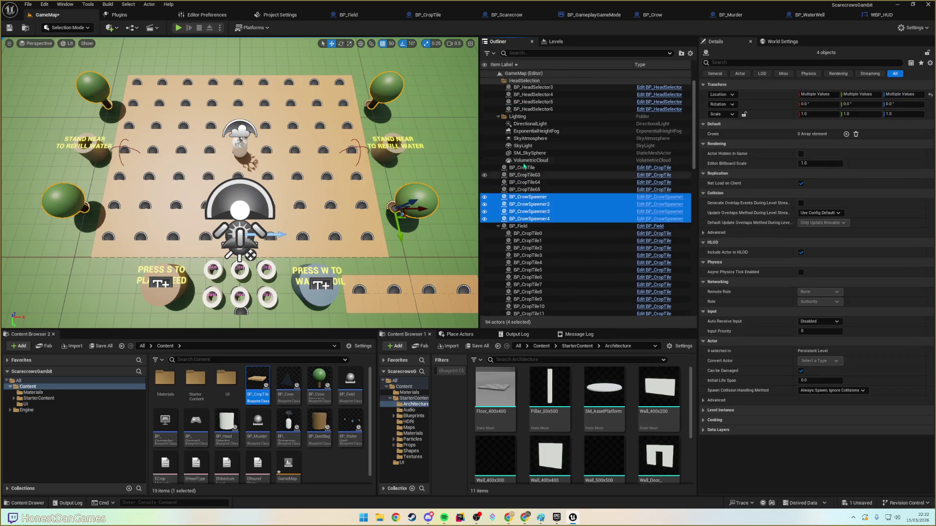
right_click(526, 201)
mouse_move(580, 436)
click(668, 439)
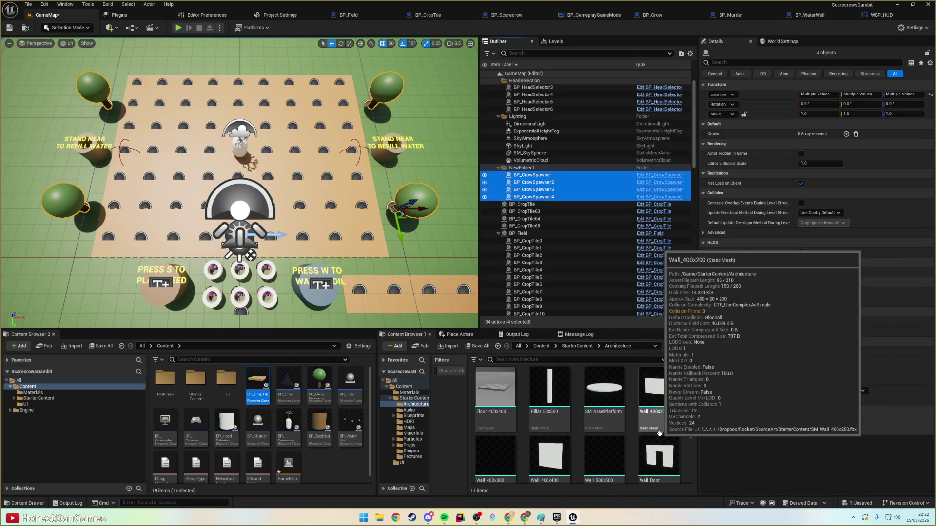
click(521, 167)
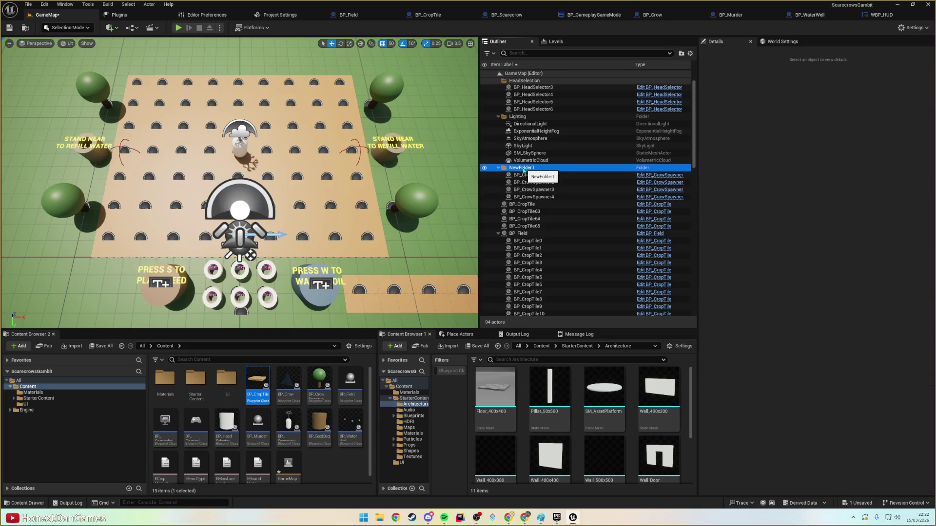
click(522, 168)
text(Crow)
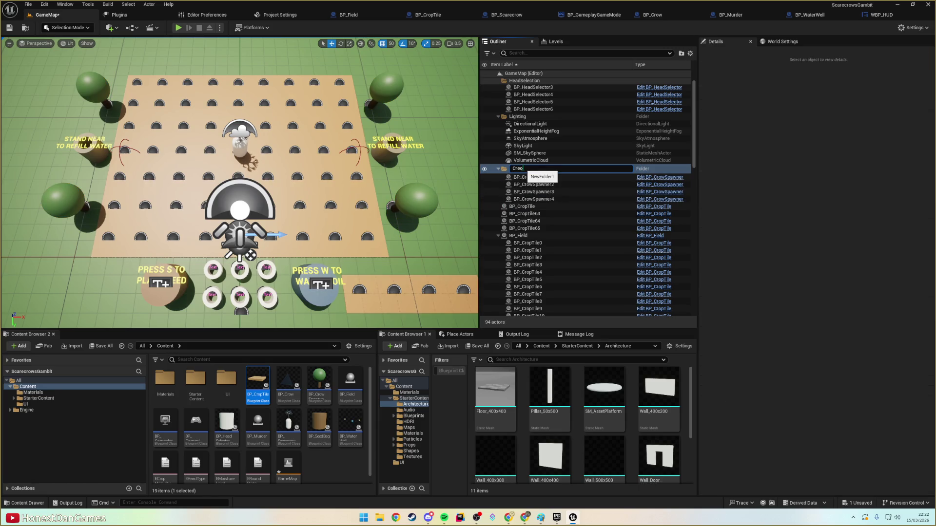
text(s)
key(Return)
- Move BP_Murder into the Crows folder
click(498, 249)
scroll(502, 253, down, 1)
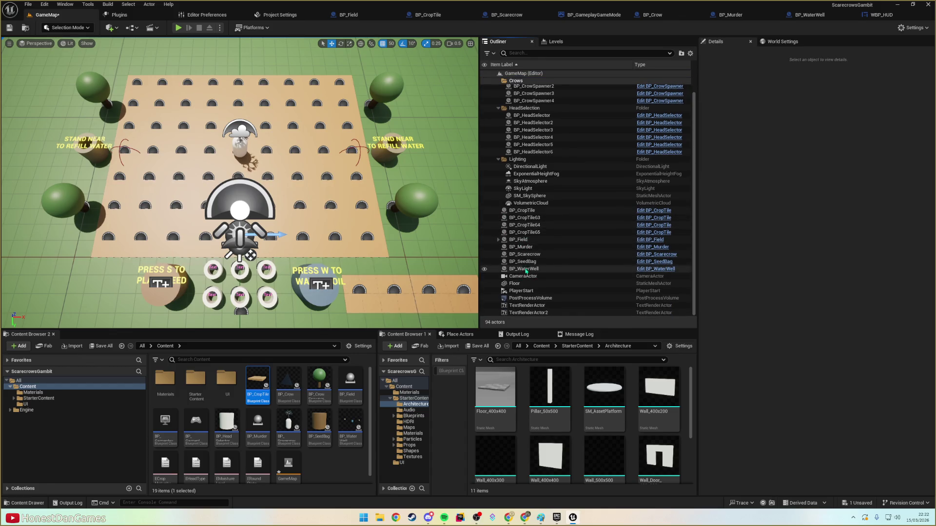
drag(527, 247, 529, 166)
drag(535, 129, 529, 83)
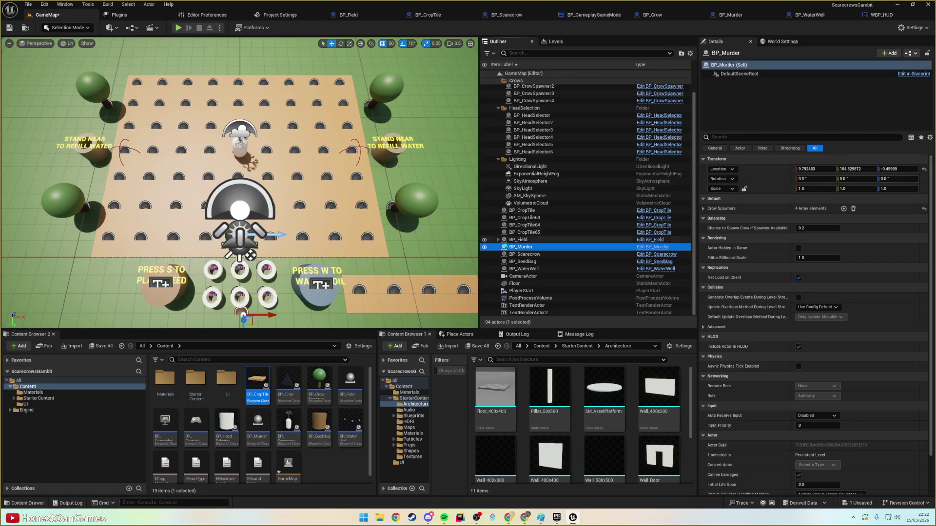
scroll(521, 224, up, 1)
click(521, 219)
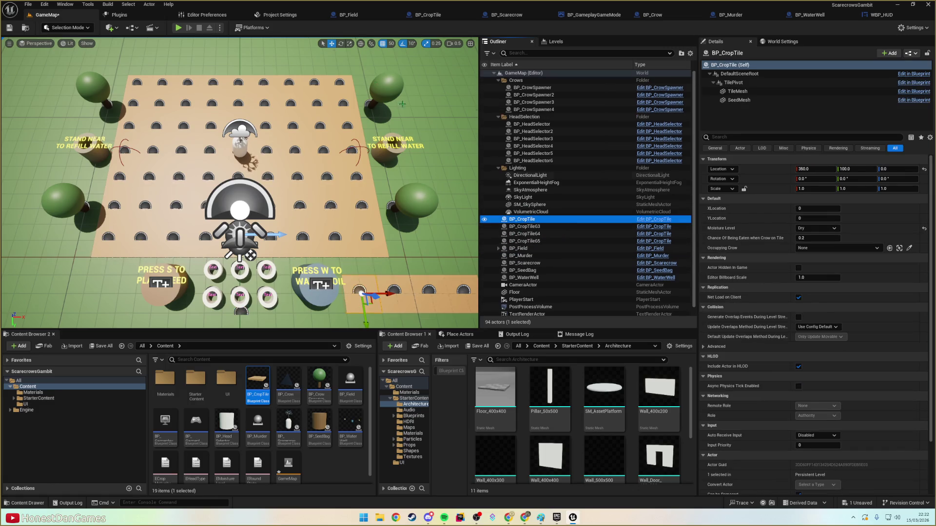
click(521, 255)
click(520, 263)
click(525, 256)
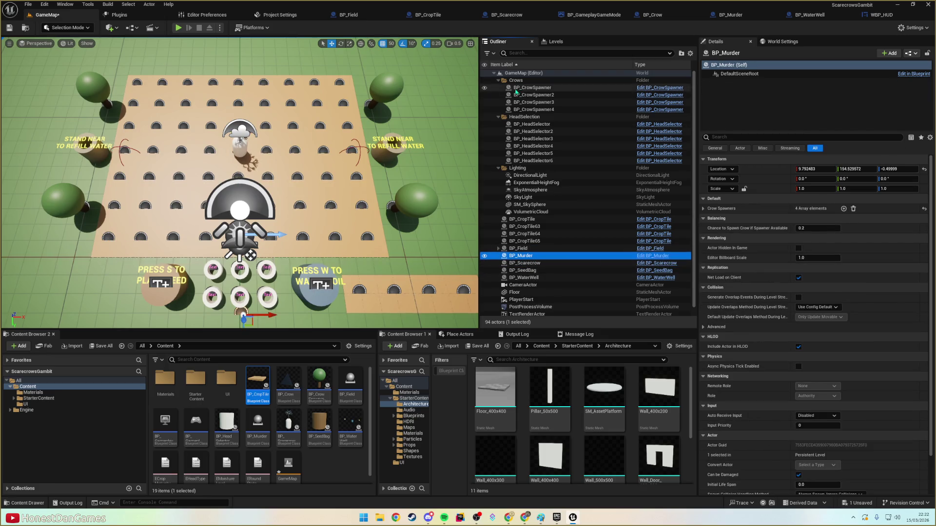
click(521, 81)
click(498, 80)
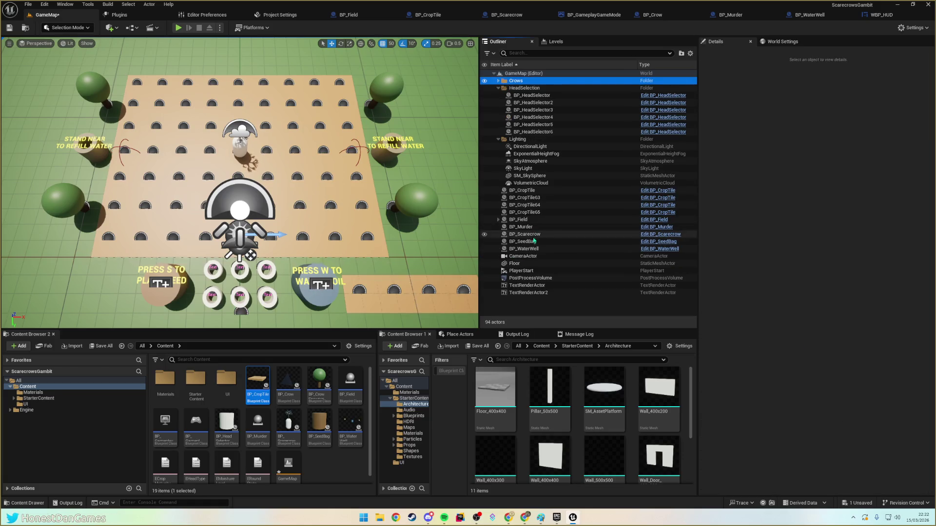
drag(521, 228, 508, 83)
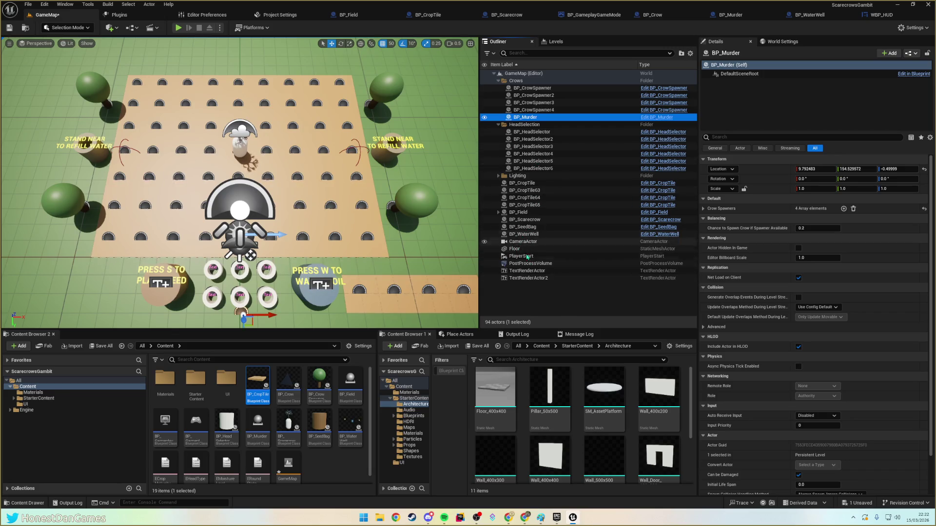
- Select TextRenderActor, TextRenderActor2, BP_WaterWell and BP_SeedBag in the outliner
click(534, 277)
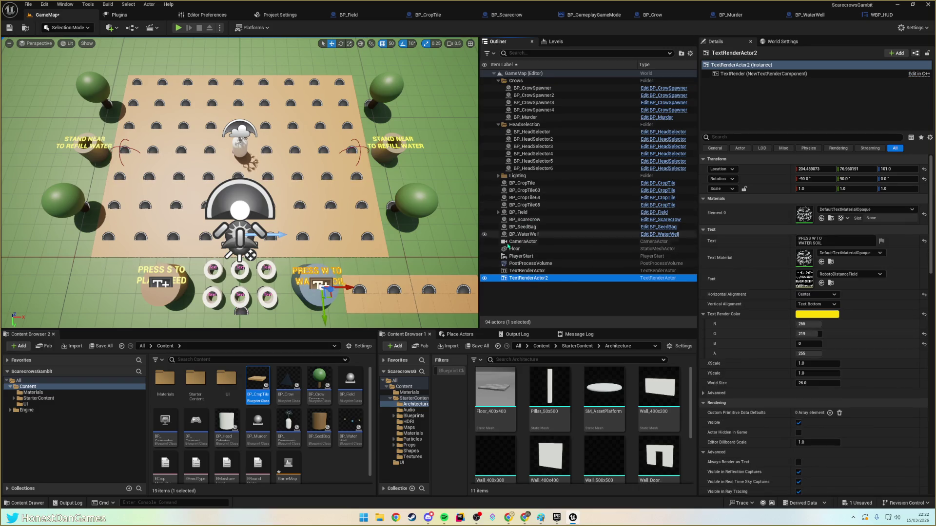
click(534, 283)
click(526, 272)
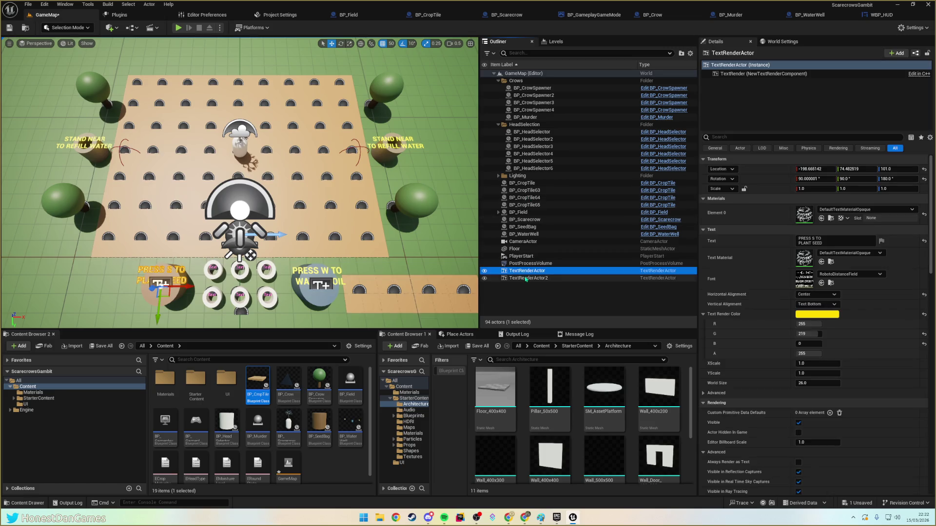
ctrl+click(525, 279)
ctrl+click(524, 234)
ctrl+click(525, 227)
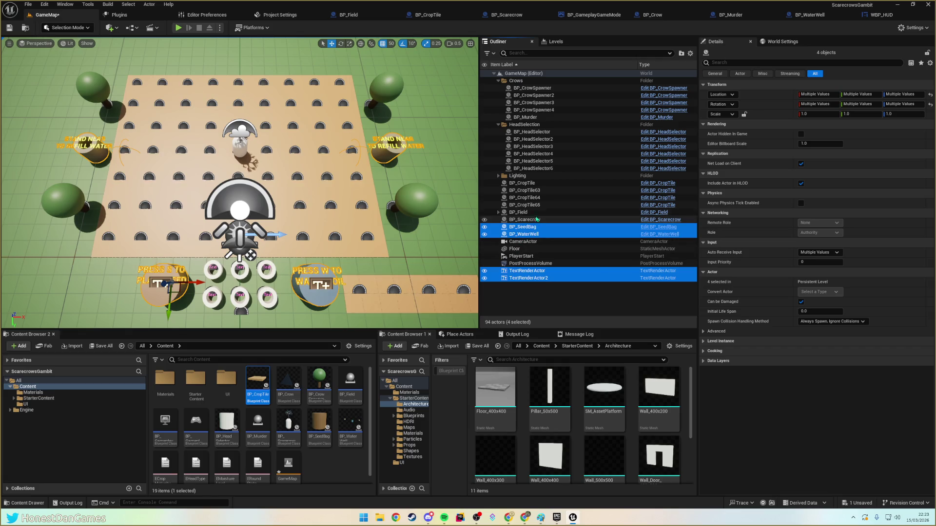
- Group the four selected actors into a new 'Interactables' folder, nest HeadSelection inside, and collapse it
right_click(527, 277)
mouse_move(609, 242)
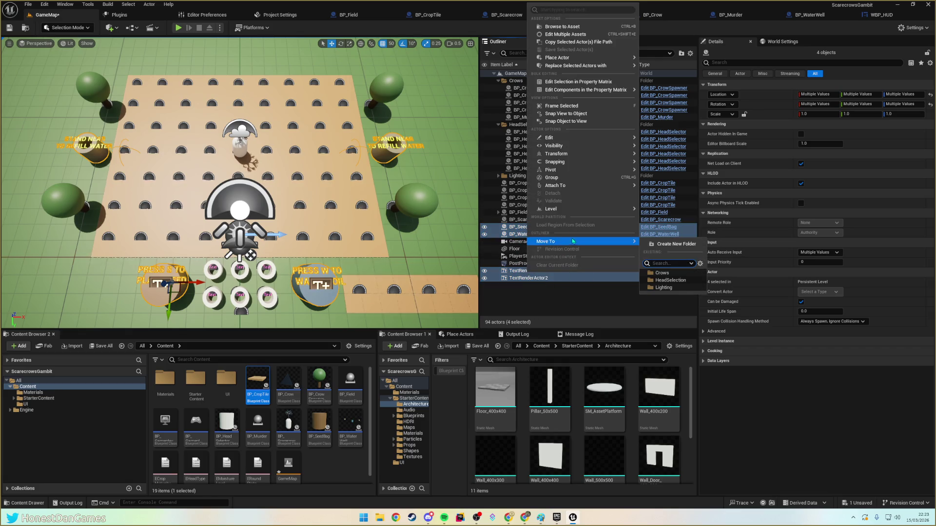
click(678, 248)
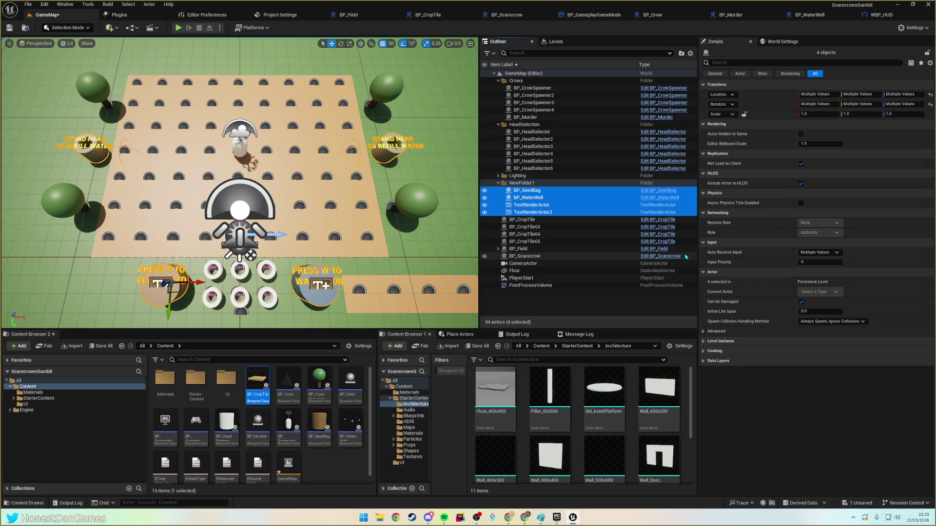
click(530, 184)
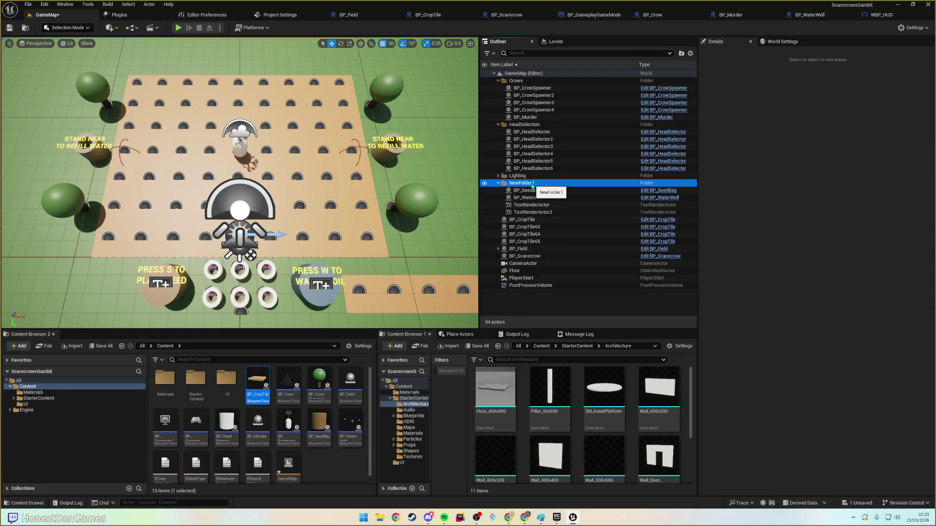
click(533, 184)
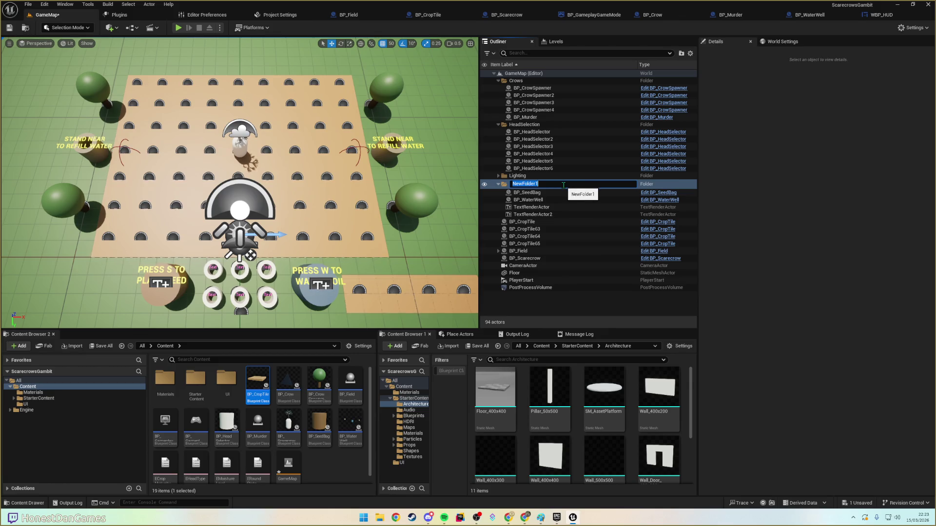
text(Interactable)
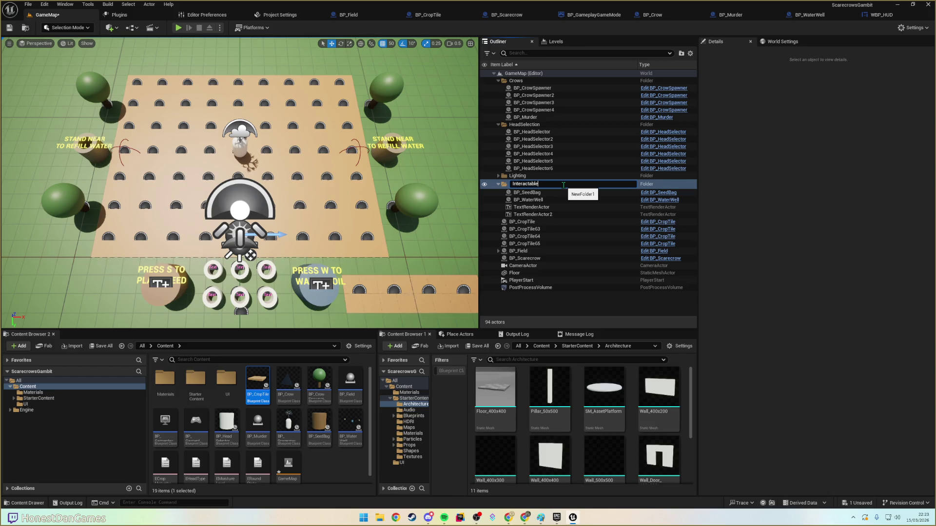
text(s)
key(Return)
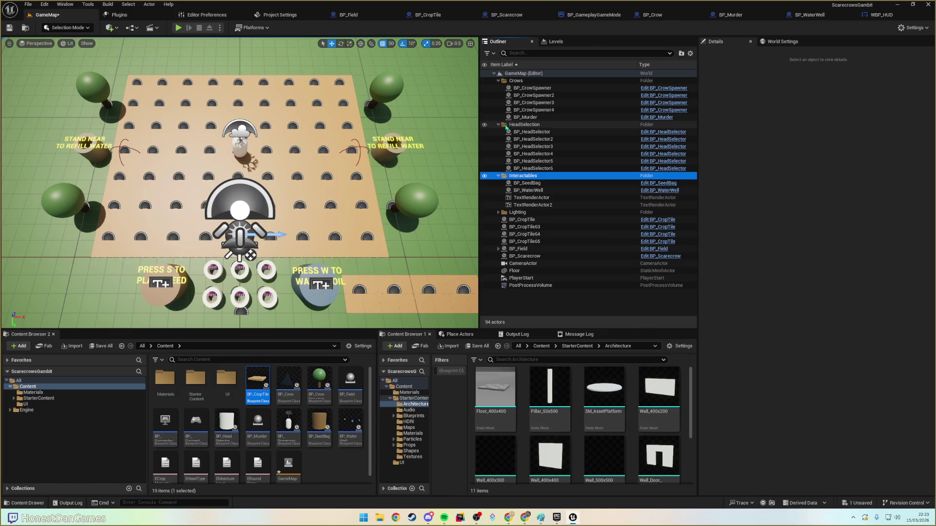
mouse_move(506, 127)
mouse_down()
mouse_move(532, 157)
mouse_move(516, 179)
mouse_up()
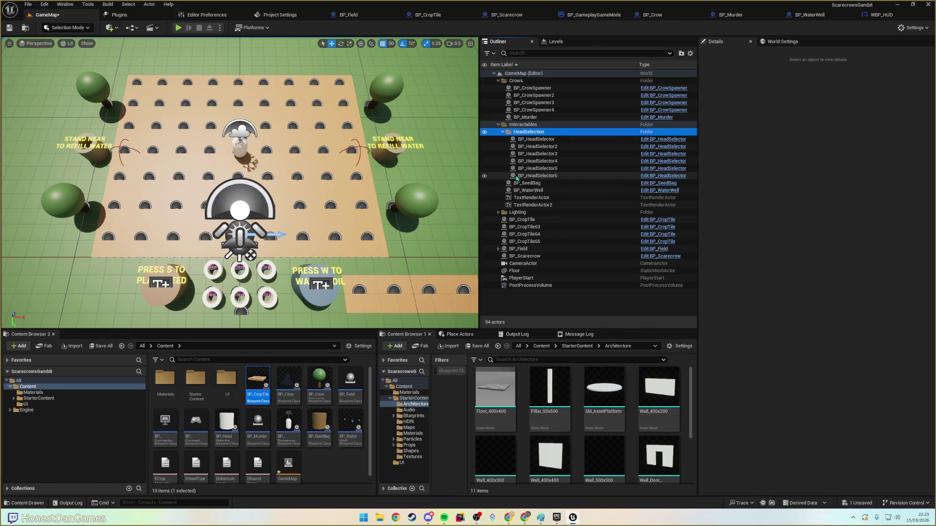
click(503, 132)
click(499, 125)
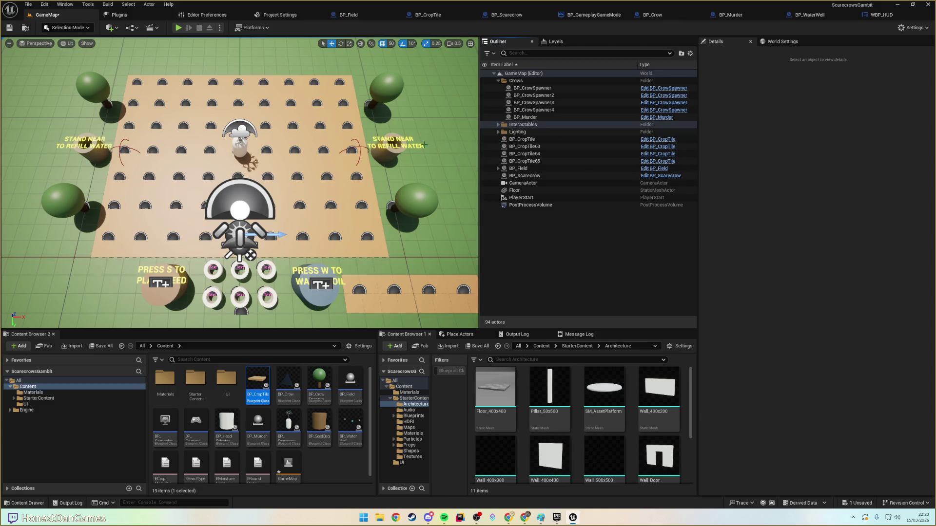
- Create a new outliner folder named World
click(521, 169)
click(523, 176)
click(515, 190)
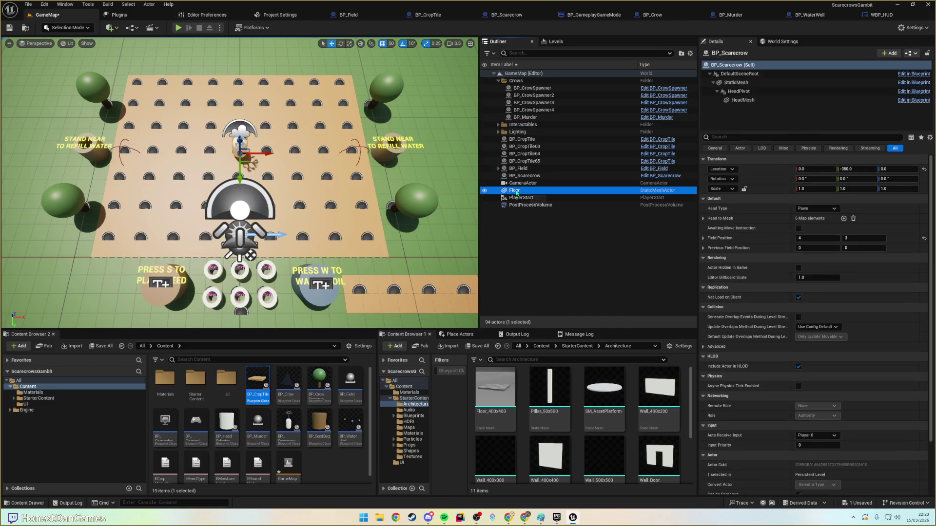
click(515, 214)
right_click(513, 222)
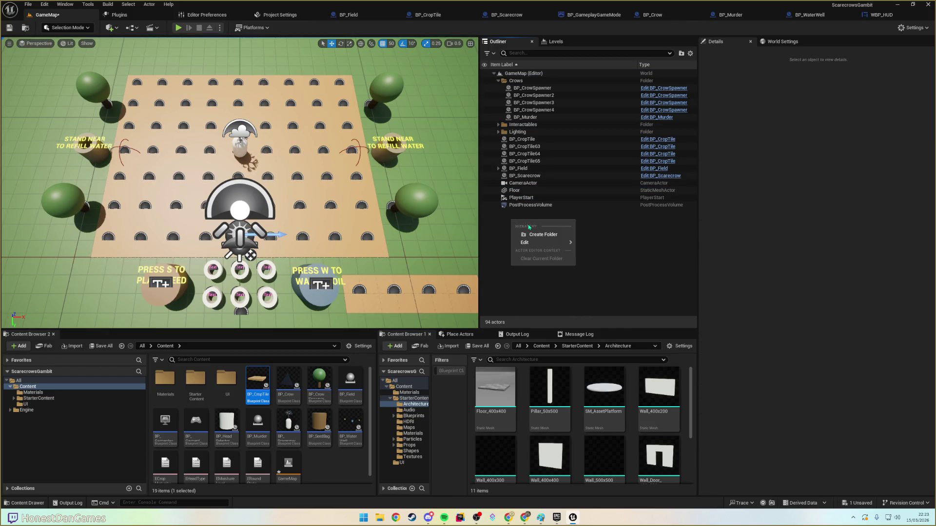
click(507, 226)
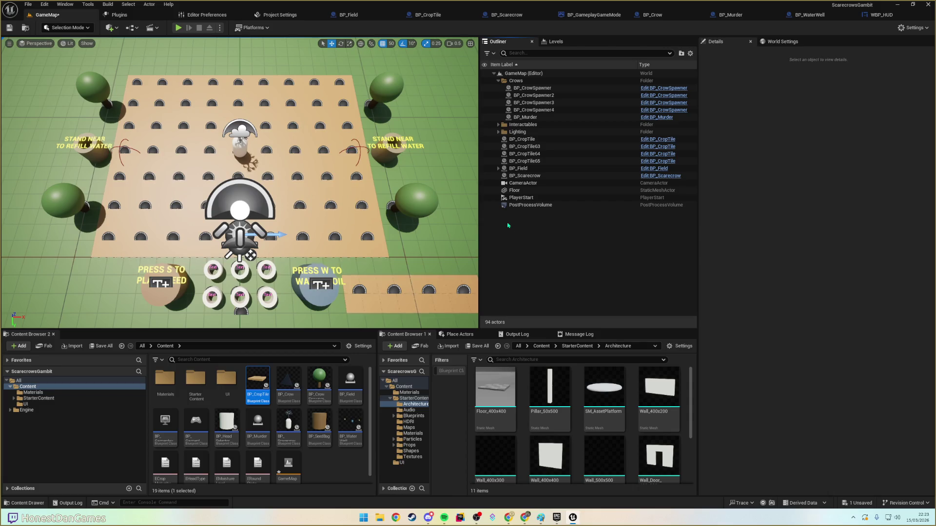
right_click(520, 222)
click(550, 230)
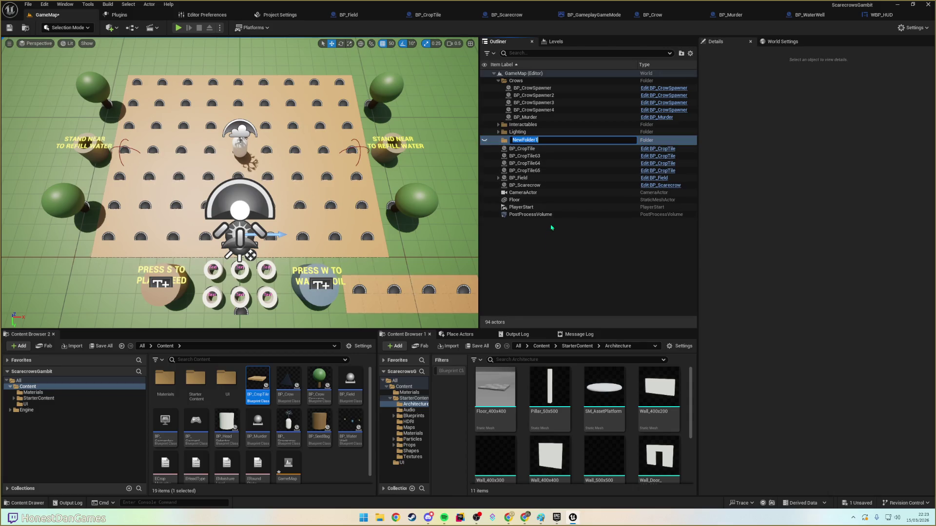
text(World)
key(Return)
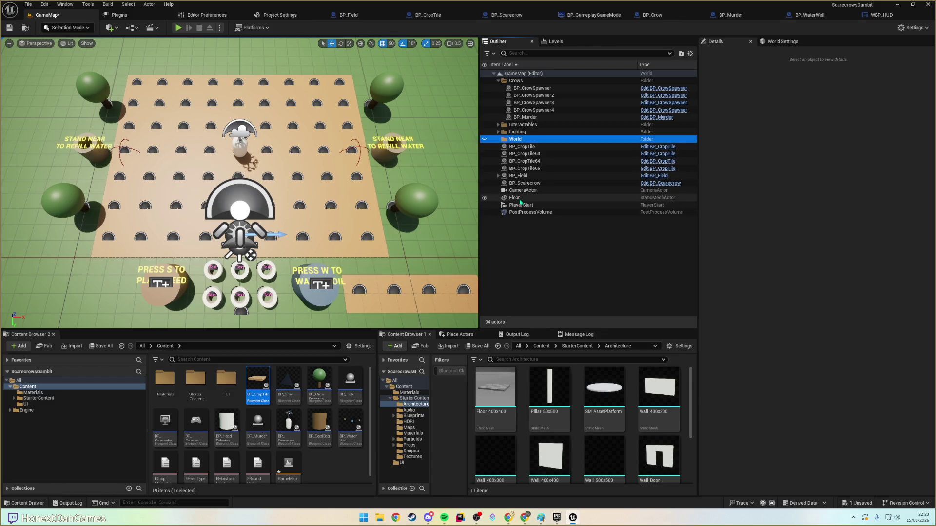
- Move CameraActor, Floor, PlayerStart and PostProcessVolume into the World folder
click(524, 205)
shift+click(523, 191)
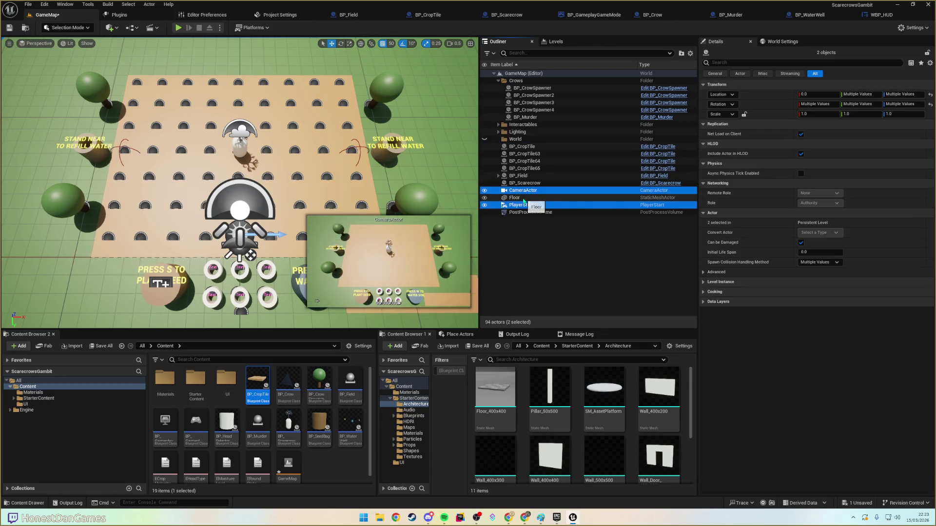
ctrl+click(530, 213)
mouse_move(514, 198)
mouse_down()
mouse_move(526, 195)
mouse_move(517, 142)
mouse_up()
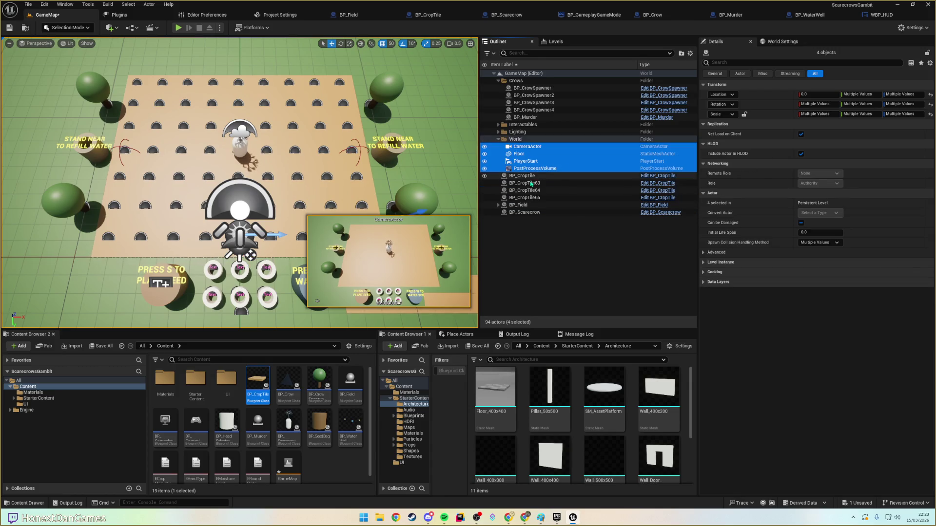
click(499, 140)
click(520, 193)
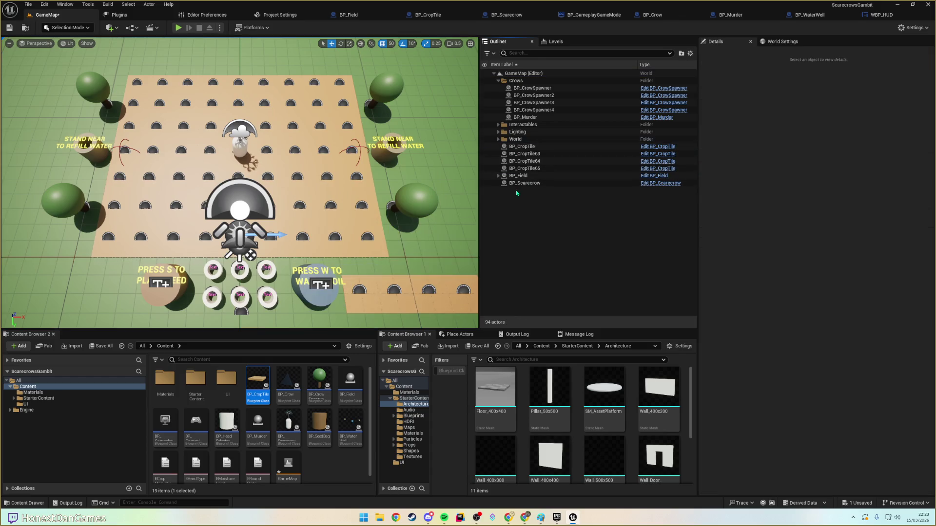
- Rename the World folder to Environment and bring up BP_CropTile's event graph
click(524, 140)
click(524, 140)
text(Environm)
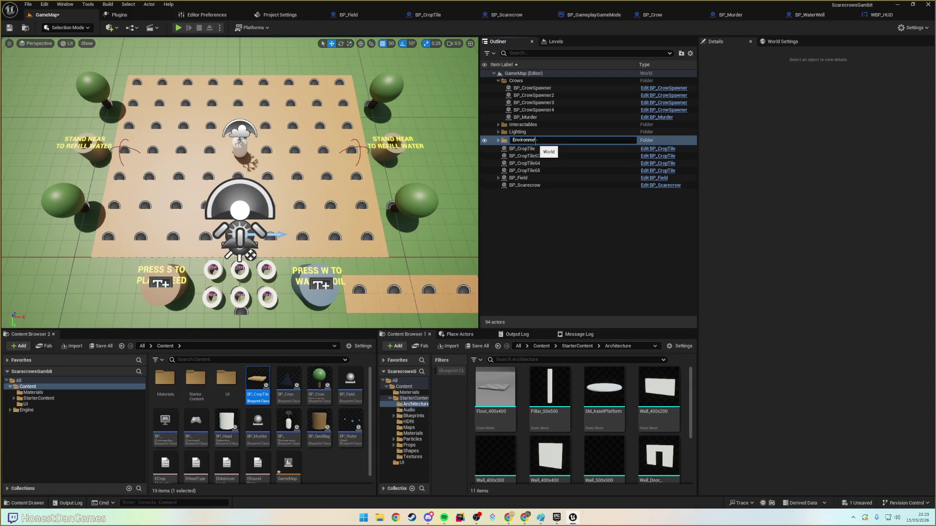
text(nt)
key(Return)
click(524, 184)
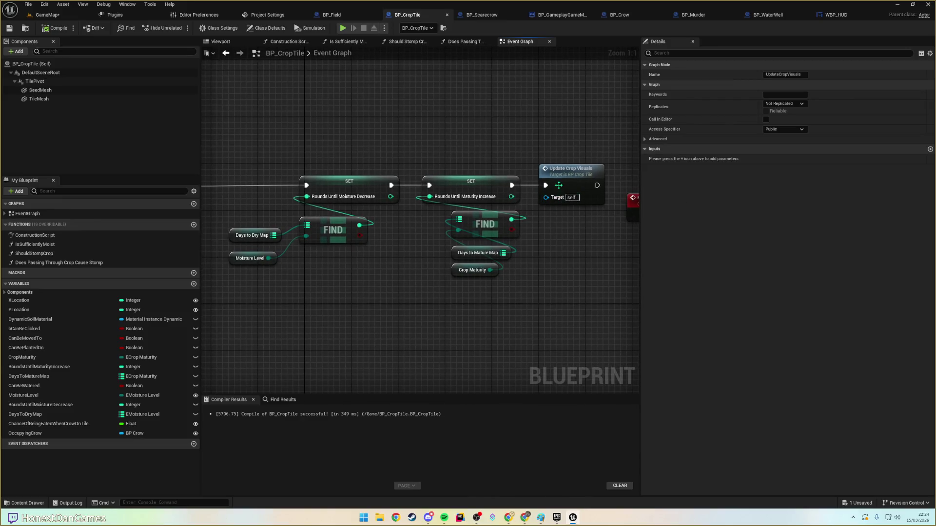
click(558, 184)
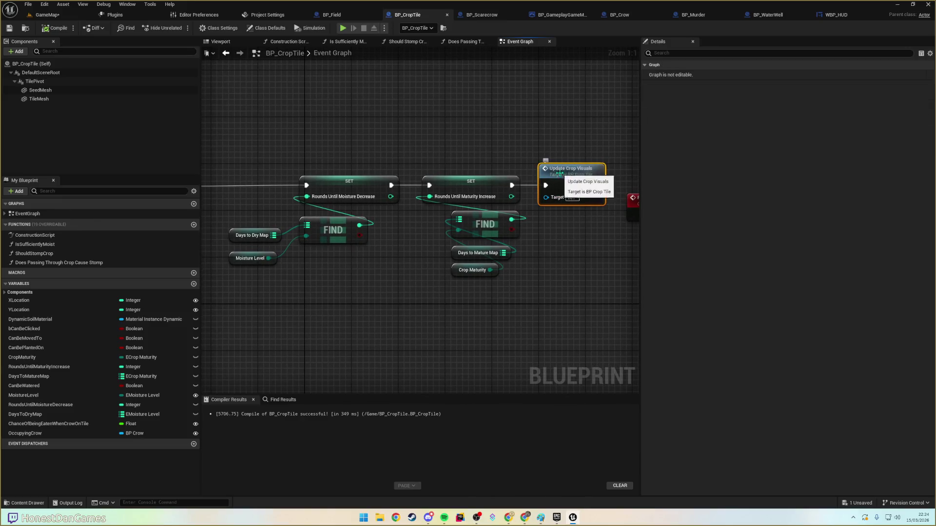
- Find the Update Crop Visuals node in the BeginPlay chain and delete it
drag(626, 212, 612, 216)
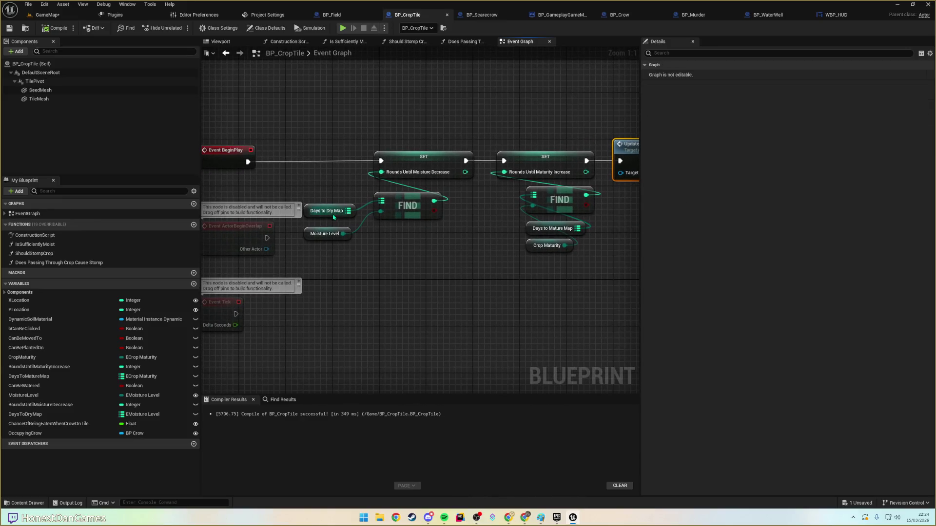
mouse_move(343, 218)
drag(514, 197, 362, 189)
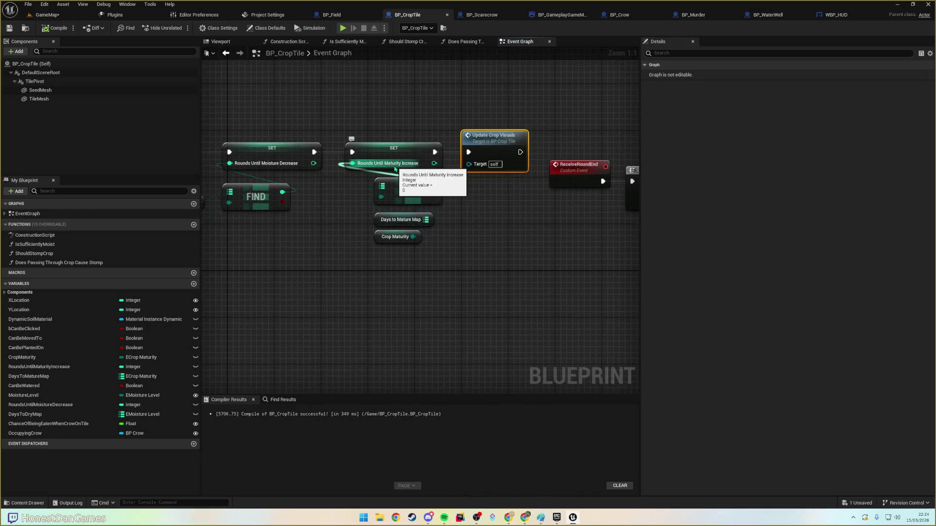
mouse_move(493, 215)
mouse_down()
mouse_move(346, 214)
mouse_move(389, 221)
mouse_up()
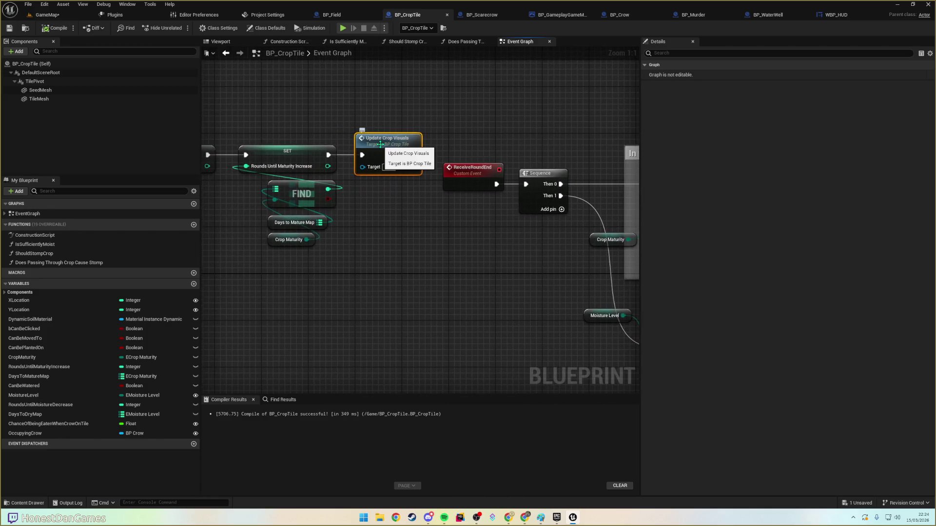
key(F9)
click(406, 122)
click(385, 143)
key(F9)
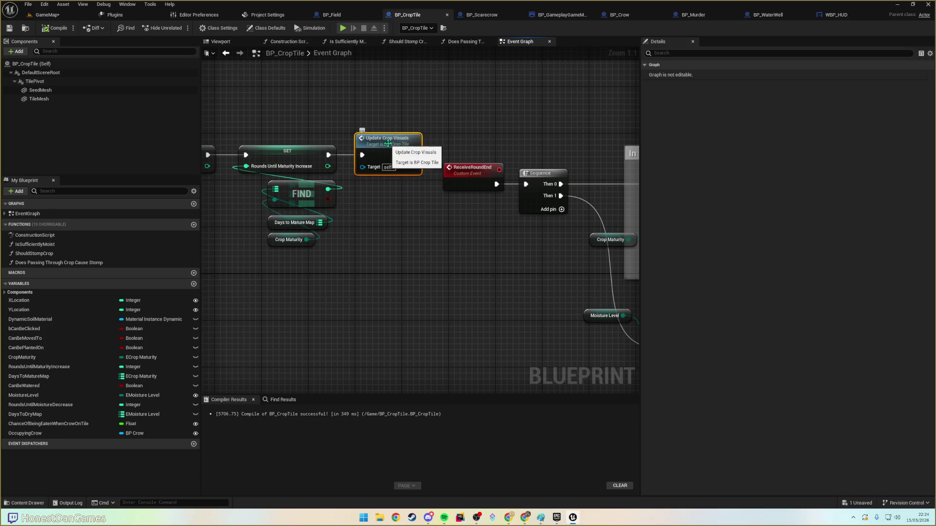
key(Delete)
- Chain Update Moisture Visuals then Update Crop Visuals after the second SET node
drag(329, 155, 377, 142)
text(update mo)
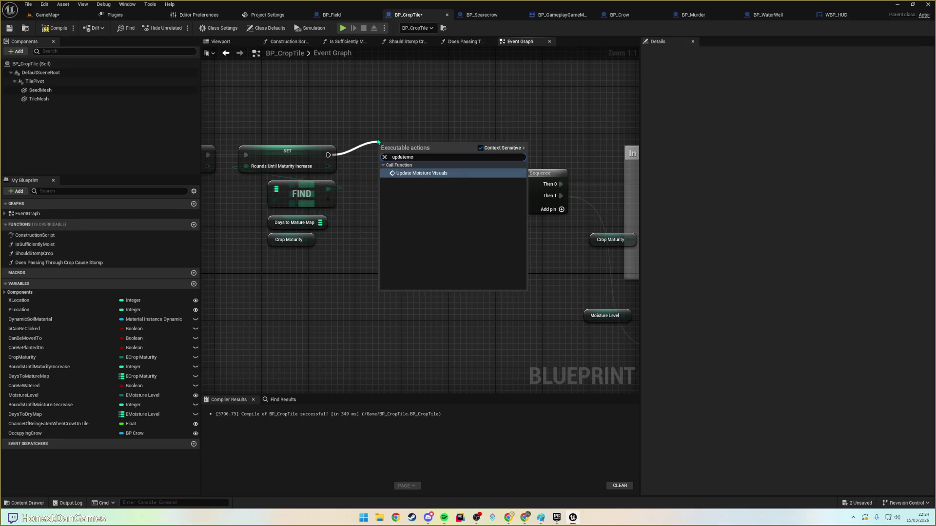
key(Return)
mouse_move(404, 148)
mouse_down()
mouse_move(381, 142)
mouse_move(410, 126)
mouse_move(607, 175)
mouse_move(493, 174)
mouse_move(392, 157)
mouse_move(458, 166)
mouse_up()
text(update crop)
key(Return)
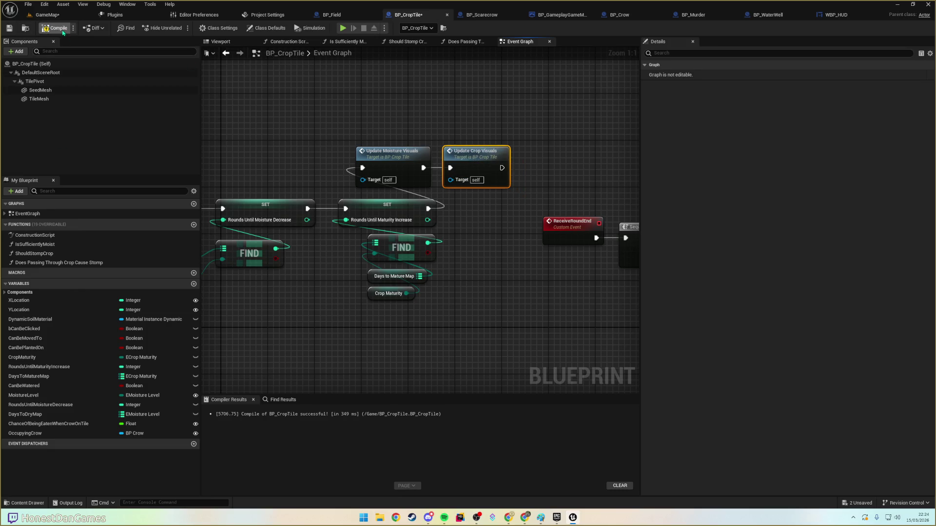
click(48, 15)
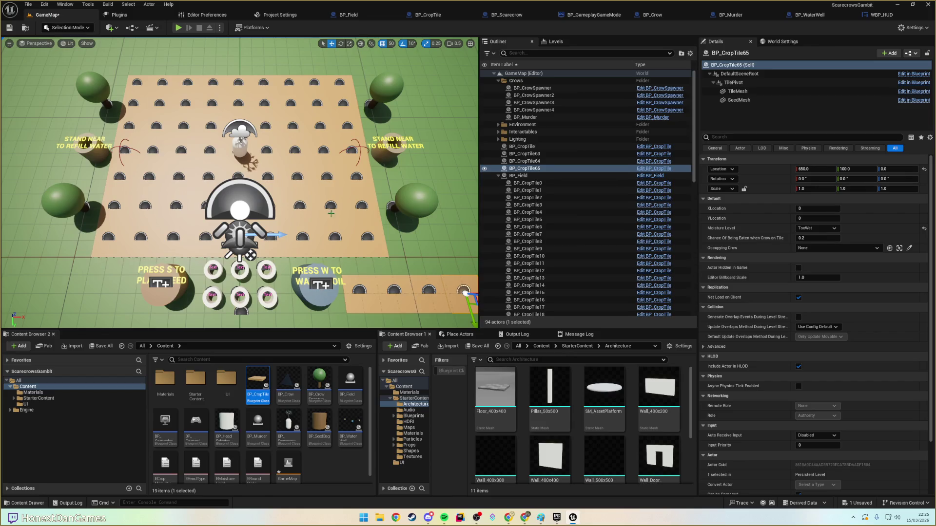
- Fly the view to the crop tile strip and run a quick play test
key(w)
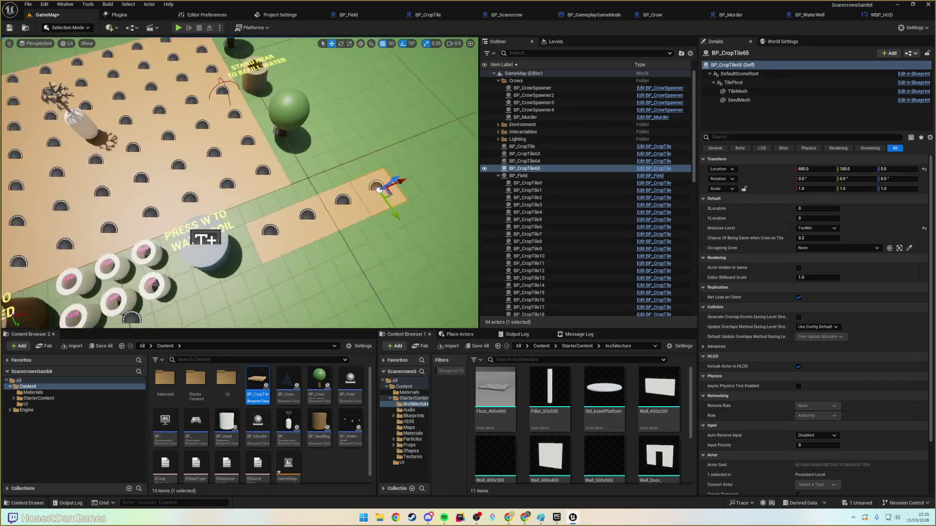
key(a)
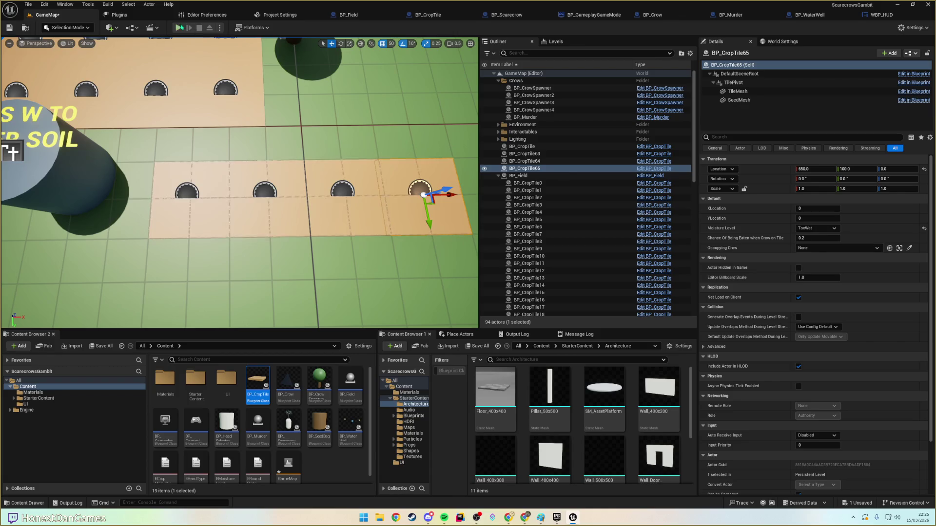
click(179, 28)
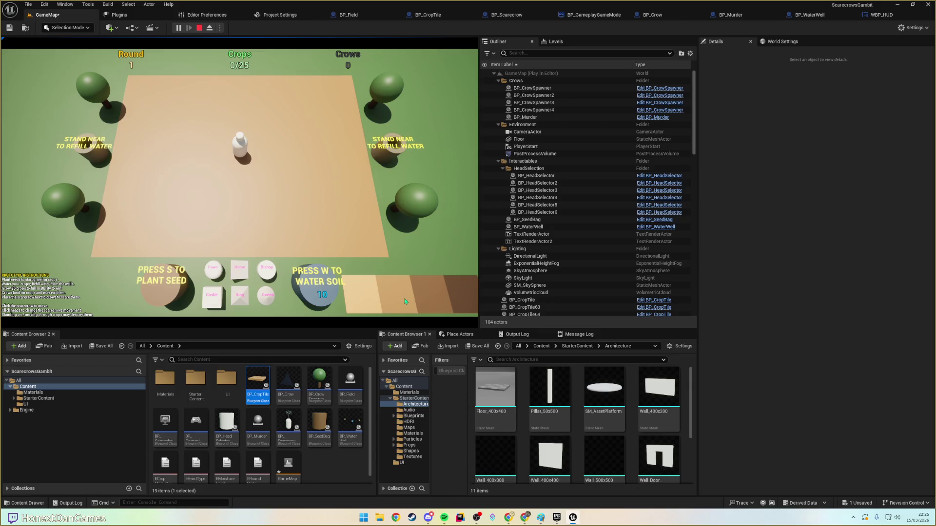
key(Escape)
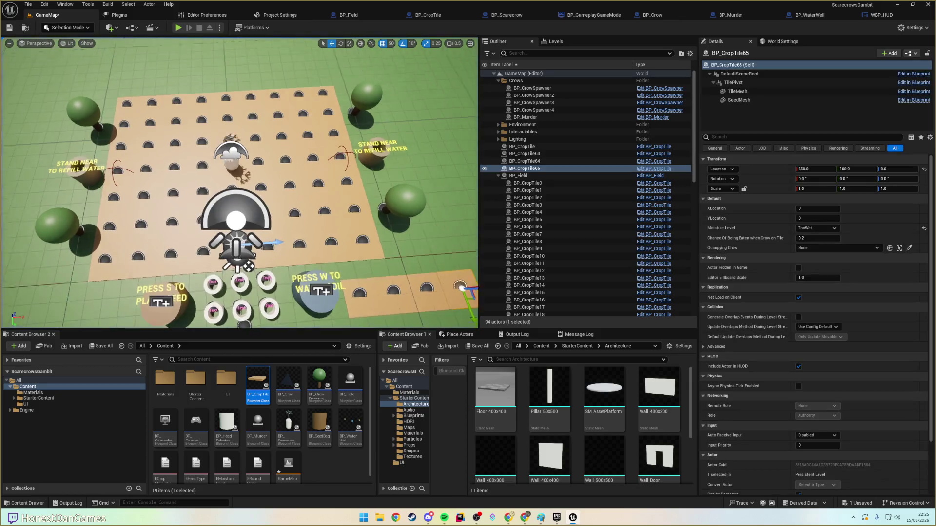
scroll(354, 266, up, 1)
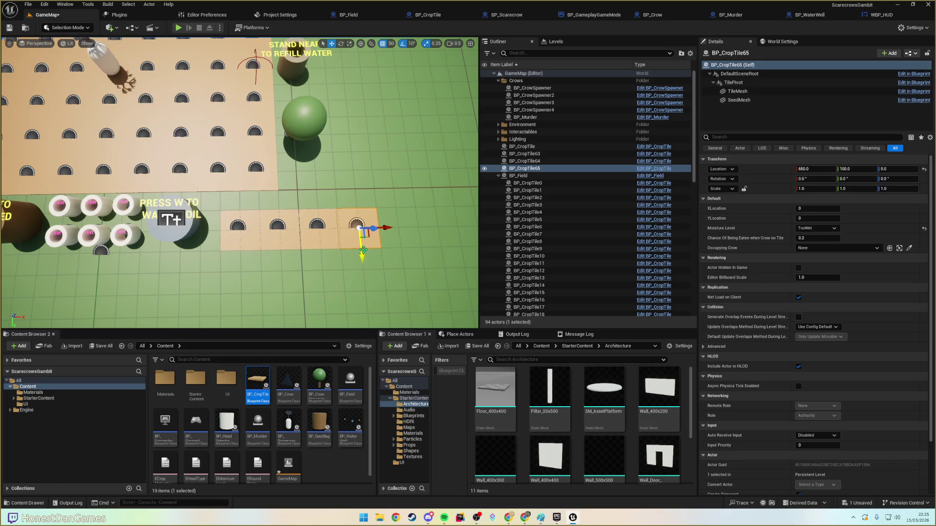
- Duplicate BP_CropTile64 into a second row of tiles at Y 200, then select BP_CropTile68
click(318, 243)
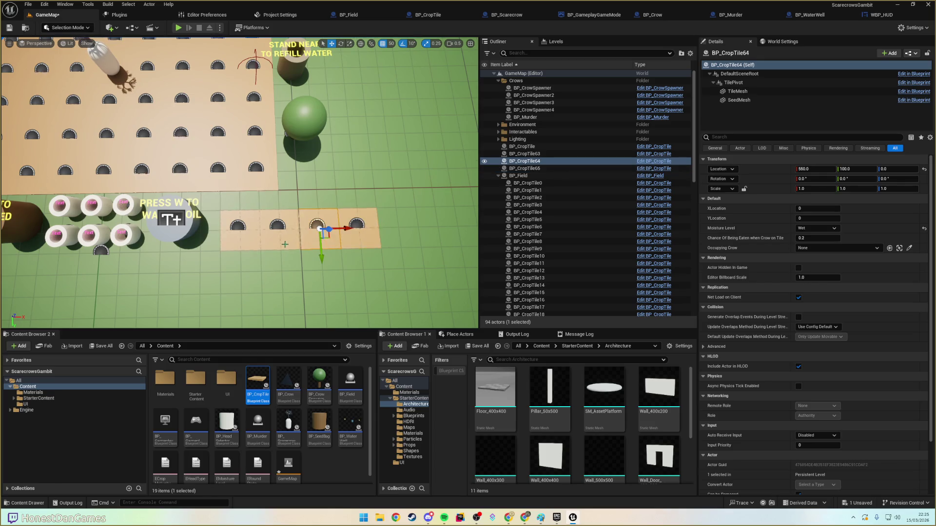
mouse_move(322, 258)
alt+mouse_down()
mouse_move(325, 299)
mouse_move(316, 270)
mouse_move(262, 271)
mouse_move(379, 268)
alt+mouse_up()
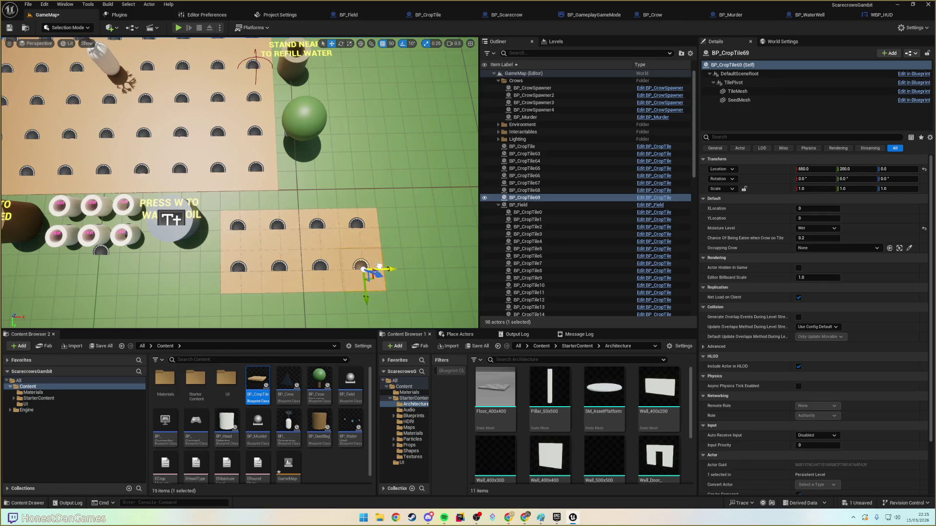
ctrl+click(332, 284)
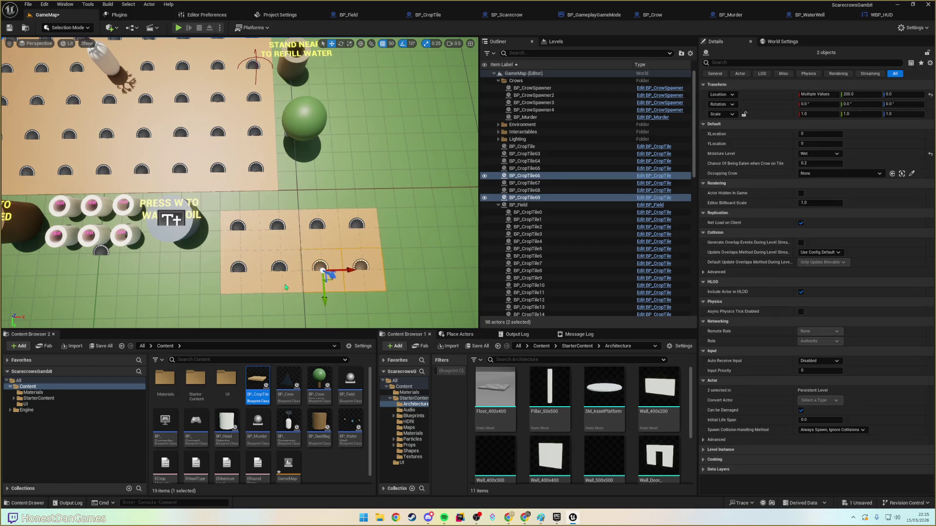
ctrl+click(280, 283)
ctrl+click(241, 283)
click(254, 283)
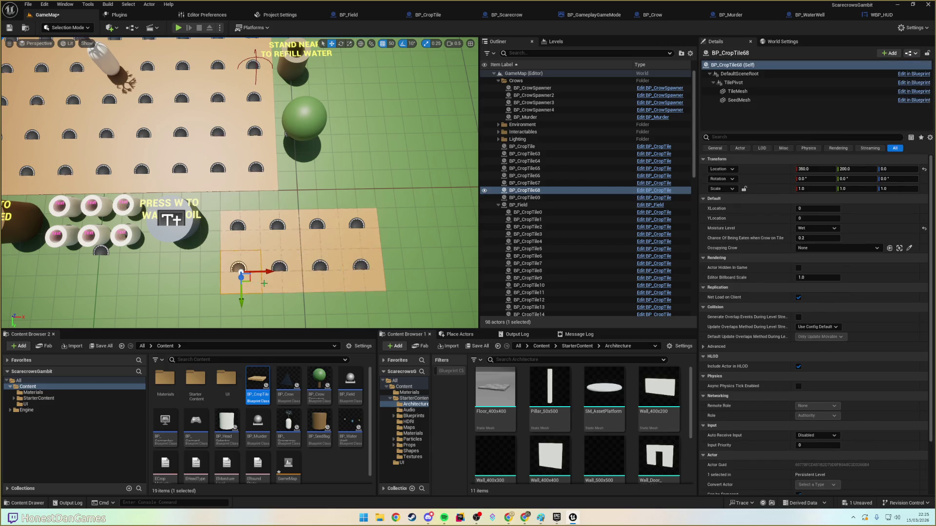
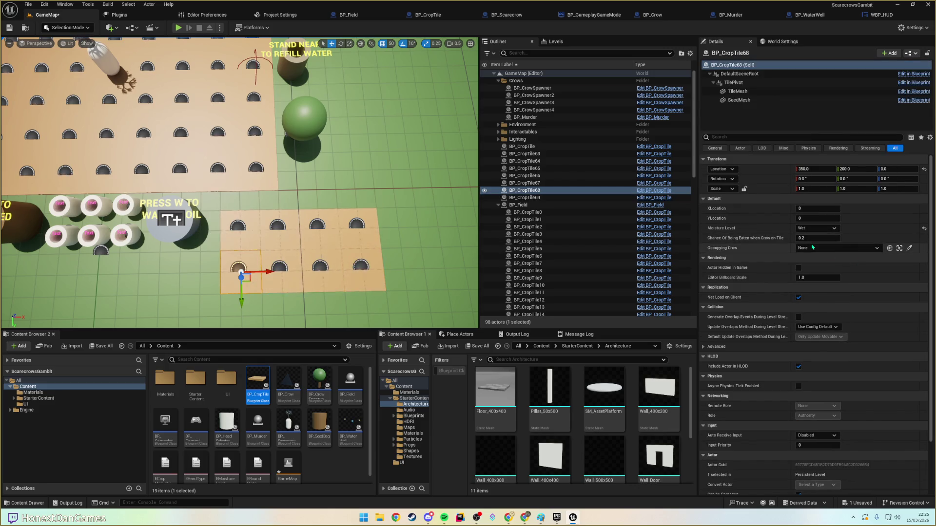
- Make BP_CropTile's CropMaturity variable Instance Editable, save the blueprint, and return to GameMap
click(421, 18)
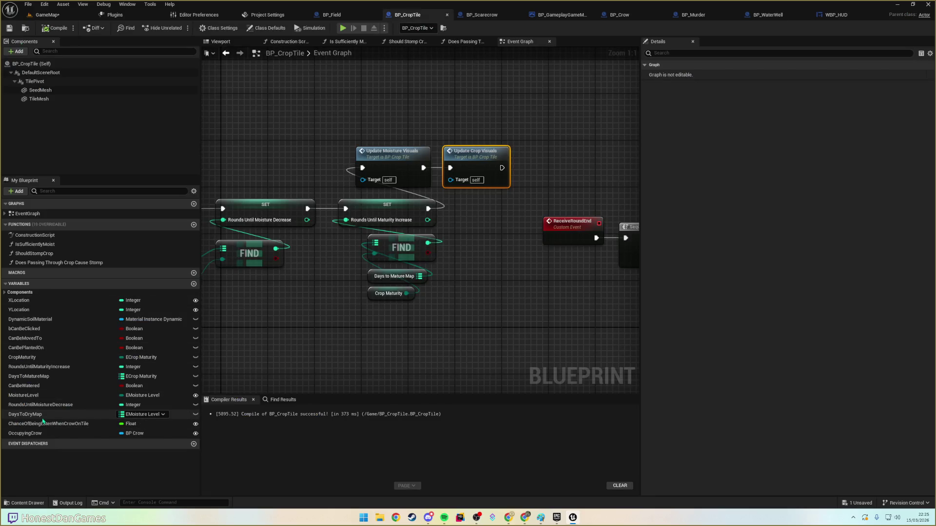
click(146, 357)
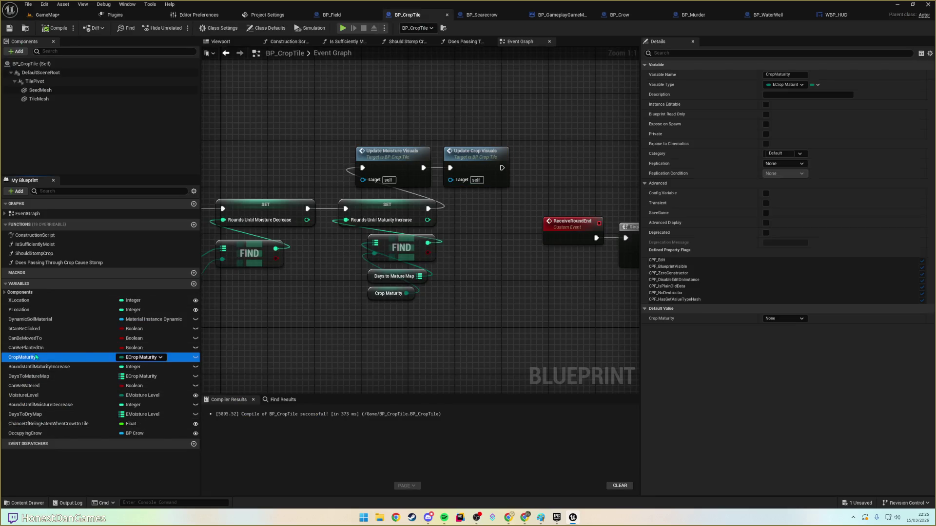
click(195, 357)
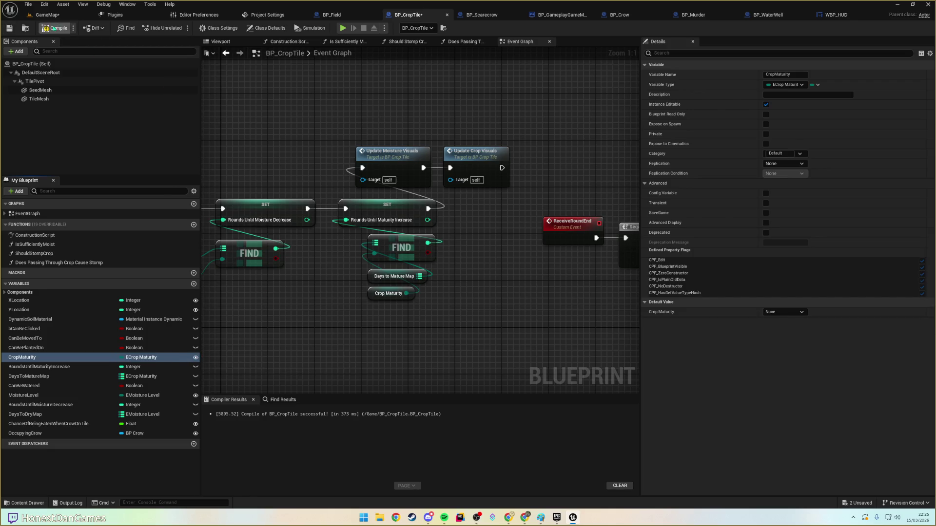
click(10, 28)
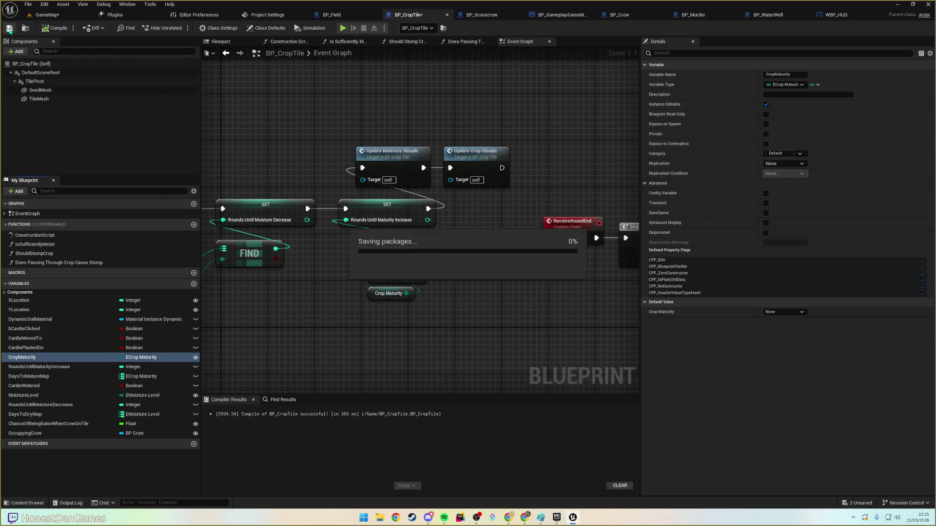
click(44, 14)
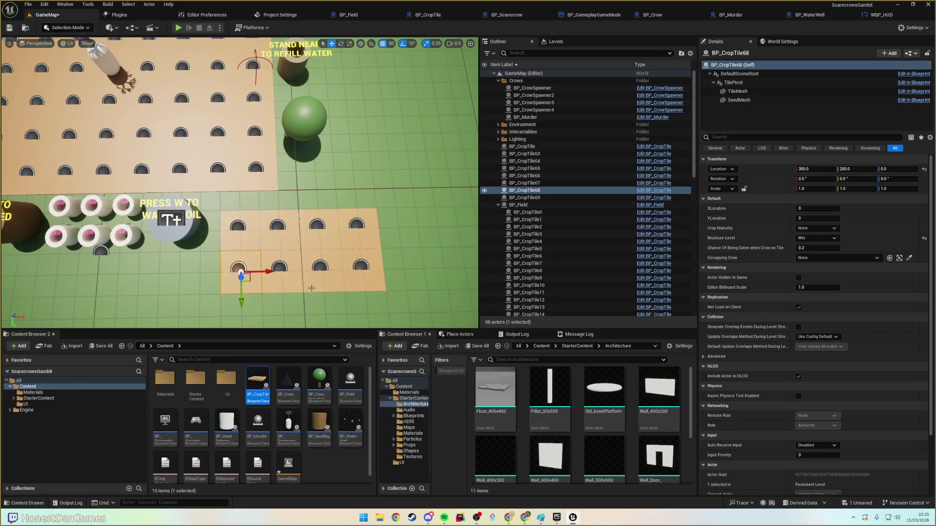
- Set BP_CropTile67's Crop Maturity to Sapling
click(819, 228)
click(813, 243)
key(Up)
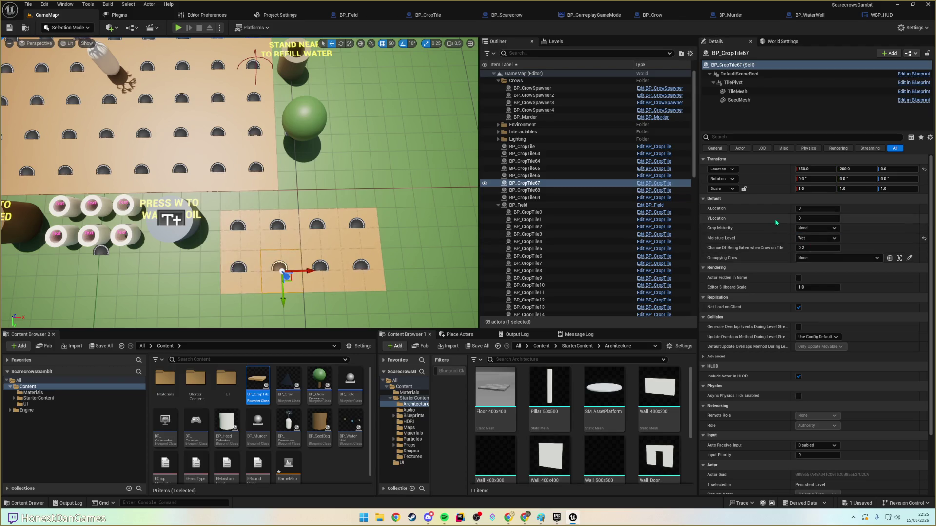
click(816, 228)
click(809, 252)
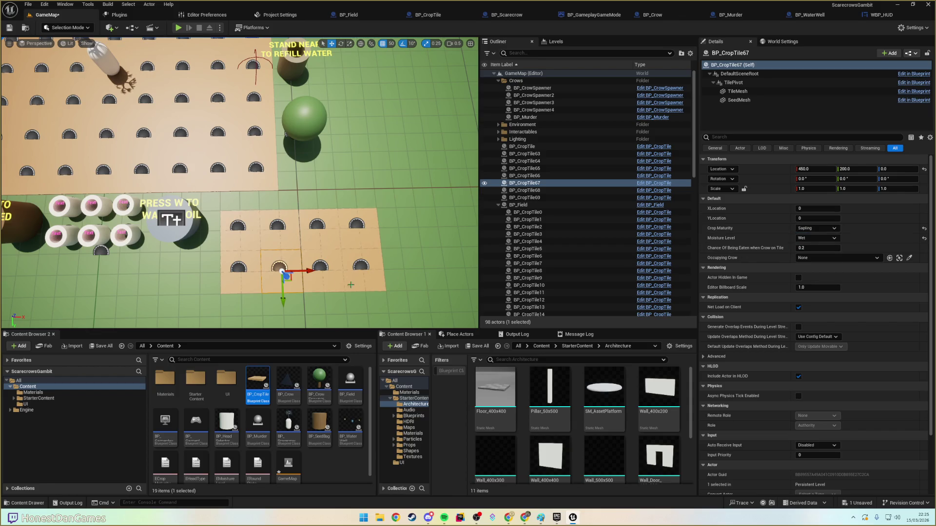
key(Up)
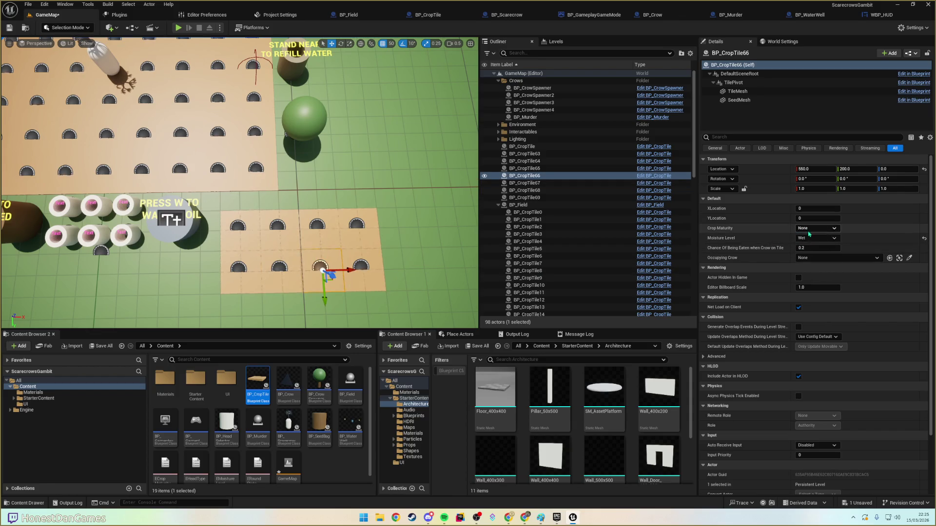
- Set crop tiles 66 and 69 to Mature and start Play in Editor
click(810, 231)
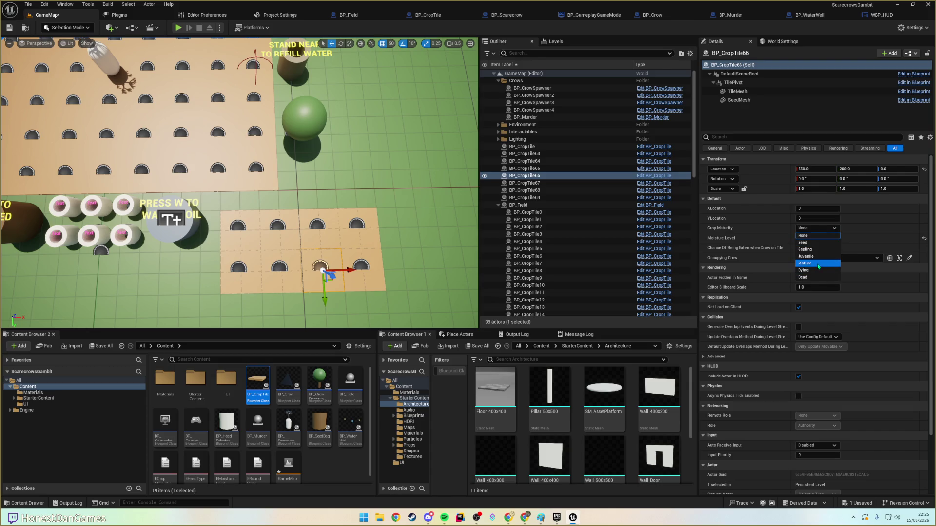
click(818, 264)
click(375, 287)
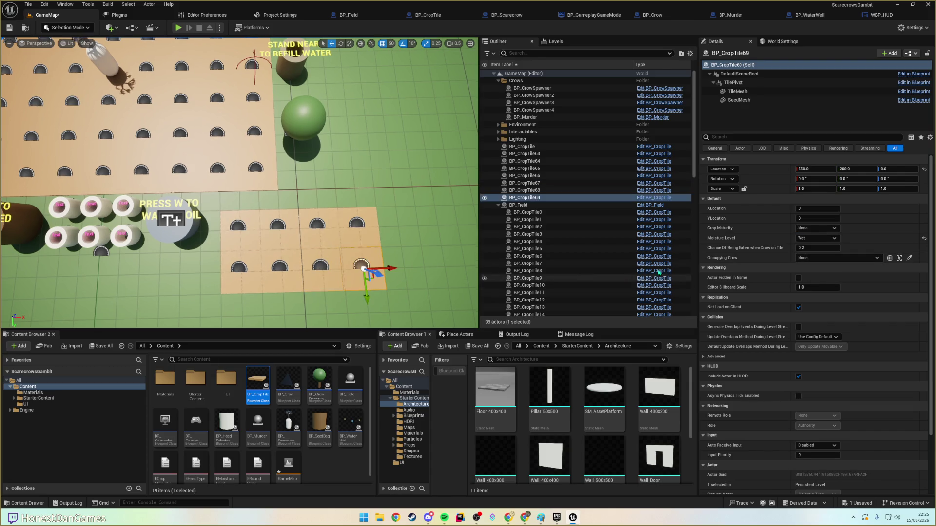
click(816, 228)
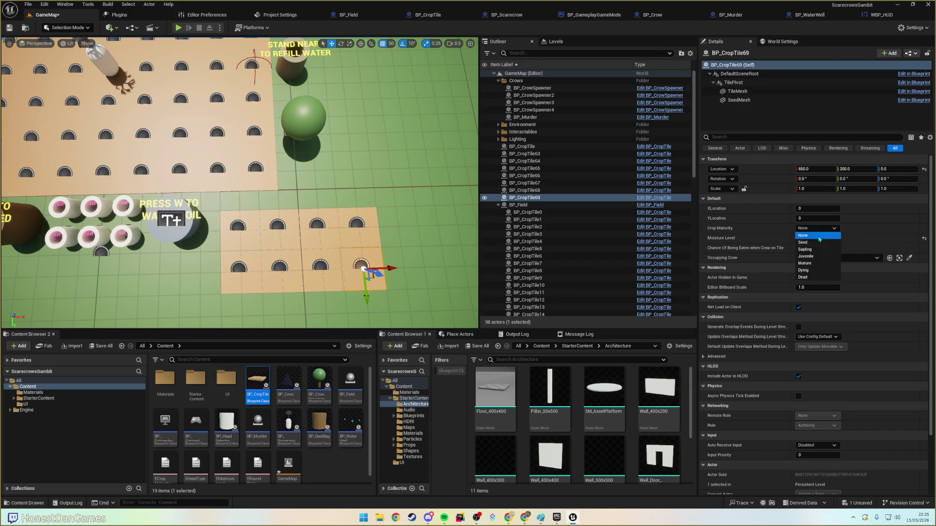
click(814, 257)
click(816, 228)
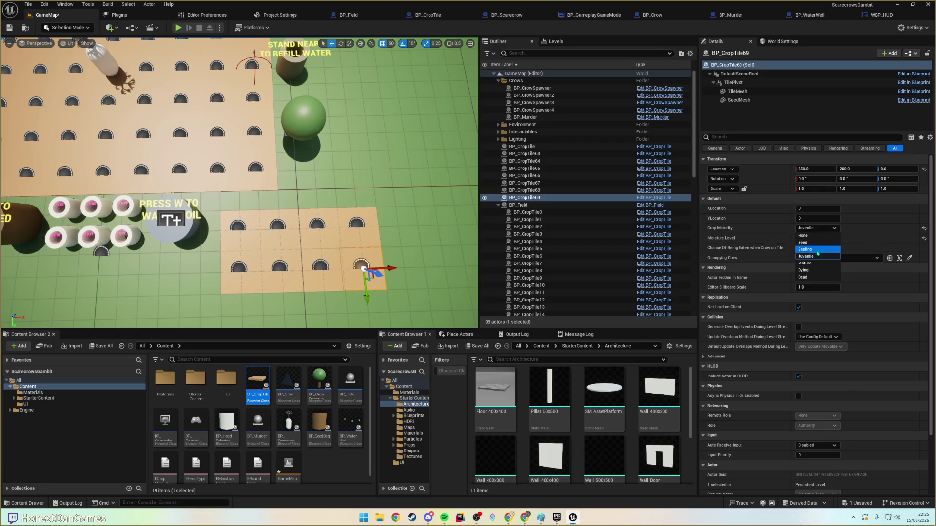
click(814, 263)
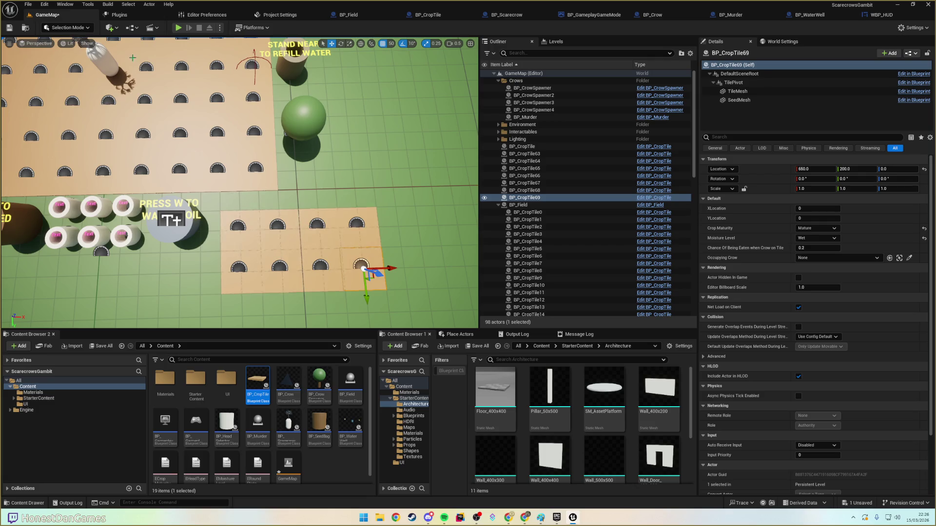
click(179, 28)
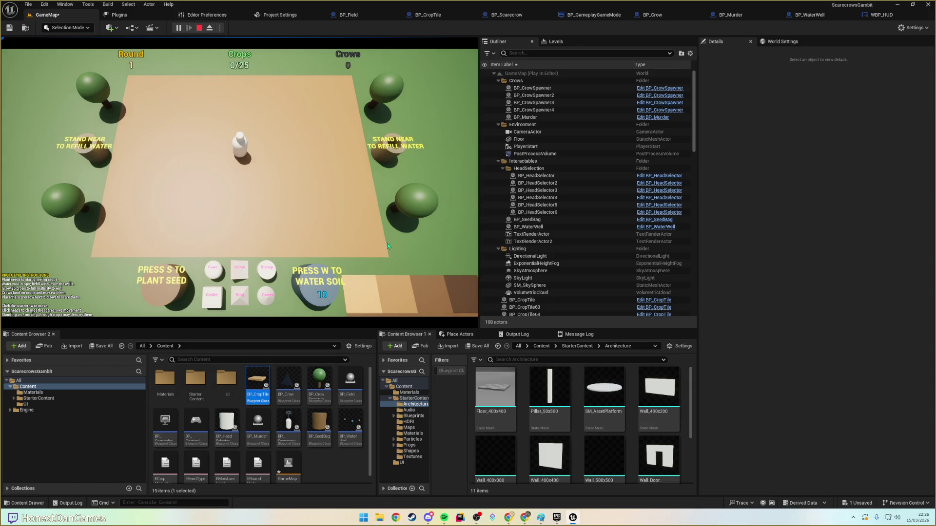
- Eject from the player with F8, fly over the crop tiles, then stop playing
key(F8)
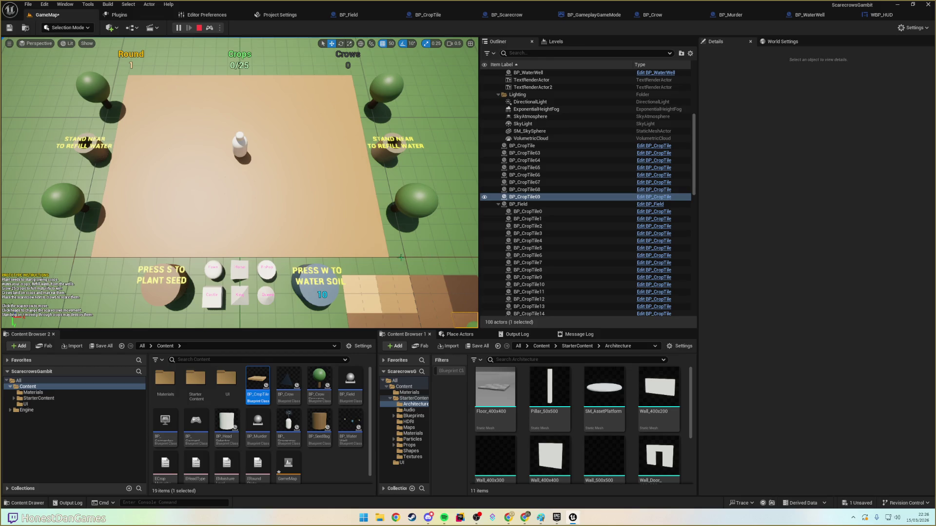
key(w)
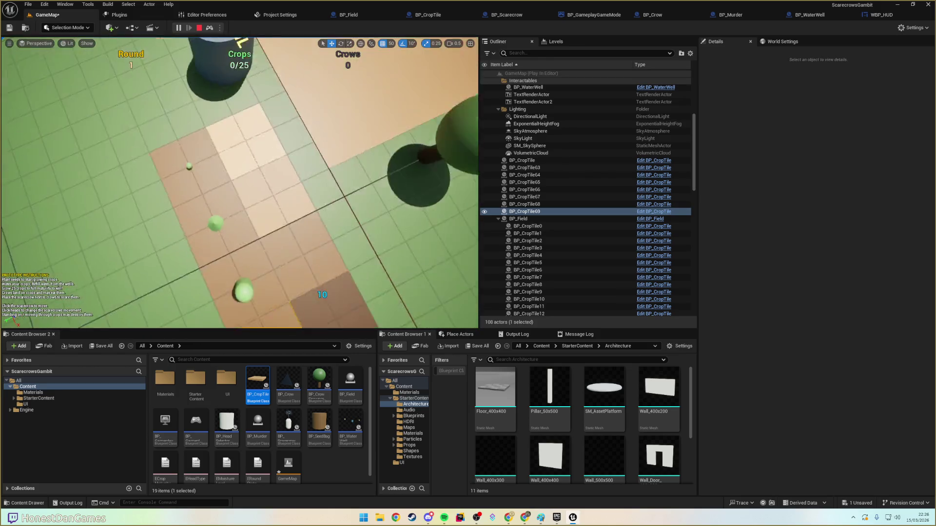
key(s)
key(Escape)
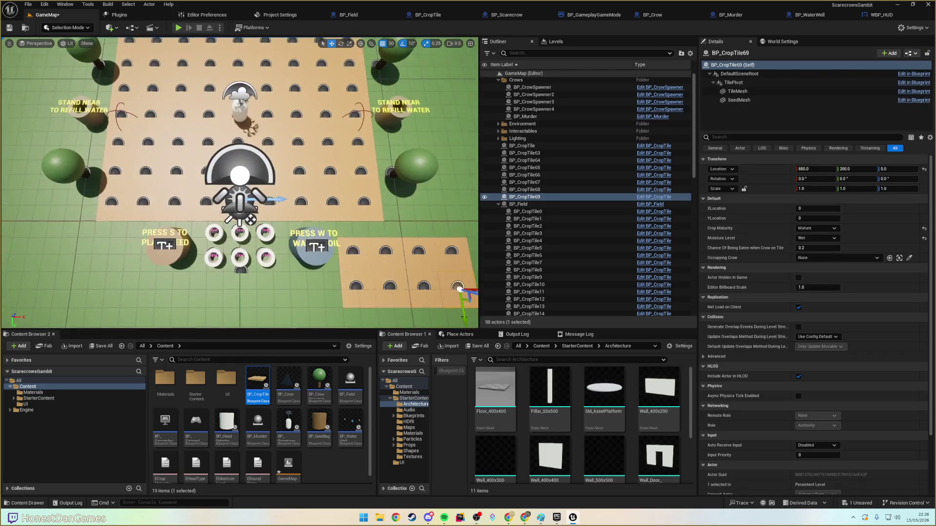
- Select the game camera, fly around to inspect its framing of the field, then select BP_CropTile
key(s)
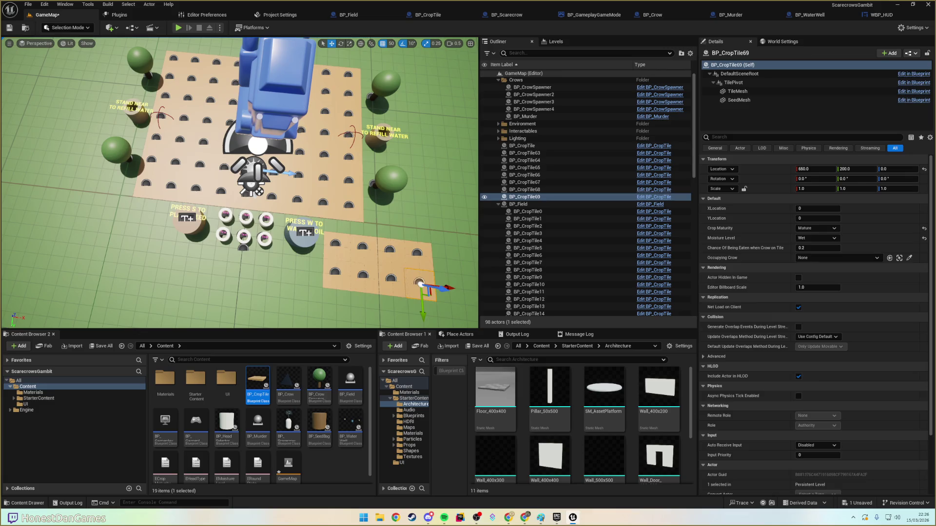
click(273, 97)
drag(244, 195, 292, 185)
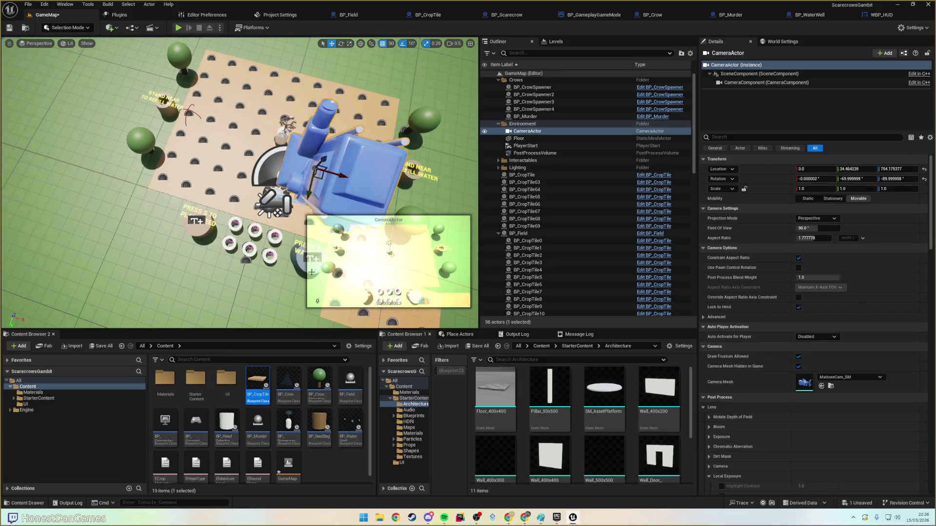
key(s)
drag(239, 183, 222, 178)
key(d)
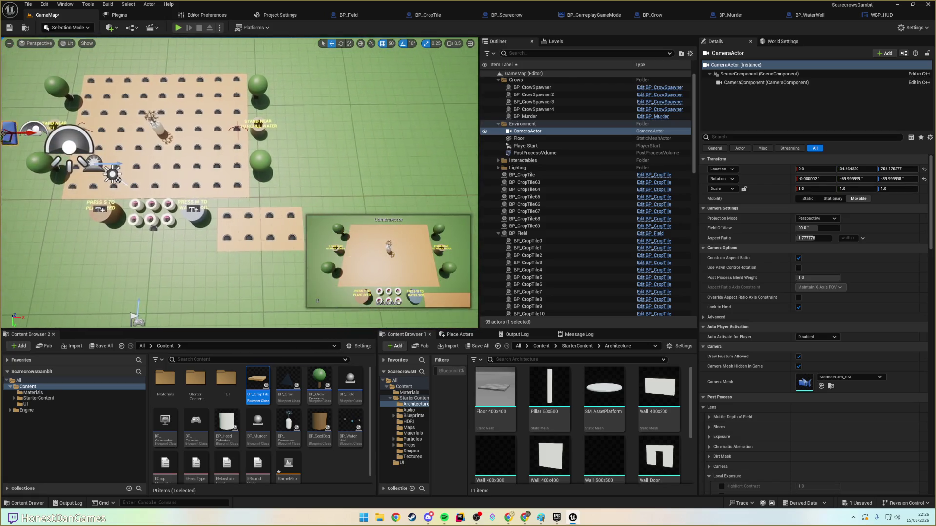
key(w)
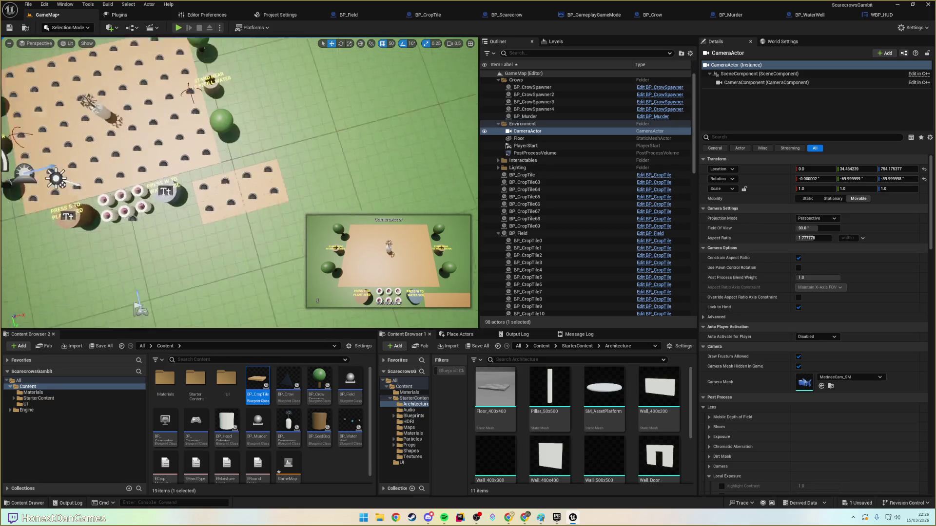
key(s)
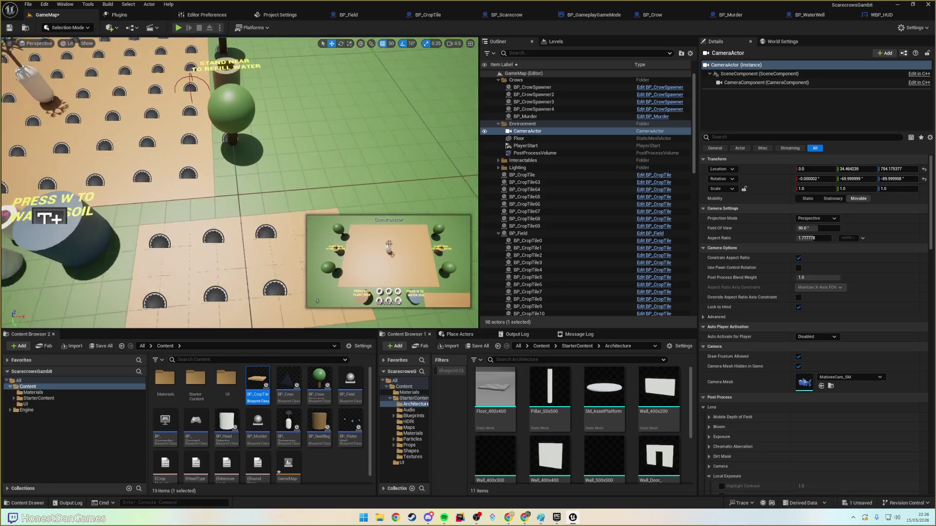
click(523, 175)
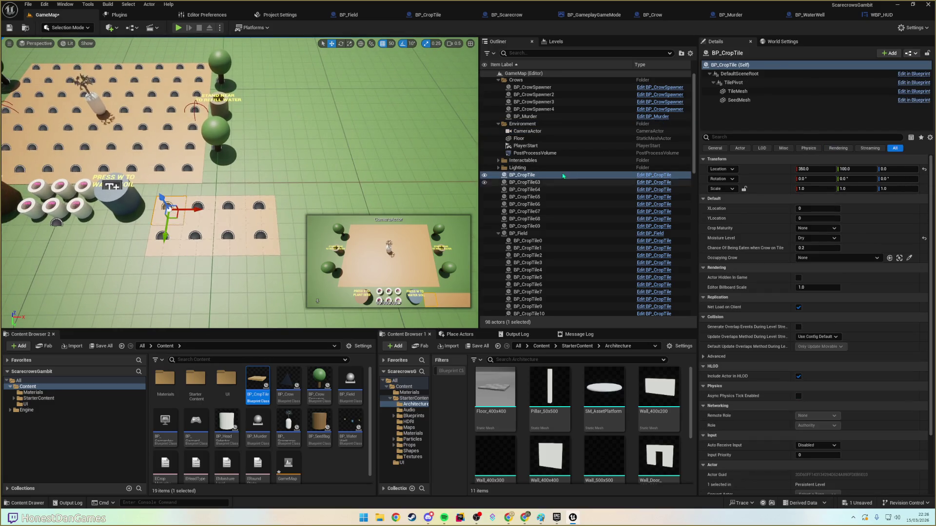
- Select the eight crop tiles BP_CropTile through BP_CropTile69 in the Outliner
ctrl+click(262, 244)
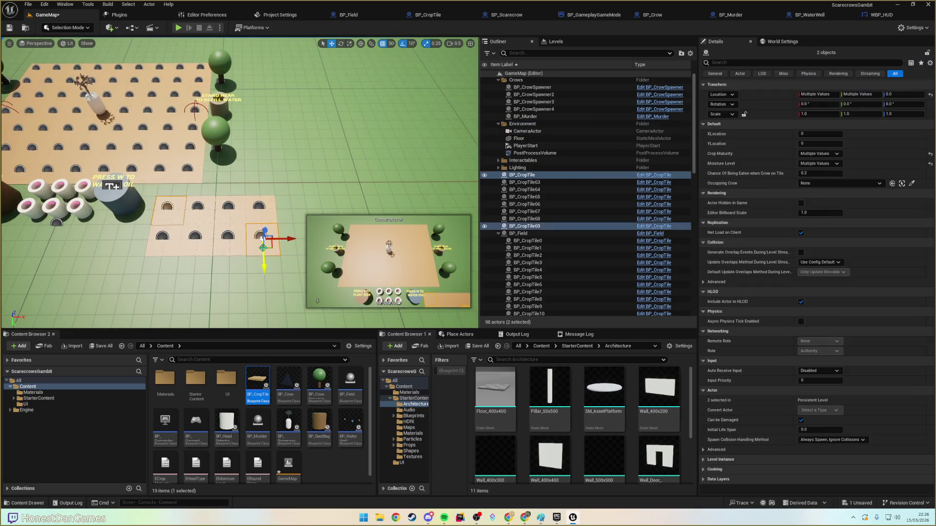
ctrl+click(525, 182)
ctrl+click(526, 190)
ctrl+click(524, 197)
ctrl+click(522, 204)
ctrl+click(520, 211)
ctrl+click(518, 219)
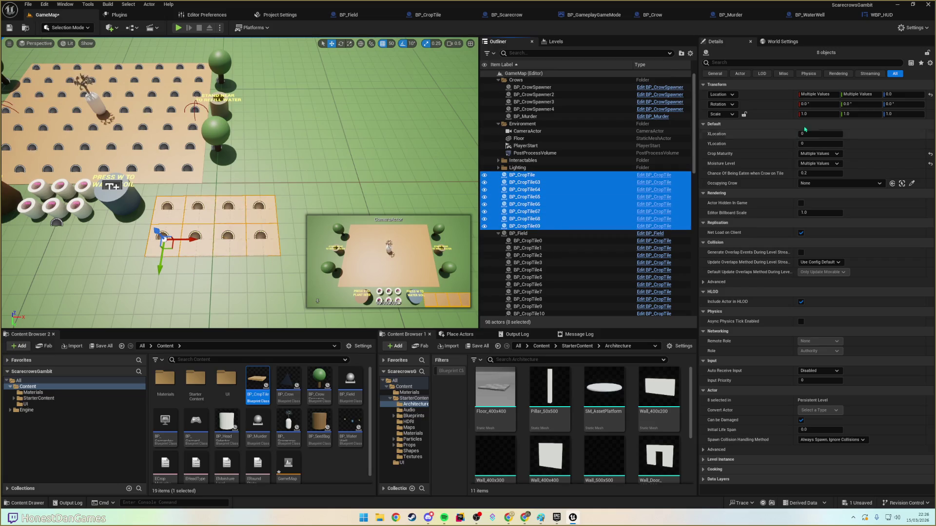
- Set the selected tiles' Scale X and Y to 0.5
click(817, 114)
text(25)
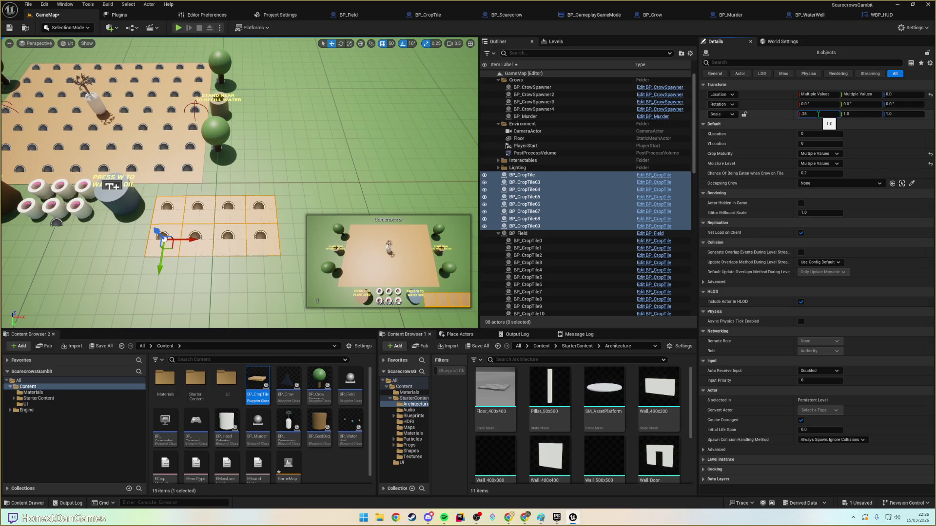
key(Tab)
key(Tab)
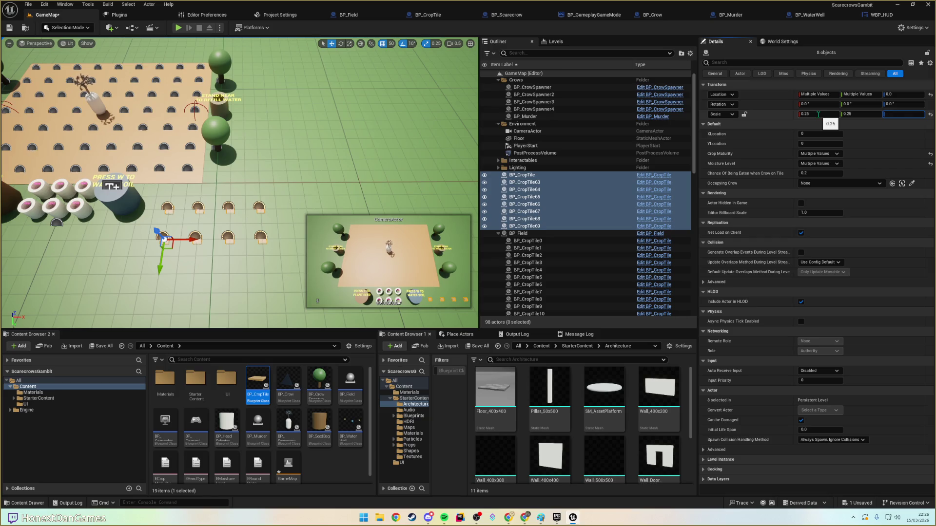
key(Tab)
text(.5)
key(Tab)
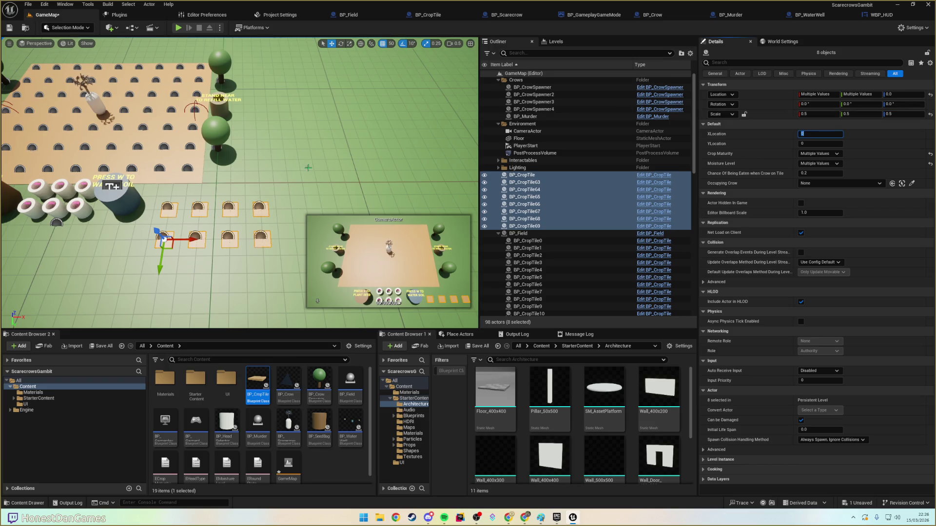
click(169, 213)
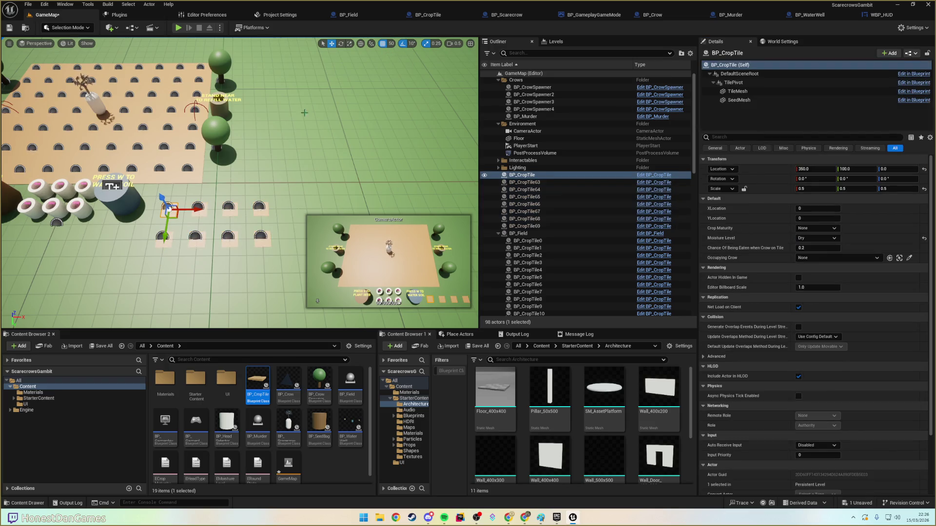
- Move BP_CropTile68 and three neighbouring crop tiles back to Y 150
click(170, 243)
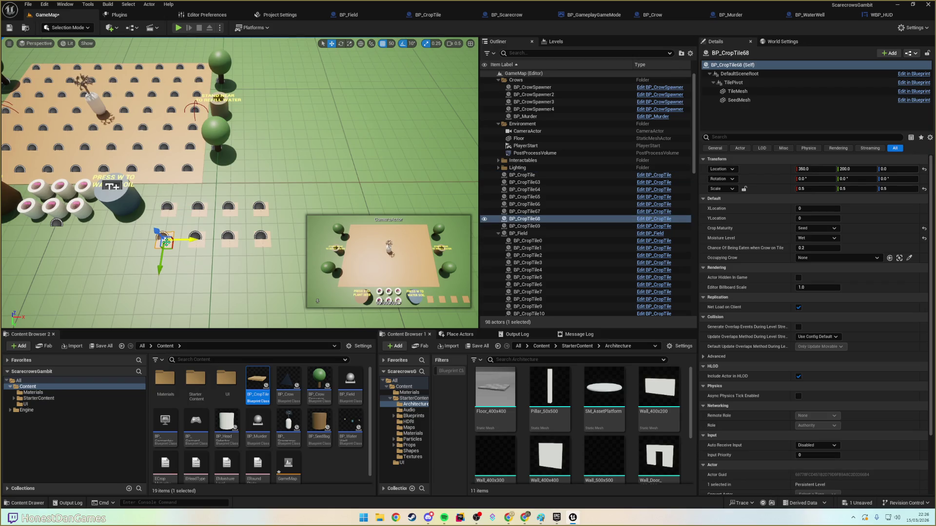
drag(160, 251, 163, 238)
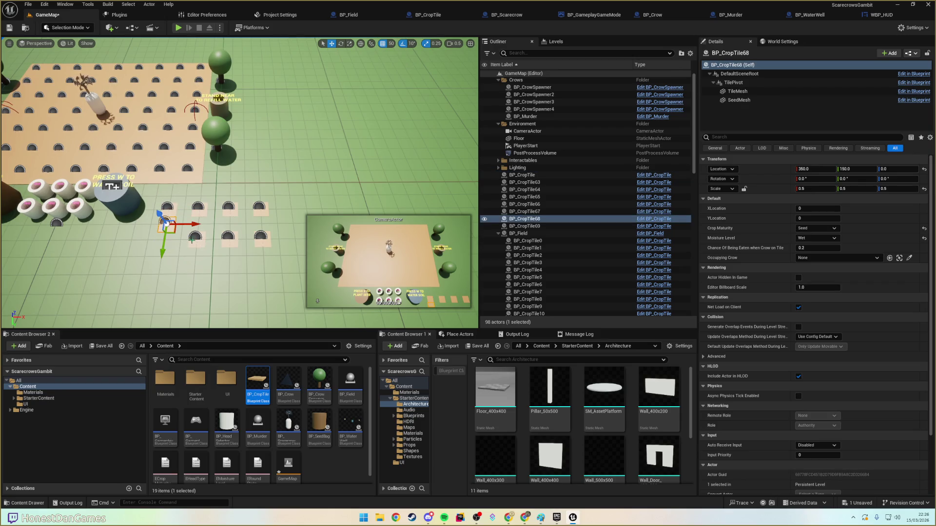
click(193, 248)
ctrl+click(229, 238)
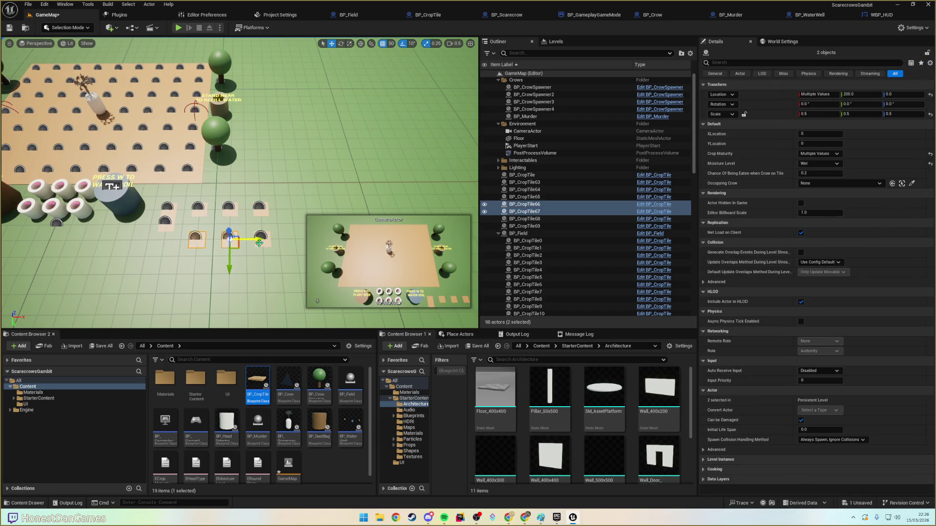
ctrl+click(260, 238)
drag(264, 255, 265, 242)
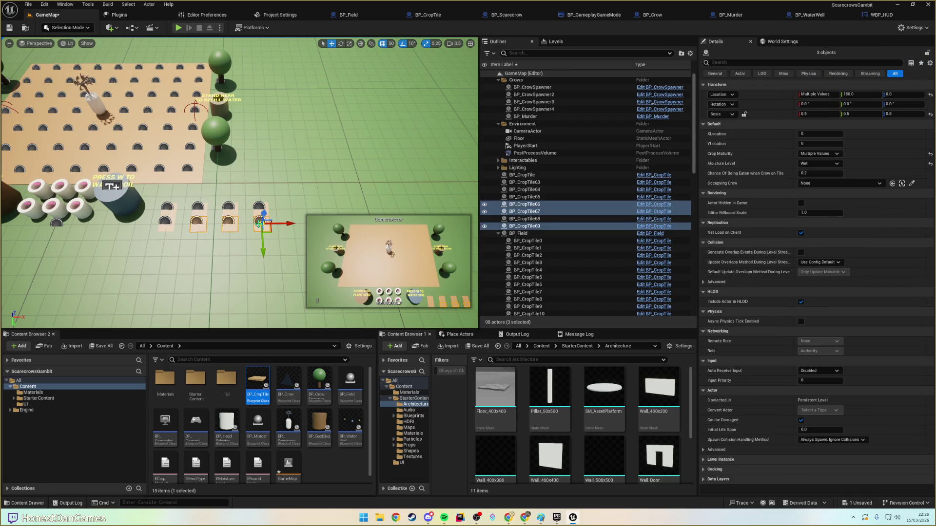
- Group six crop tiles, including 63, 64, 66 and 67, and shift them left along X
ctrl+click(259, 211)
click(257, 211)
ctrl+click(263, 228)
key(Left)
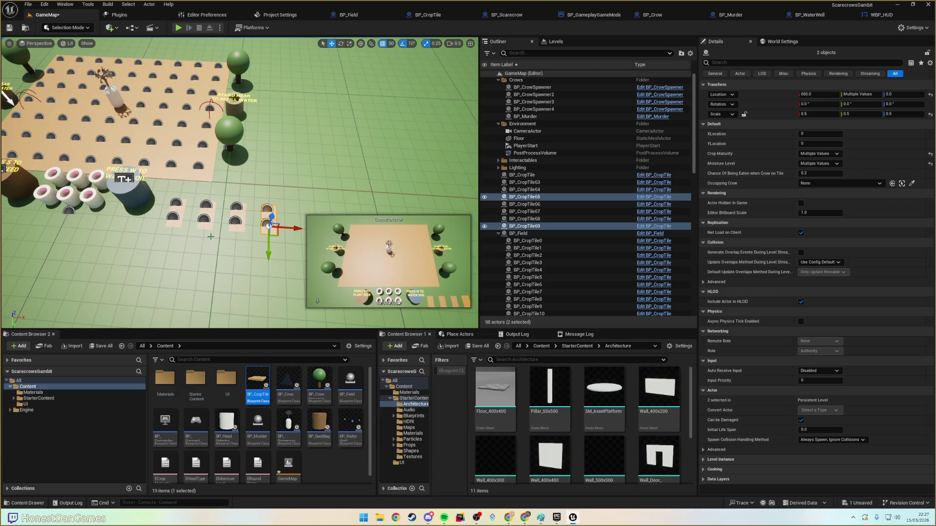
ctrl+click(239, 227)
ctrl+click(241, 213)
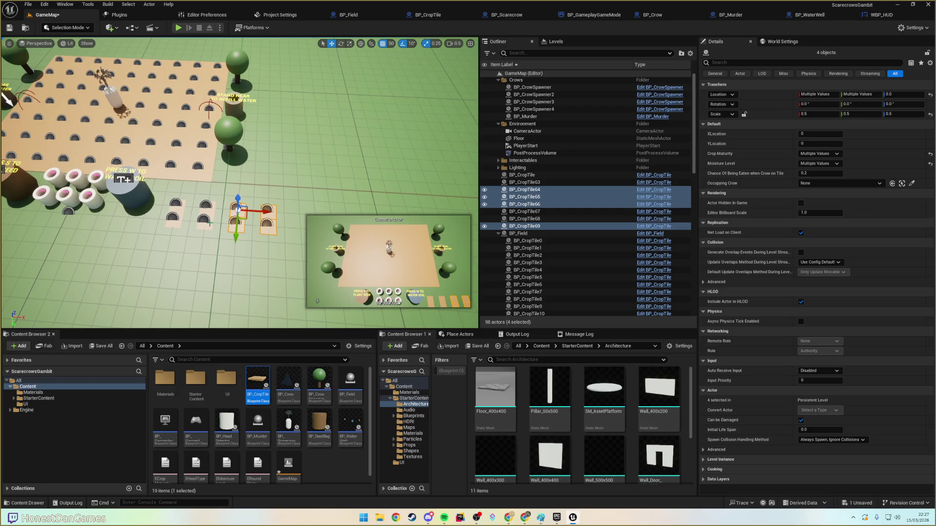
ctrl+click(209, 223)
ctrl+click(206, 207)
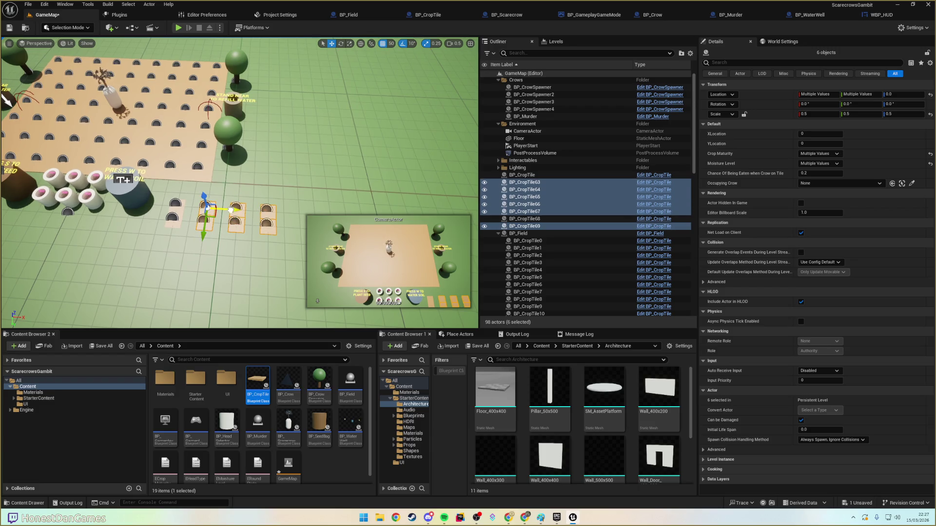
drag(231, 210, 220, 211)
- Shift four, then the last two tiles further left to X 500 and start a test play
ctrl+click(193, 224)
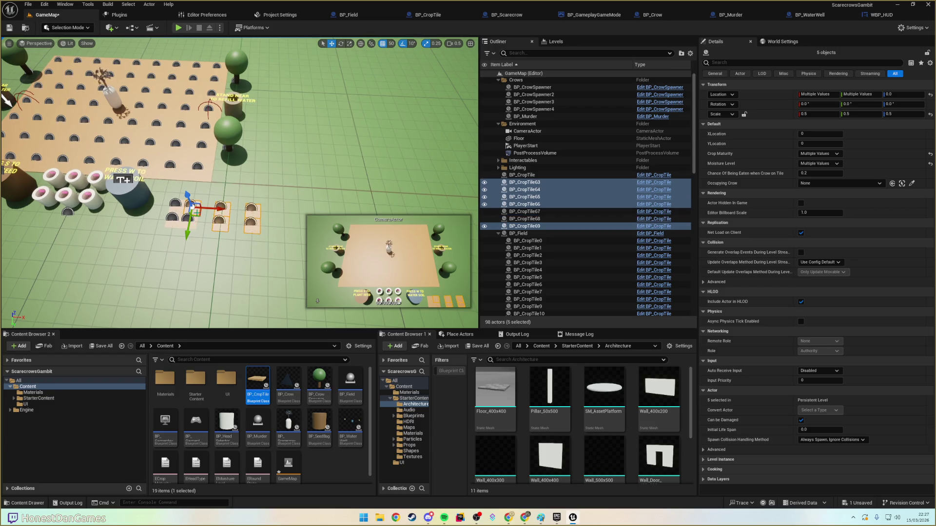
ctrl+click(194, 208)
drag(240, 210, 225, 210)
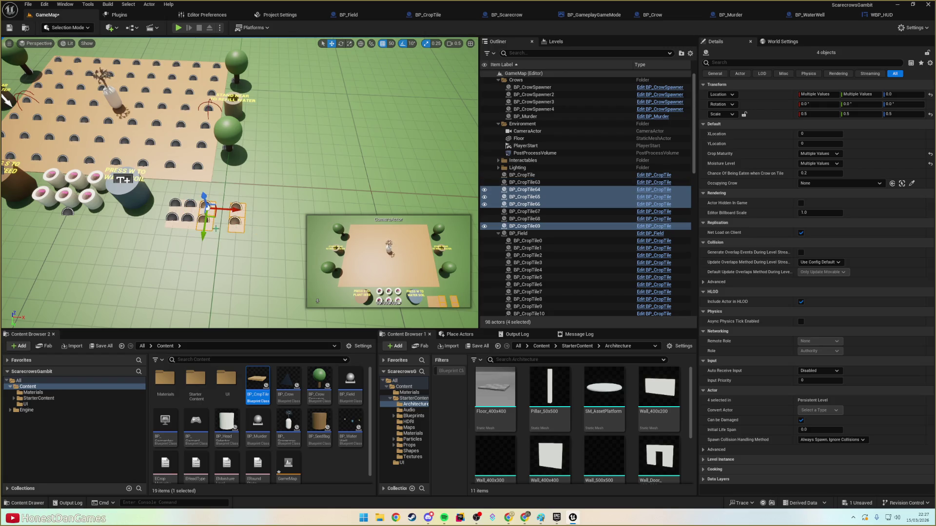
ctrl+click(209, 211)
ctrl+click(209, 212)
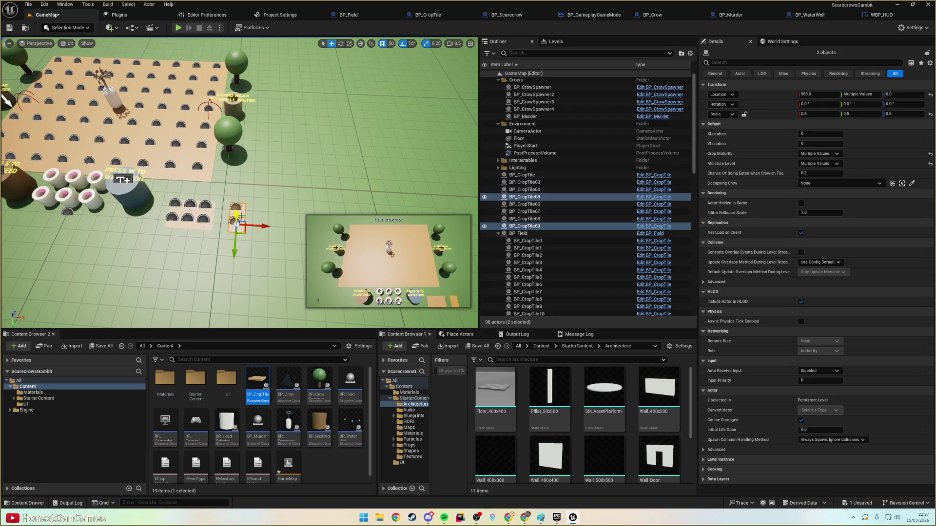
drag(269, 227, 253, 226)
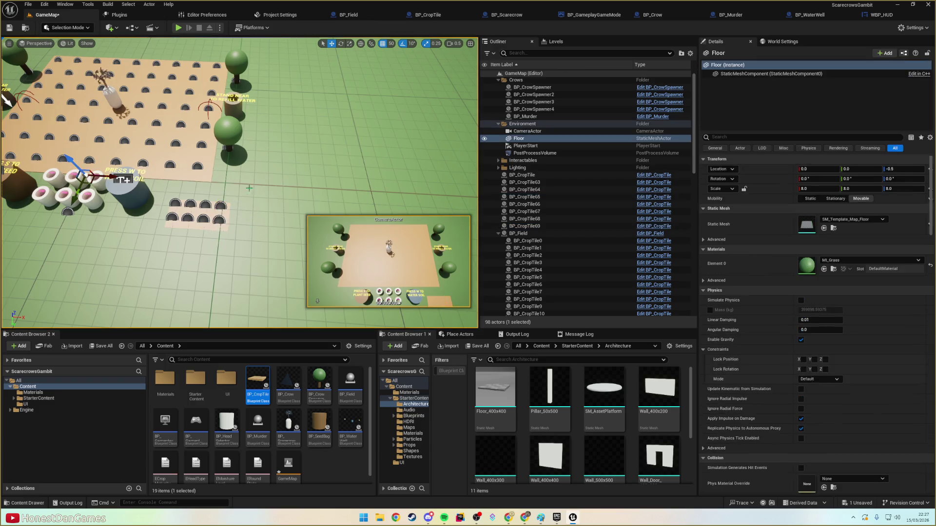
click(188, 23)
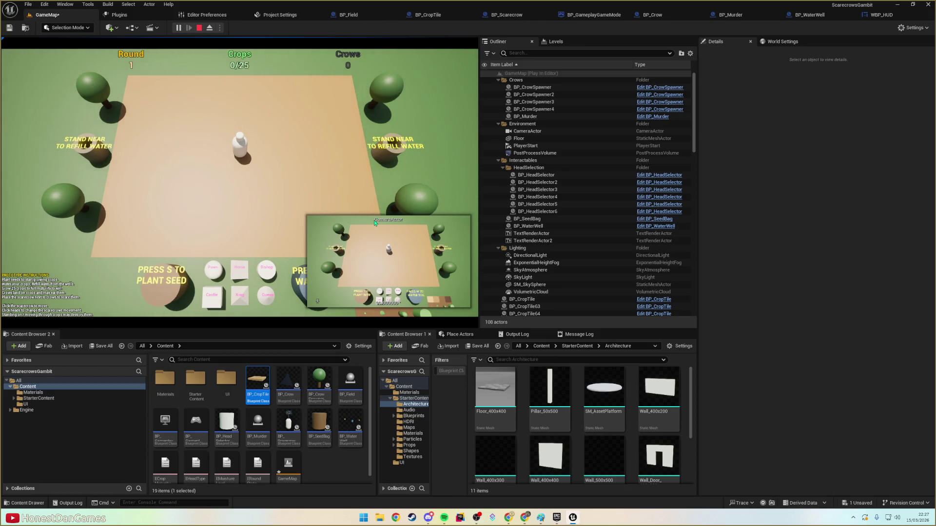
- Stop the game and move BP_CropTile through BP_CropTile69 into a new Outliner folder
key(Escape)
click(359, 224)
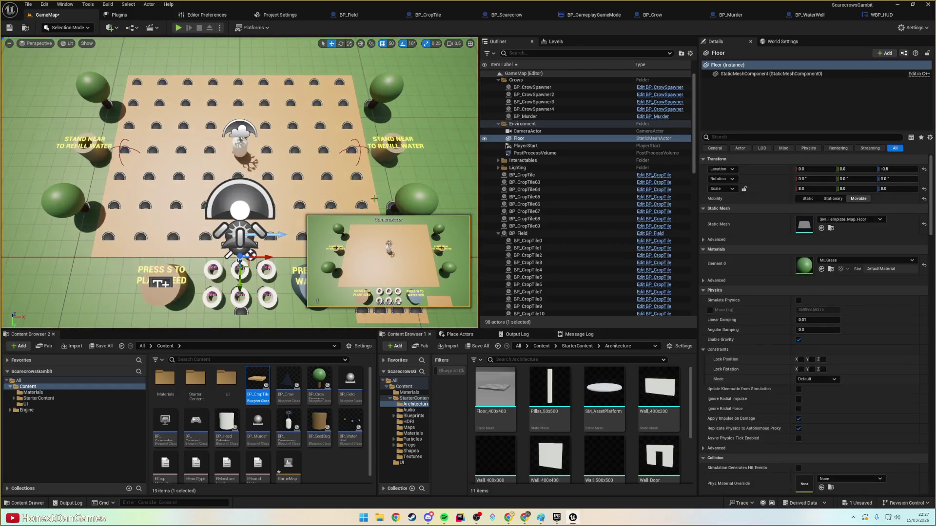
scroll(377, 209, down, 10)
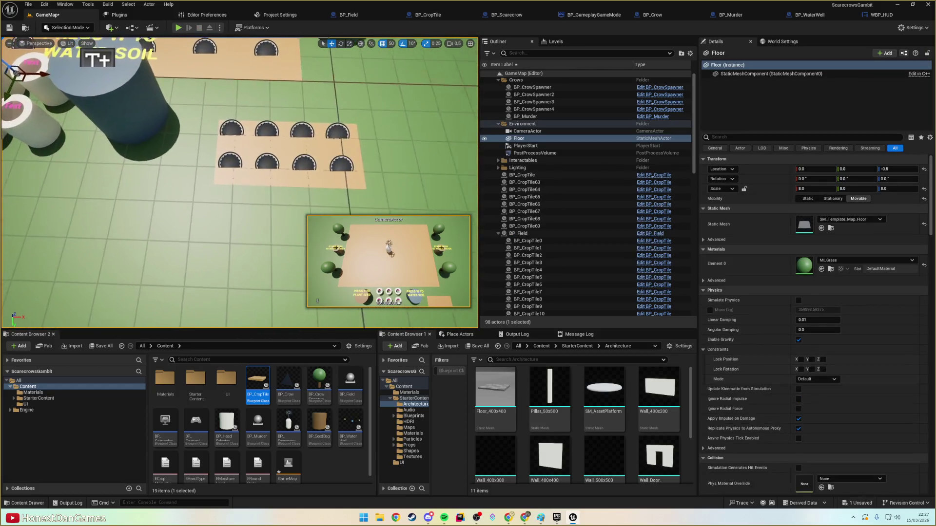
drag(254, 139, 244, 138)
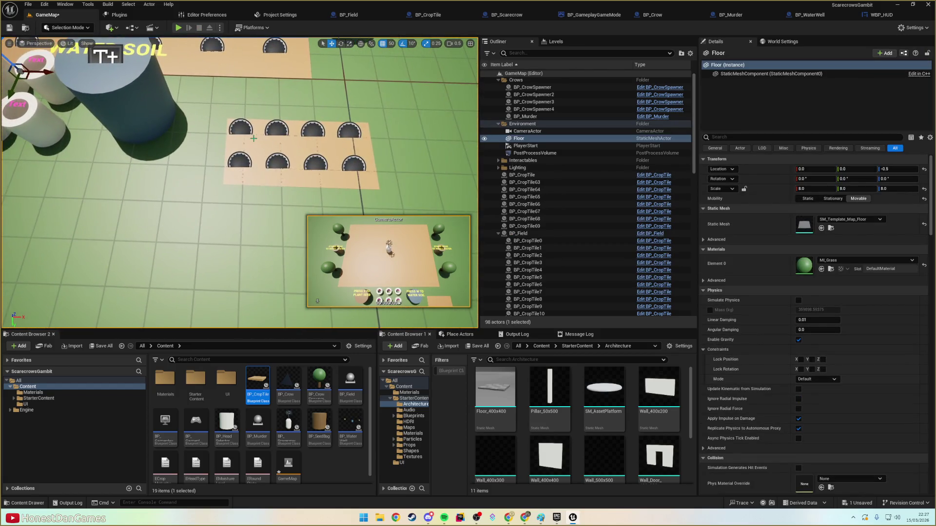
click(527, 175)
shift+click(532, 228)
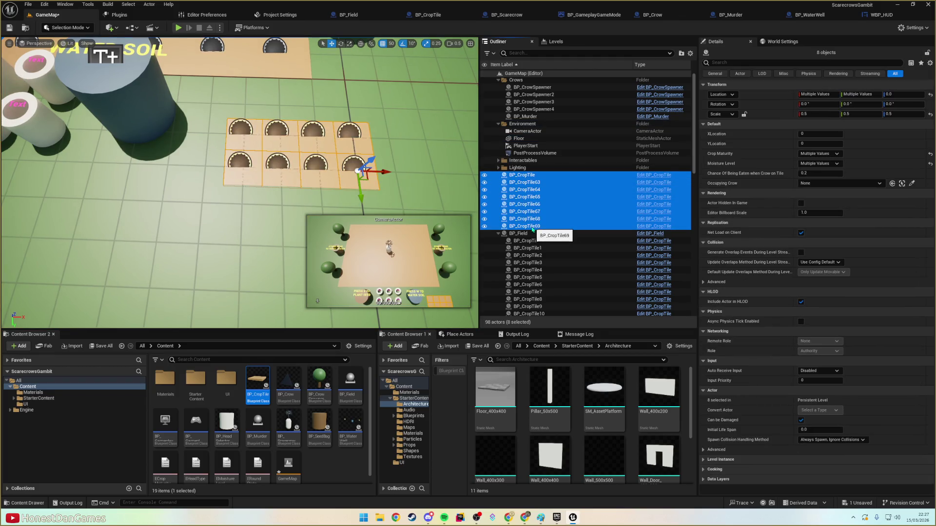
right_click(533, 229)
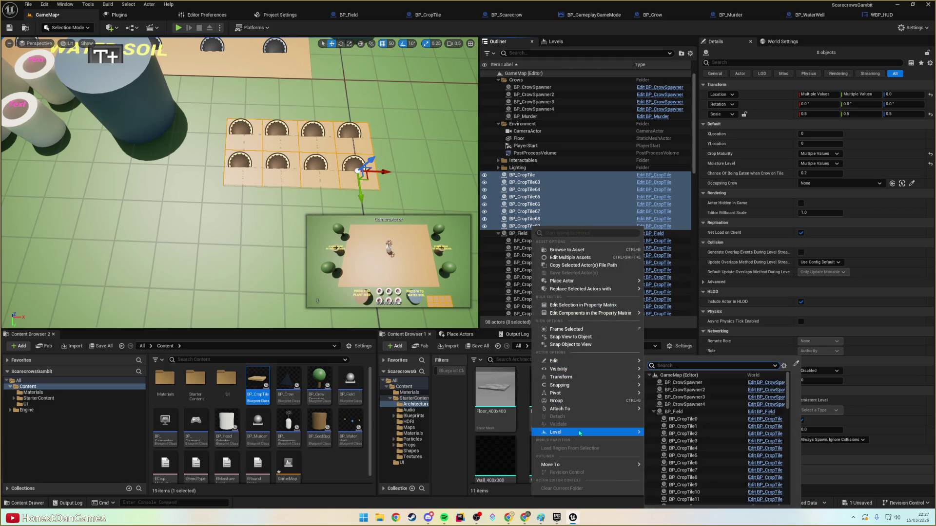
mouse_move(584, 464)
click(669, 451)
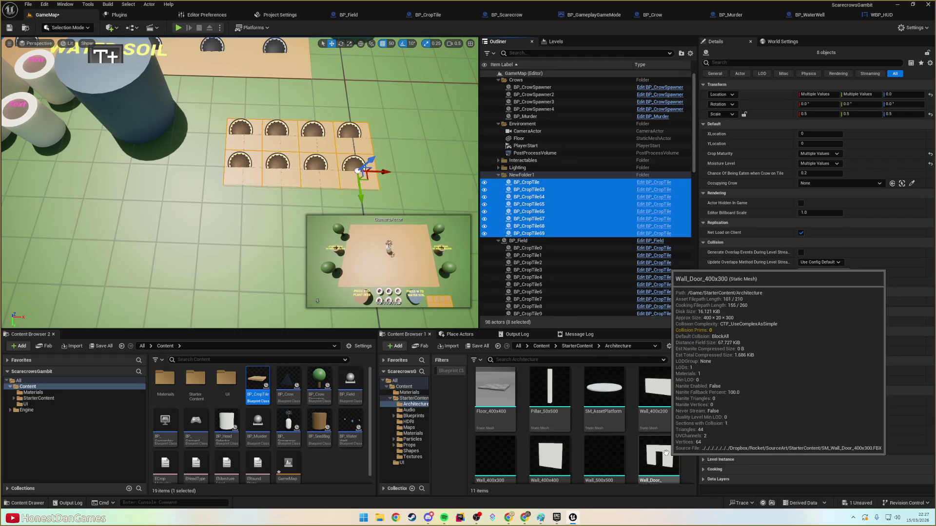
- Rename the new folder to 'Tutorial' and select all eight tiles inside it
click(526, 177)
key(F2)
text(T)
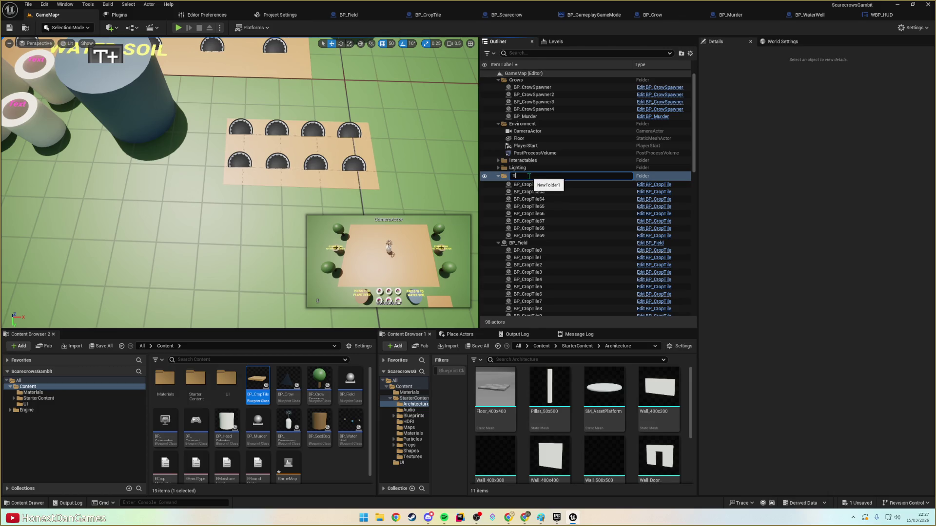
text(utorial)
key(Return)
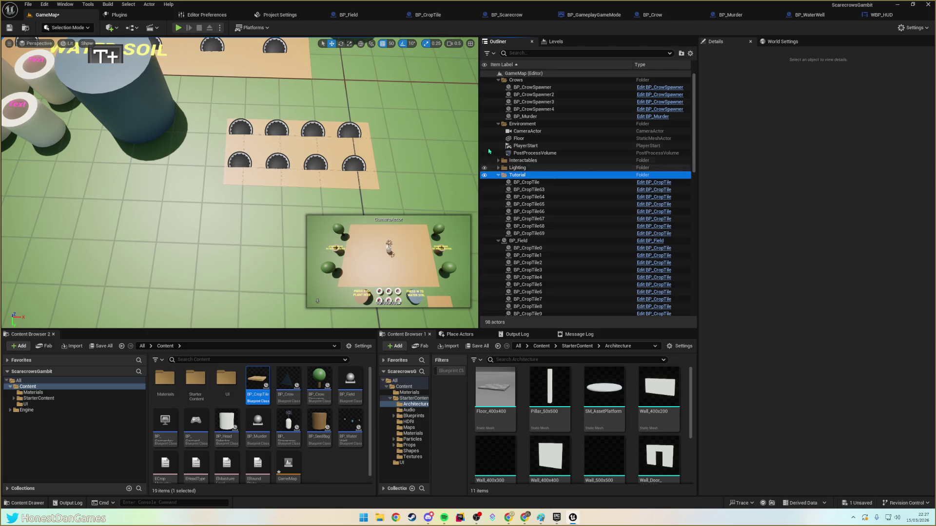
click(529, 183)
shift+click(530, 233)
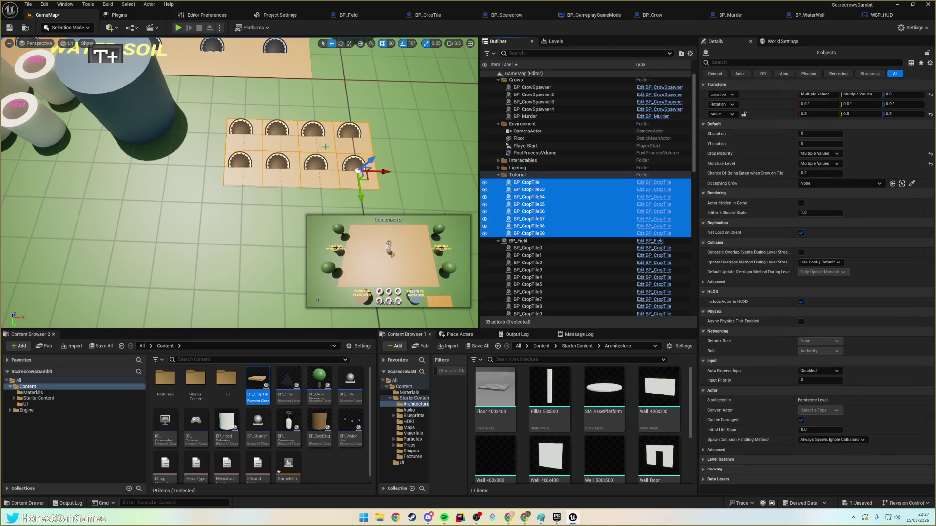
- Move the eight tutorial tiles back and to the right, then play-test them full screen
drag(369, 186, 367, 153)
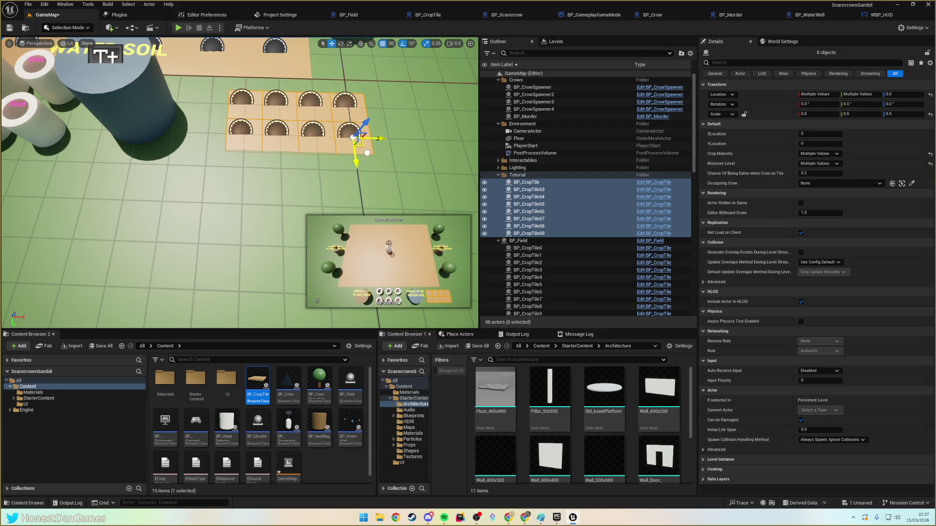
drag(366, 153, 390, 154)
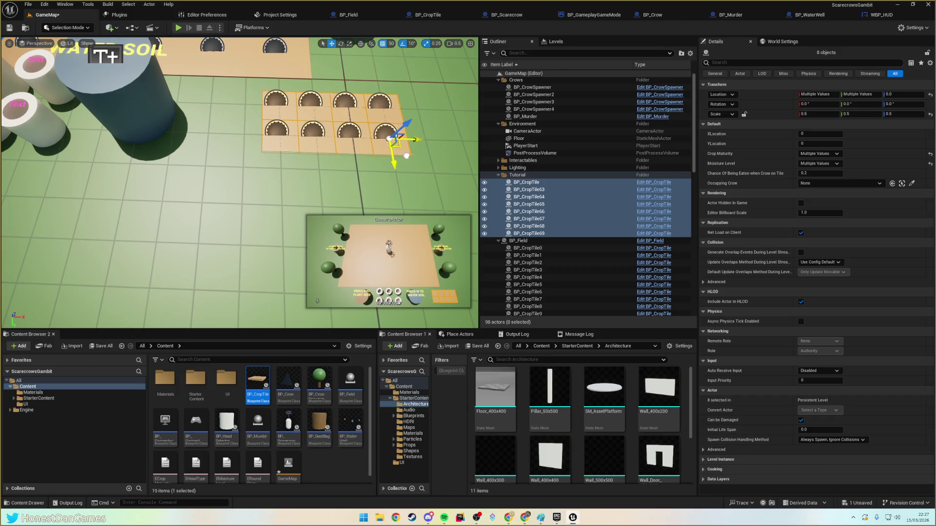
drag(420, 156, 427, 157)
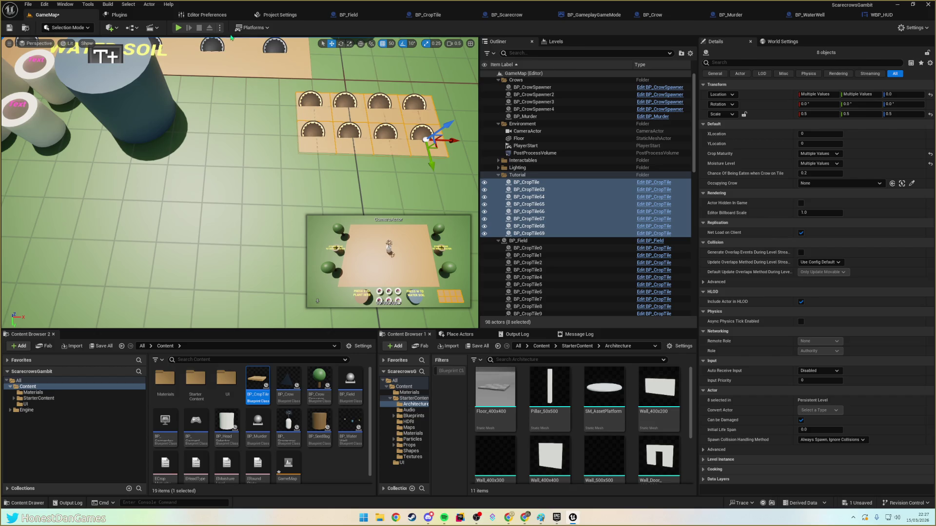
click(179, 27)
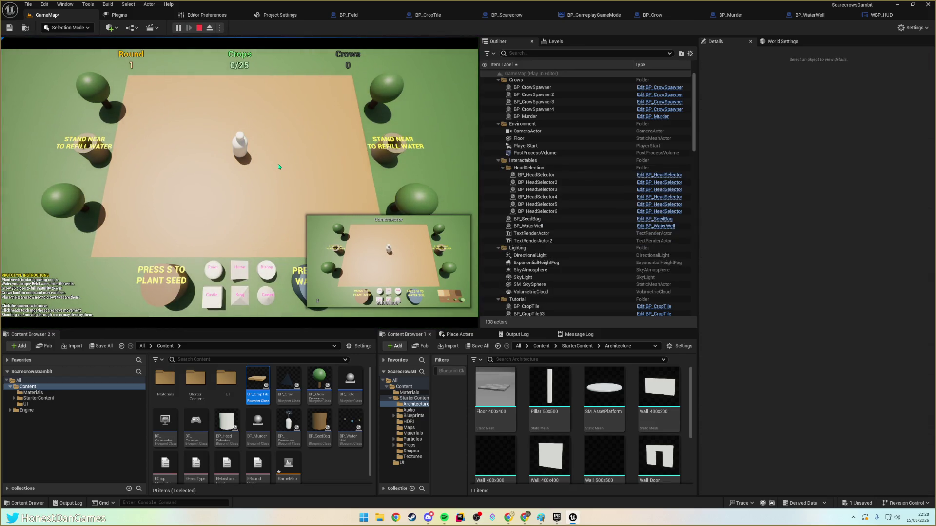
key(F11)
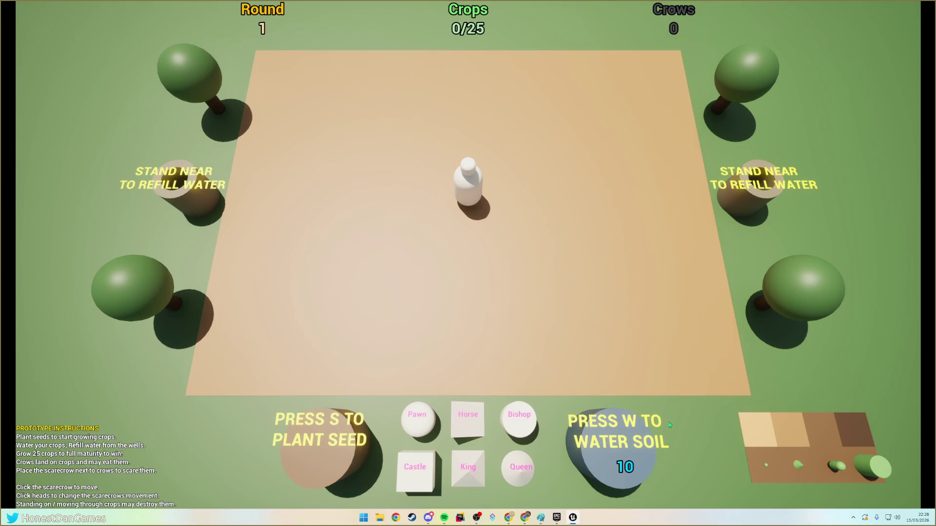
key(Escape)
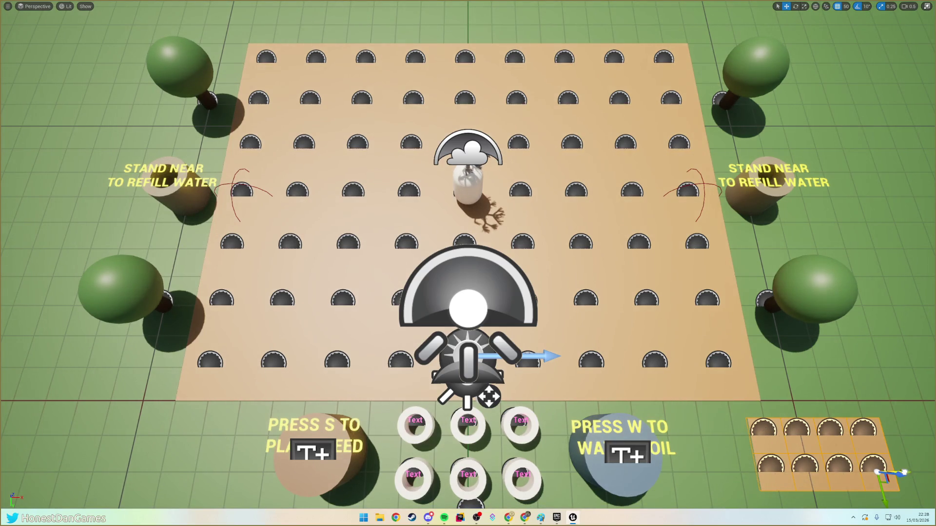
- Nudge the crop-stage legend slightly left and play-test again with Alt+P
drag(909, 470, 875, 471)
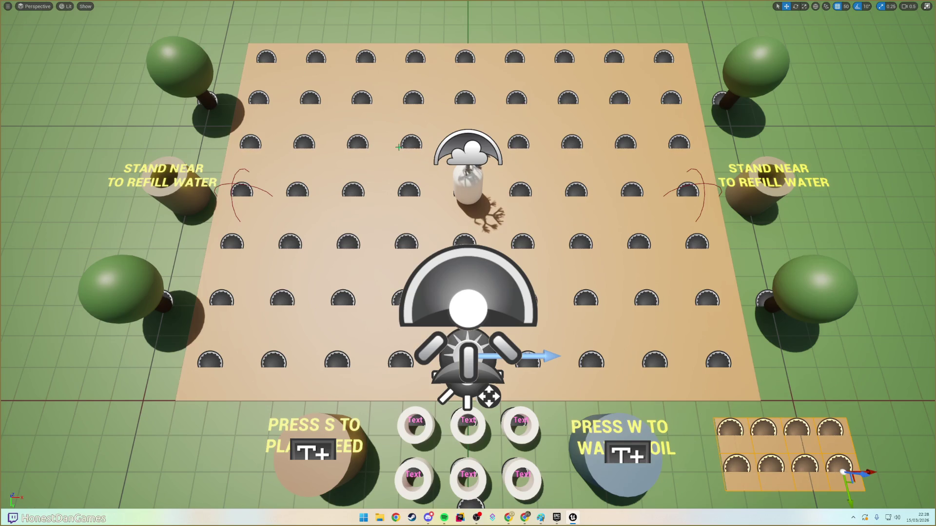
key(alt+p)
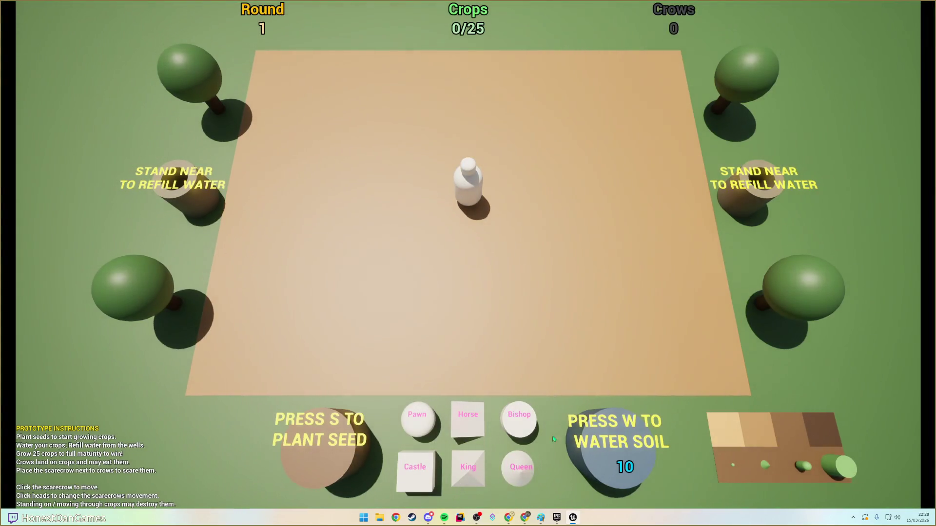
key(Escape)
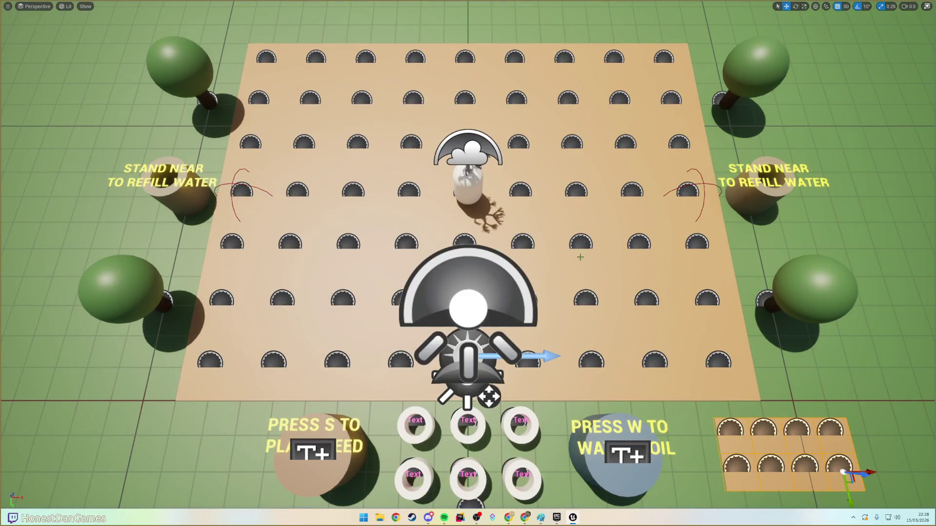
- Set grid snapping to 5, move the small planter grid left, and play-test it
click(846, 6)
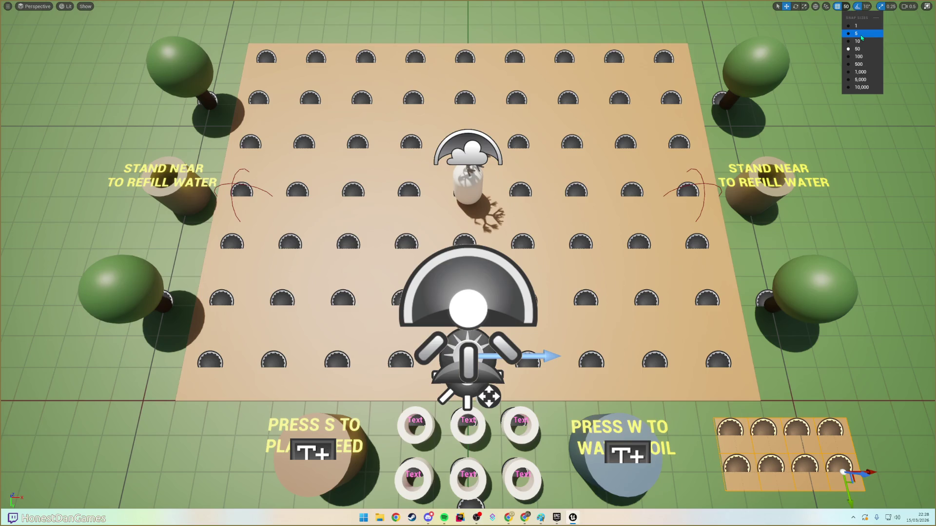
click(856, 33)
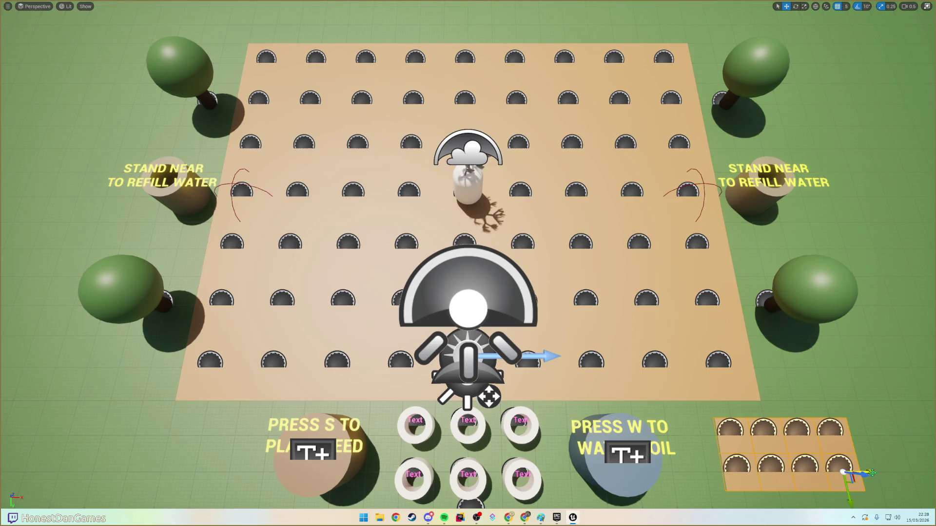
drag(870, 472, 852, 472)
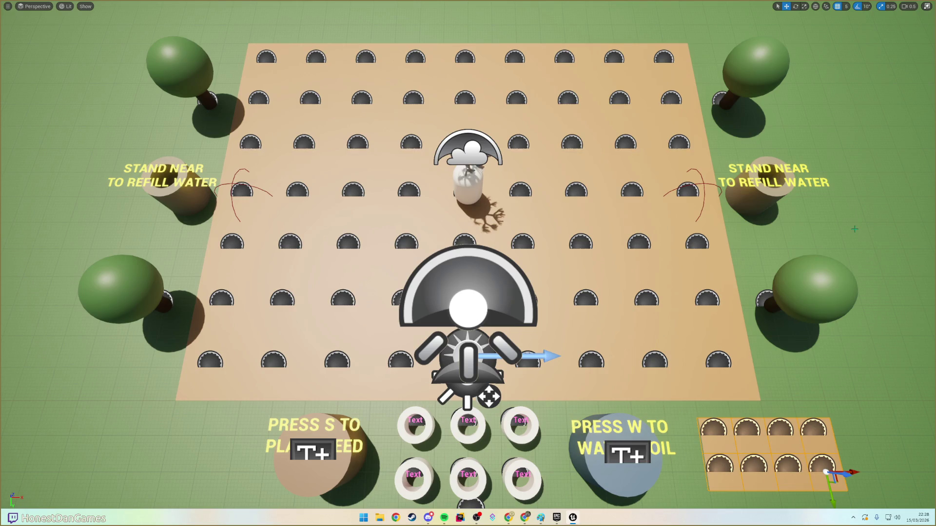
key(alt+p)
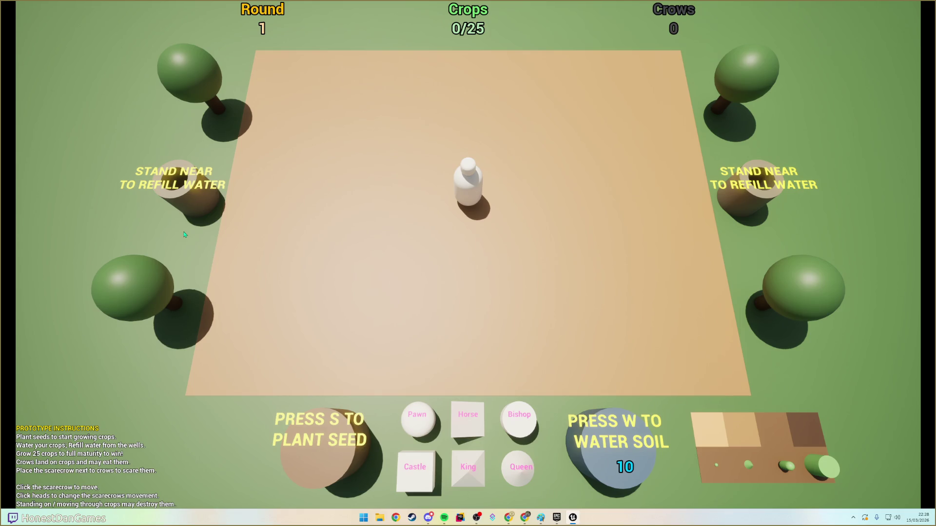
key(Escape)
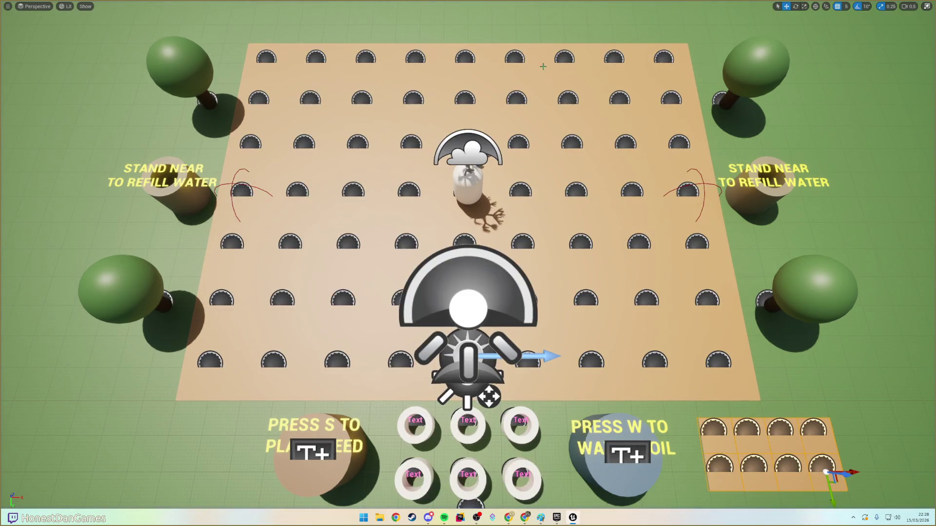
key(F11)
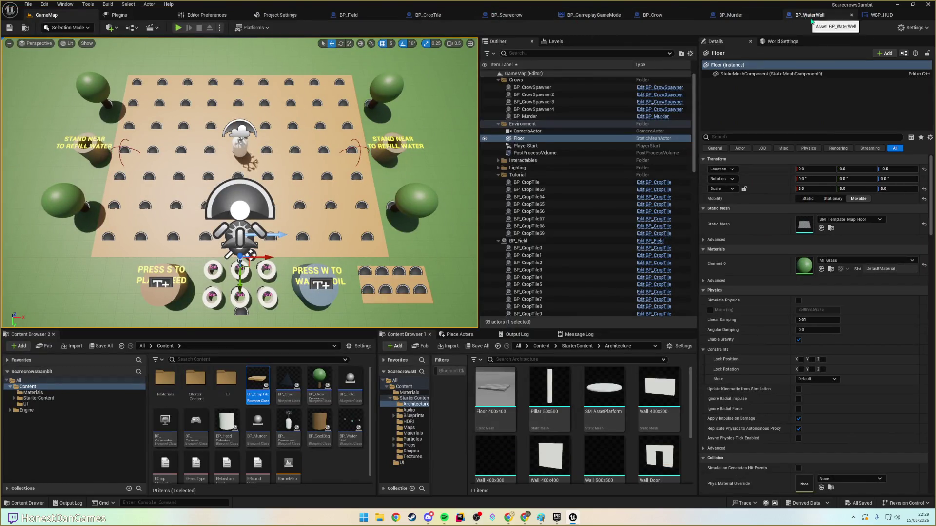
- In WBP_HUD, tint the Crows label and X counter text grey
click(881, 17)
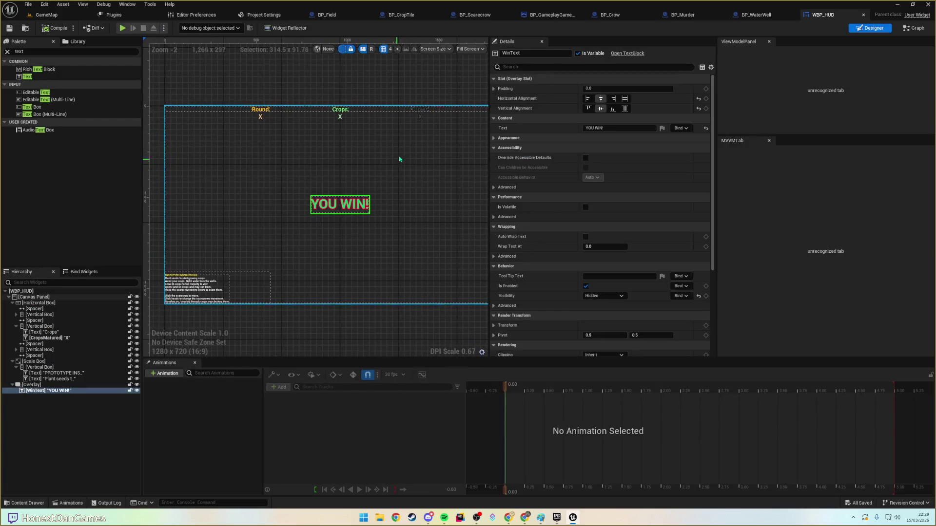
click(421, 110)
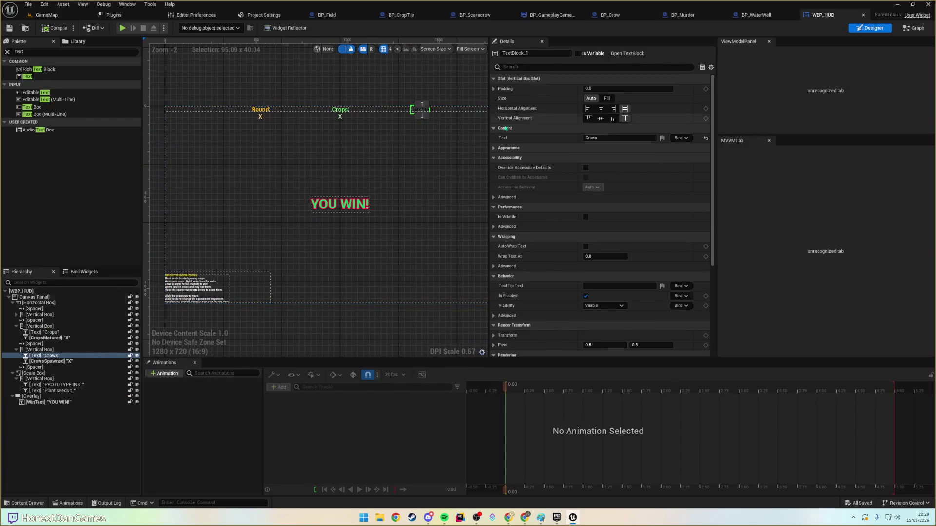
scroll(412, 120, up, 3)
scroll(411, 122, up, 6)
ctrl+click(412, 100)
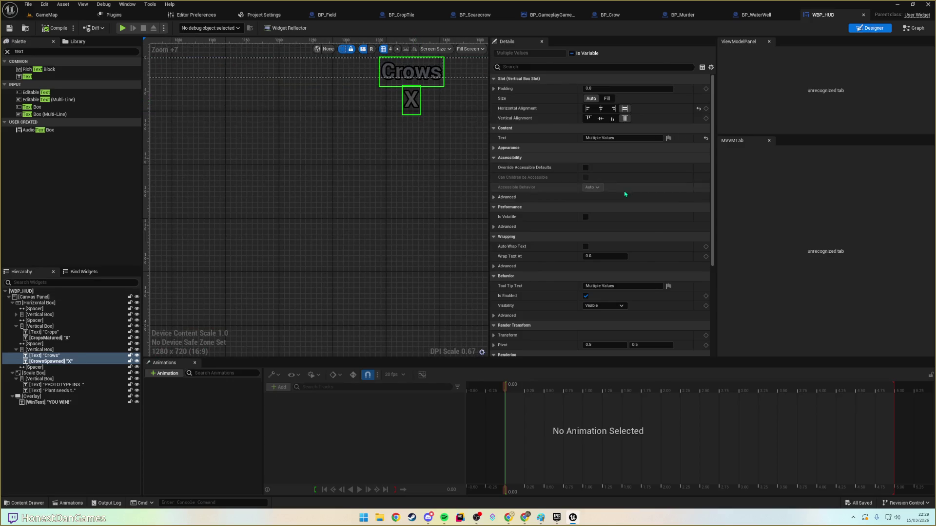
click(494, 149)
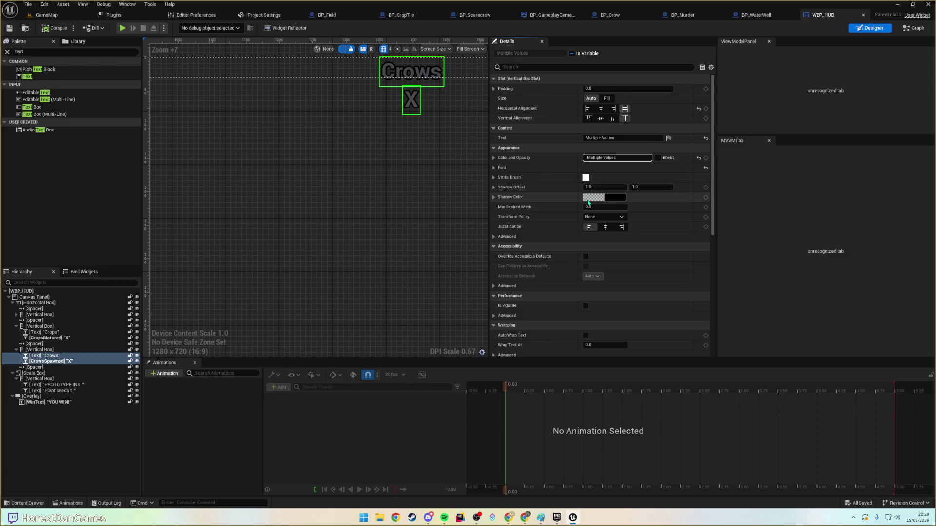
click(494, 168)
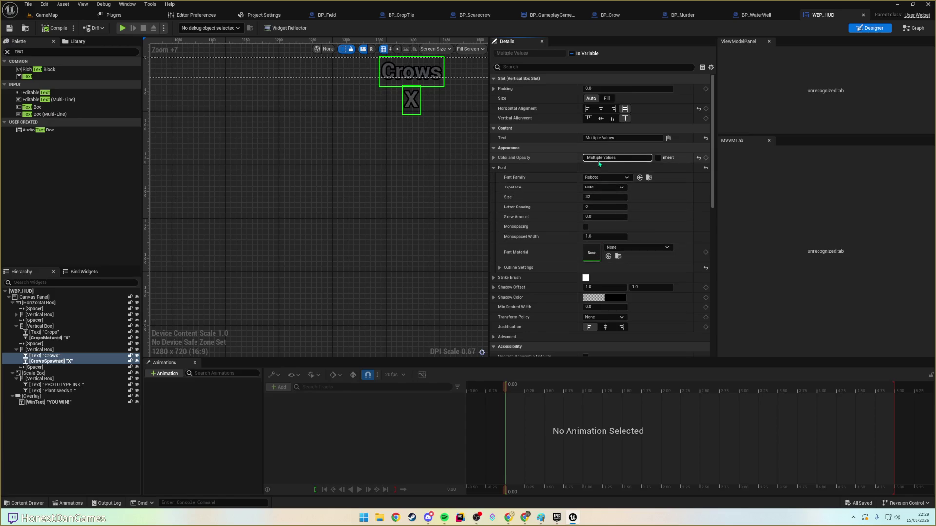
click(599, 158)
drag(702, 195, 709, 238)
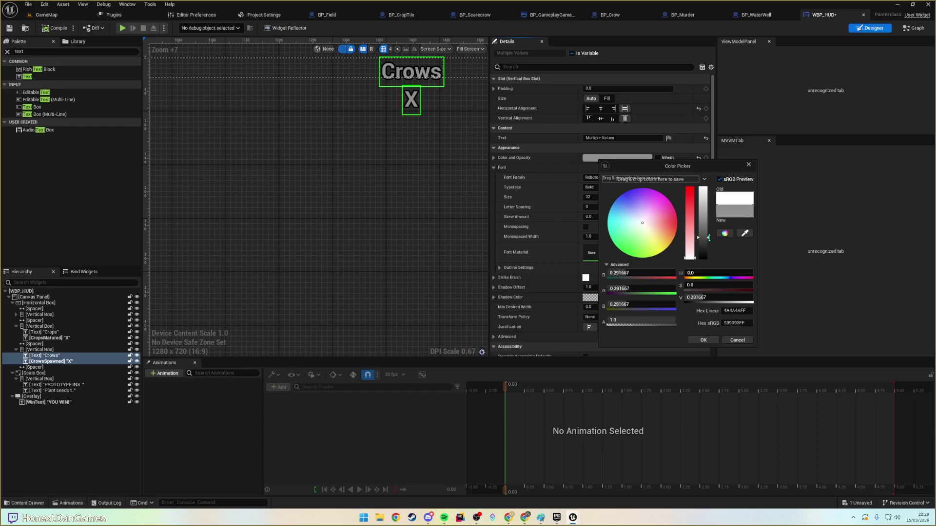
- Lighten the X counter's grey colour and return to GameMap
click(412, 100)
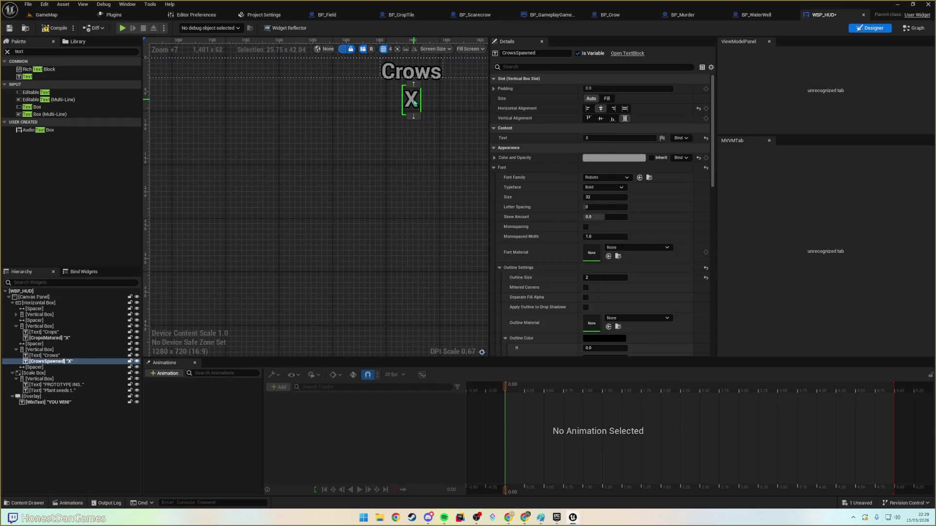
click(622, 158)
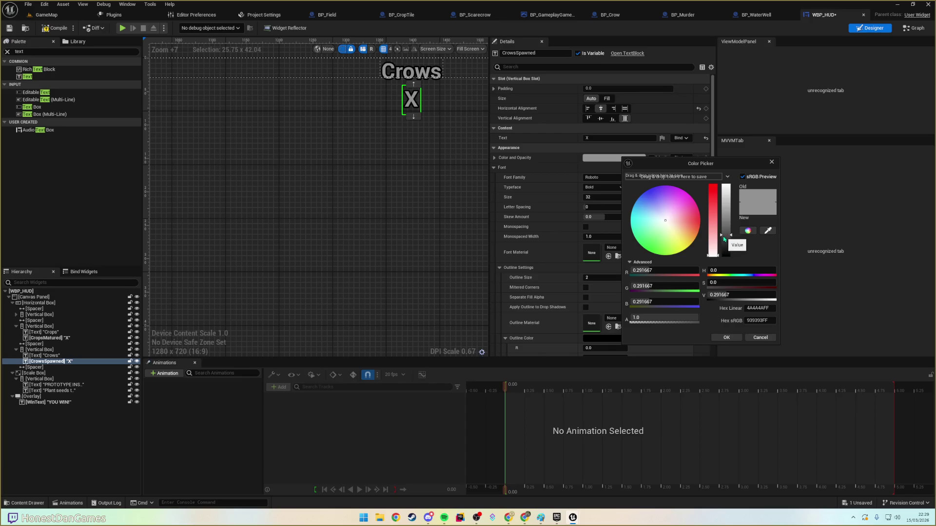
drag(725, 235, 726, 222)
click(727, 337)
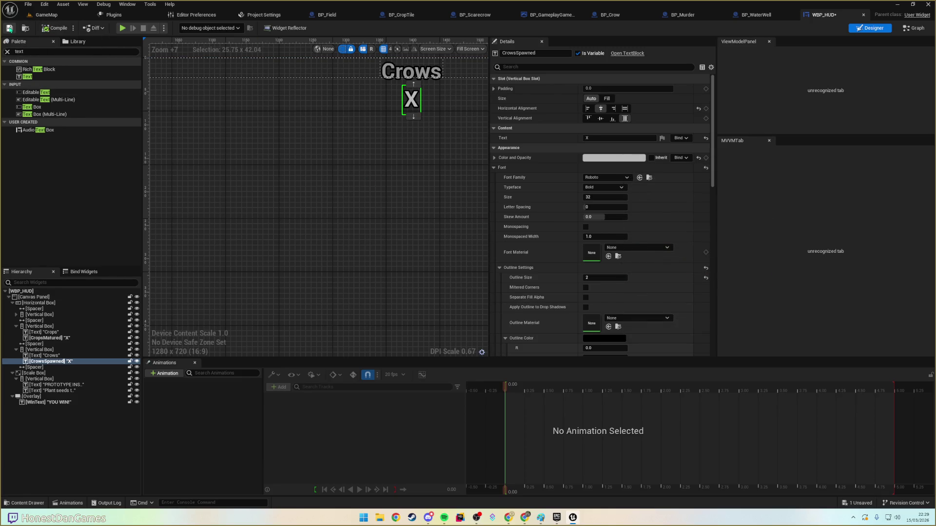
click(47, 15)
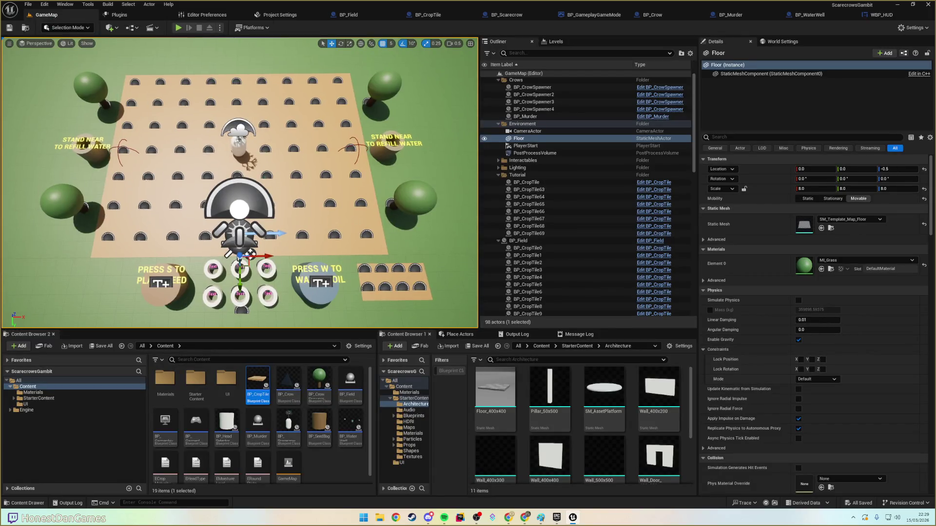
drag(267, 176, 257, 153)
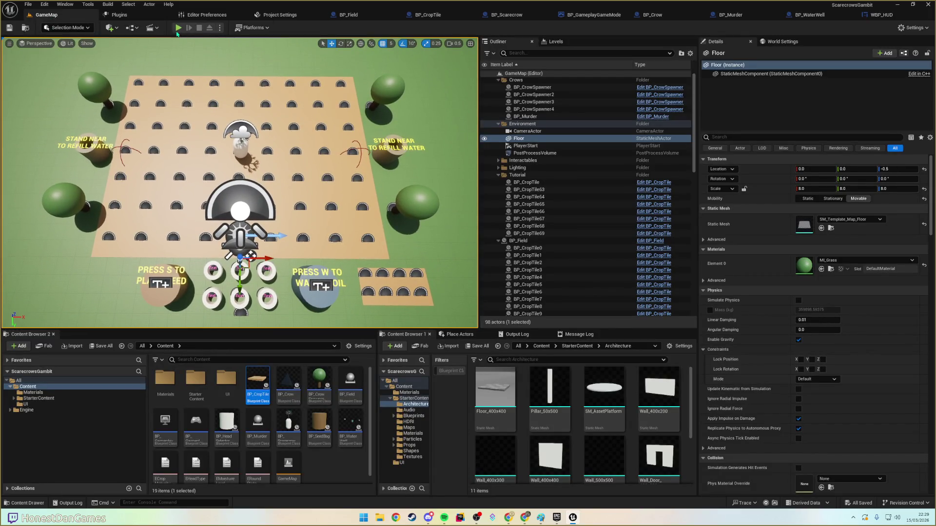
click(178, 28)
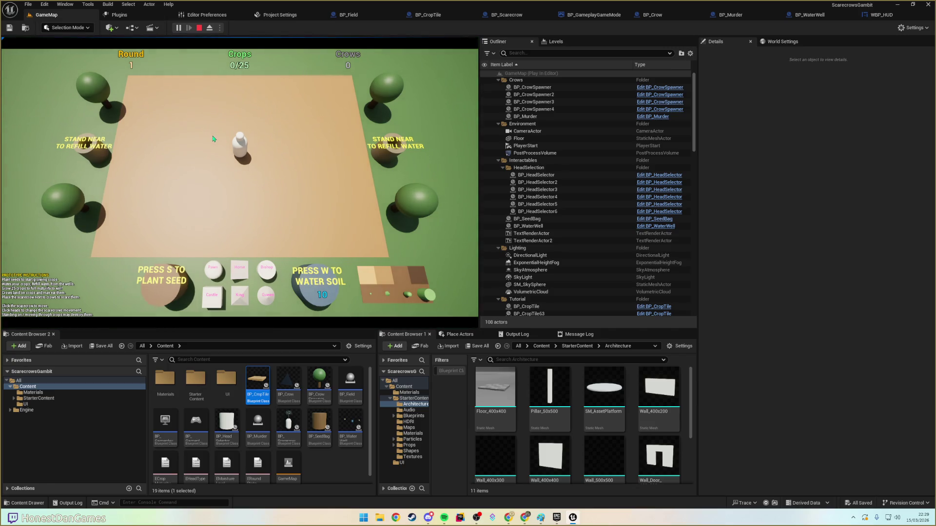
key(Escape)
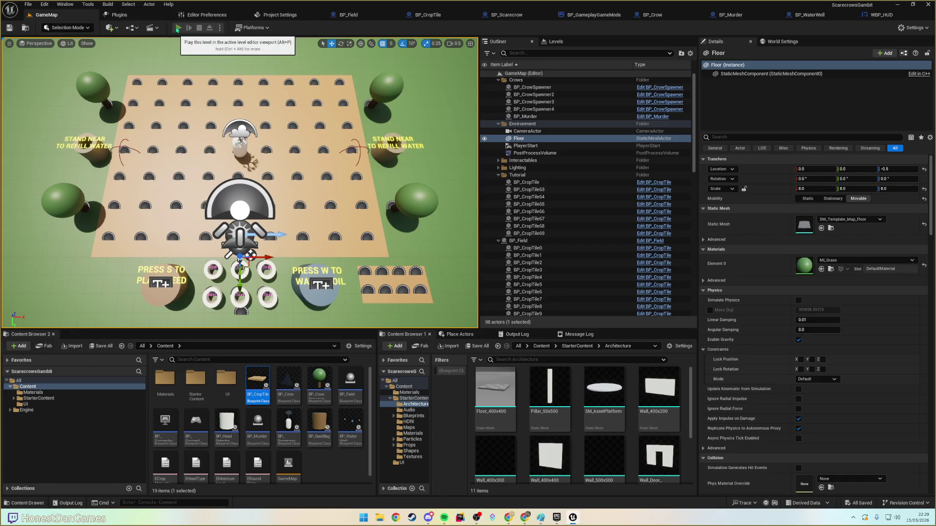
click(178, 27)
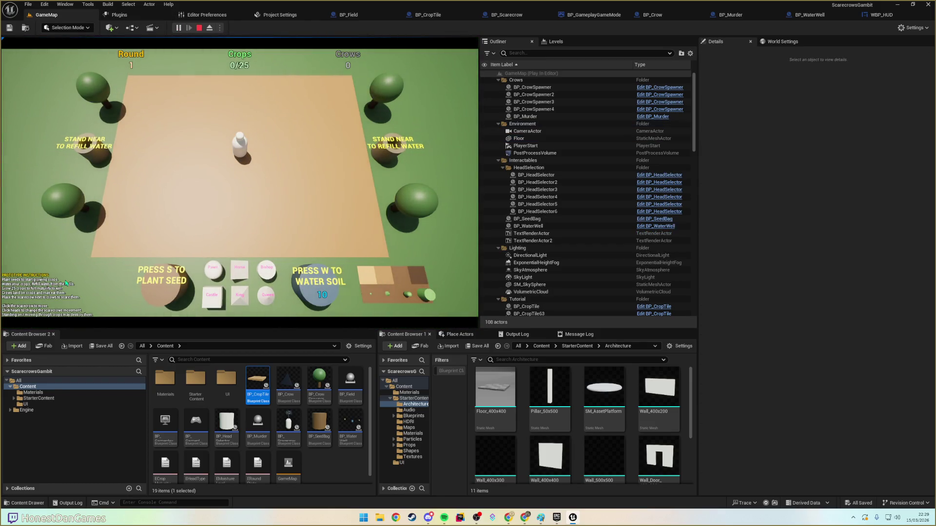
key(F11)
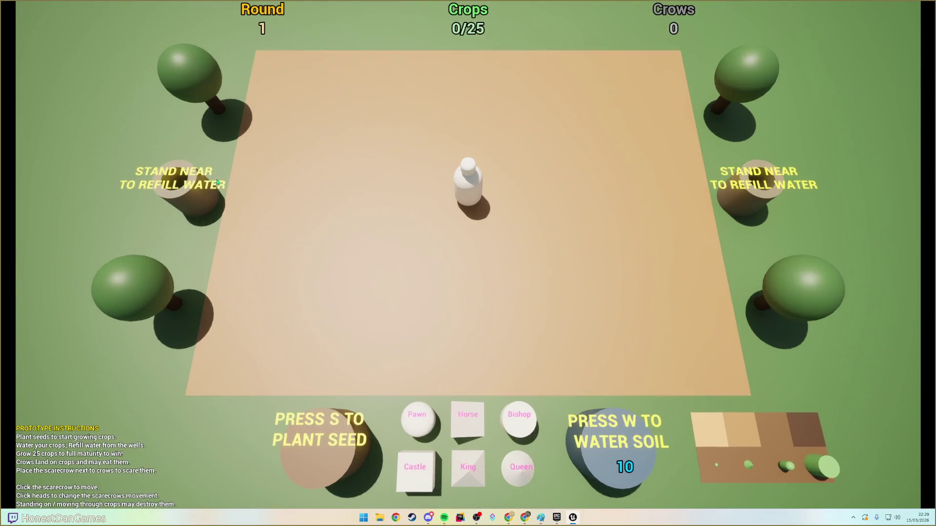
key(Escape)
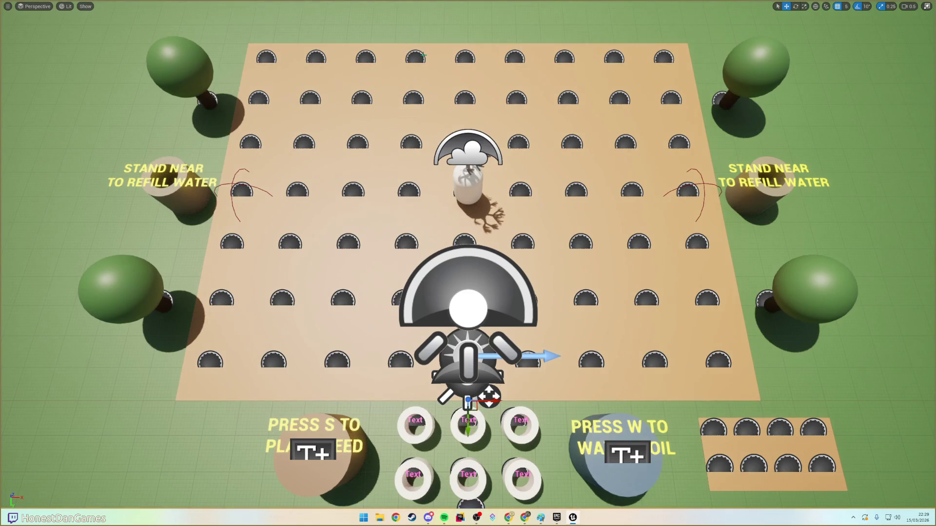
key(F11)
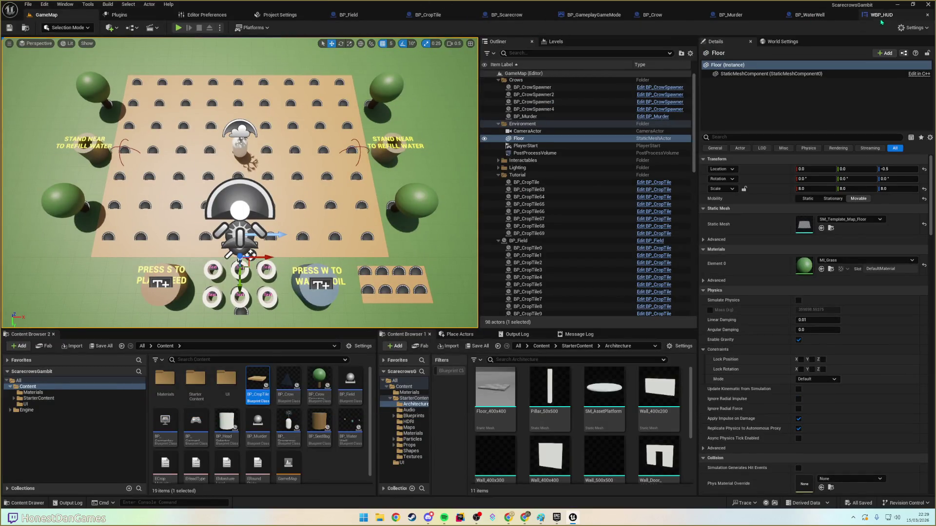
- In the WBP_HUD designer, select the scale box holding the prototype instructions
click(879, 14)
scroll(346, 77, down, 8)
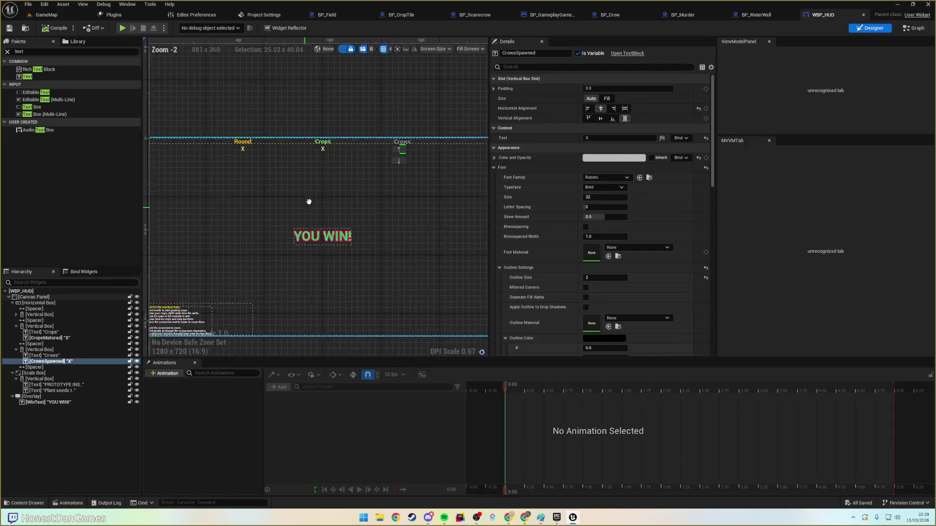
scroll(328, 194, up, 5)
click(317, 188)
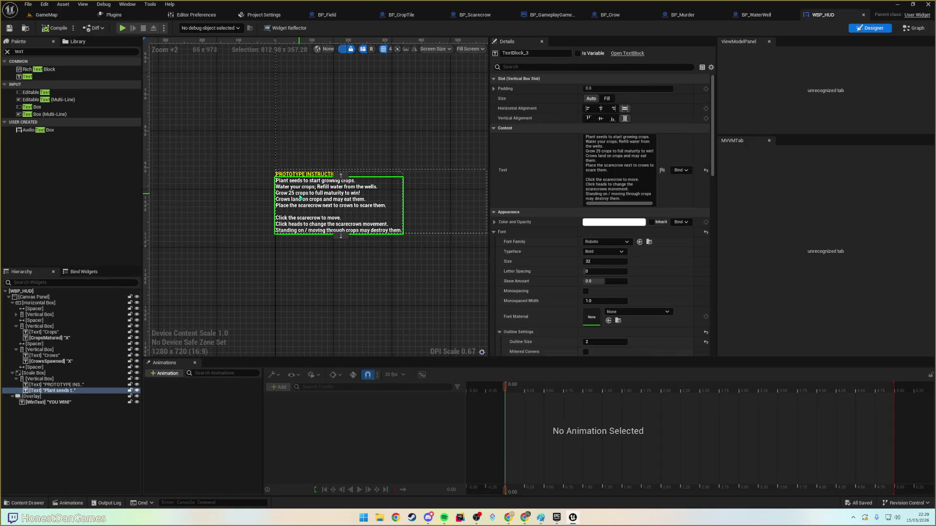
click(54, 385)
click(35, 373)
- Set the instructions box's Position to X 50, Y -50
click(600, 99)
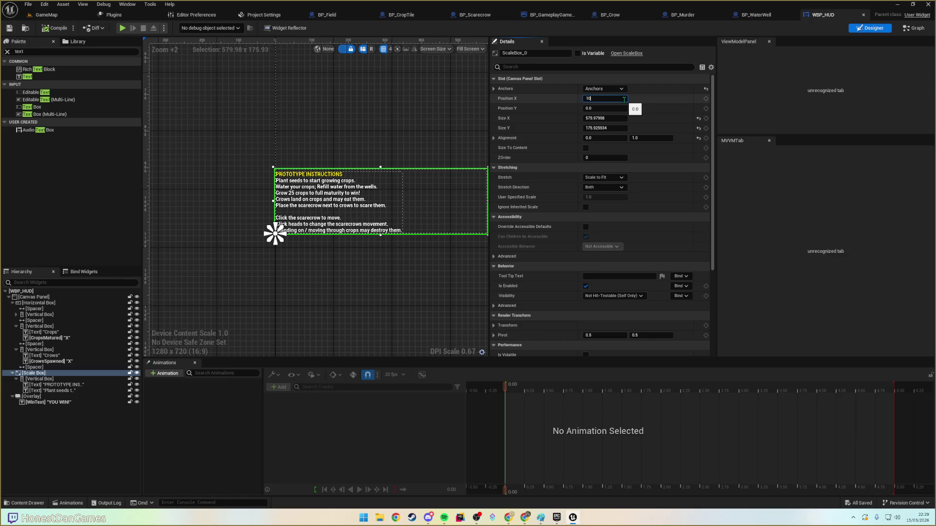
text(0)
key(Return)
text(50)
key(Return)
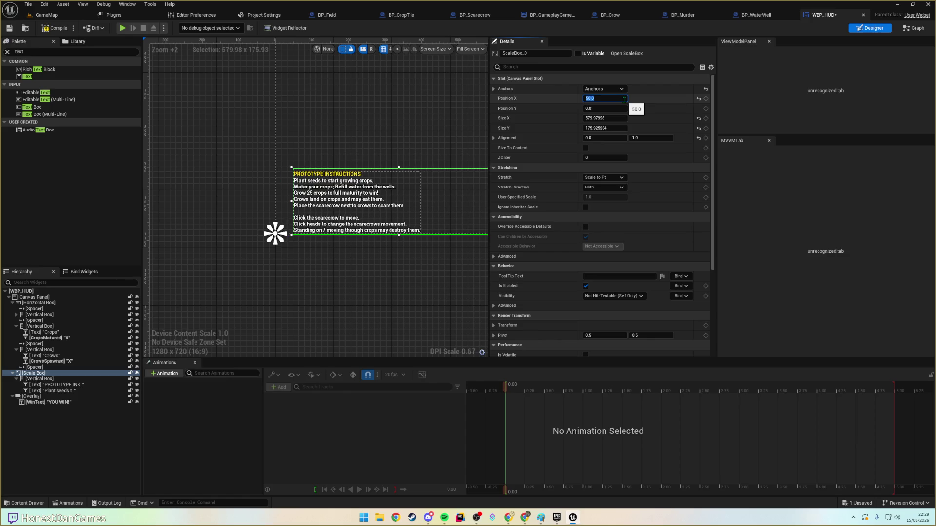
key(Tab)
text(50)
key(Return)
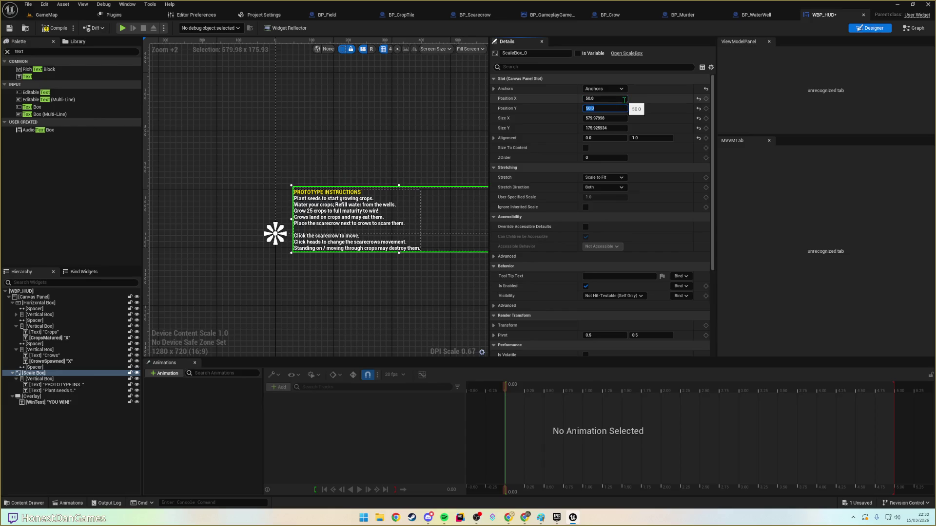
key(Return)
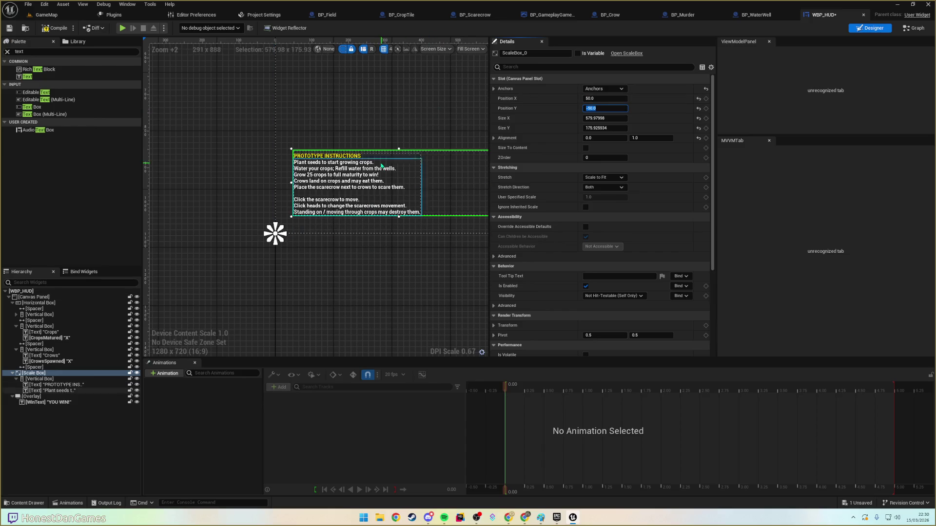
- Bring the instructions box into view and play-test the HUD layout
mouse_move(335, 140)
mouse_down()
mouse_move(288, 154)
mouse_move(194, 229)
mouse_up()
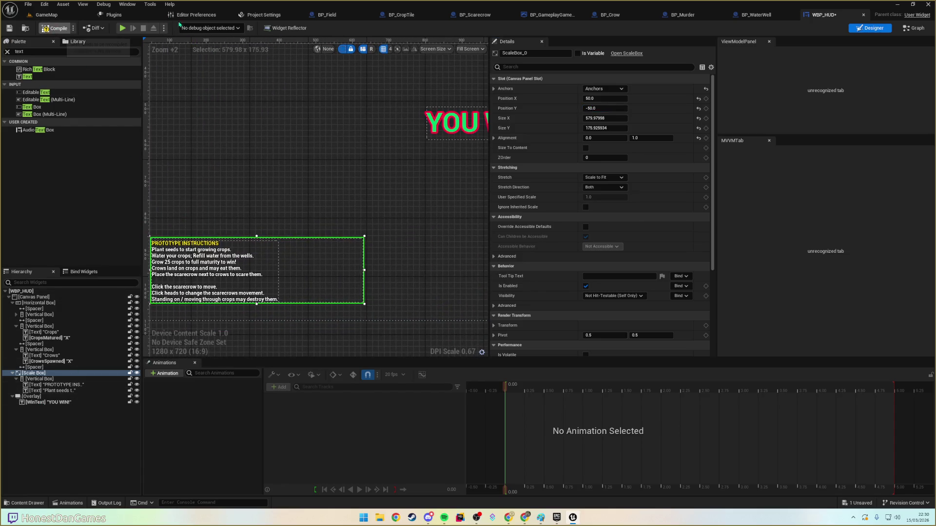
click(123, 28)
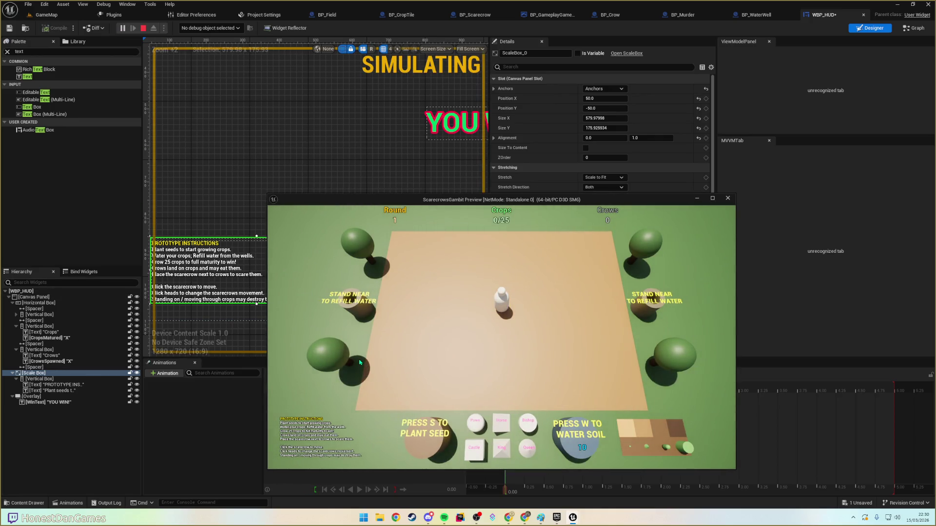
key(Escape)
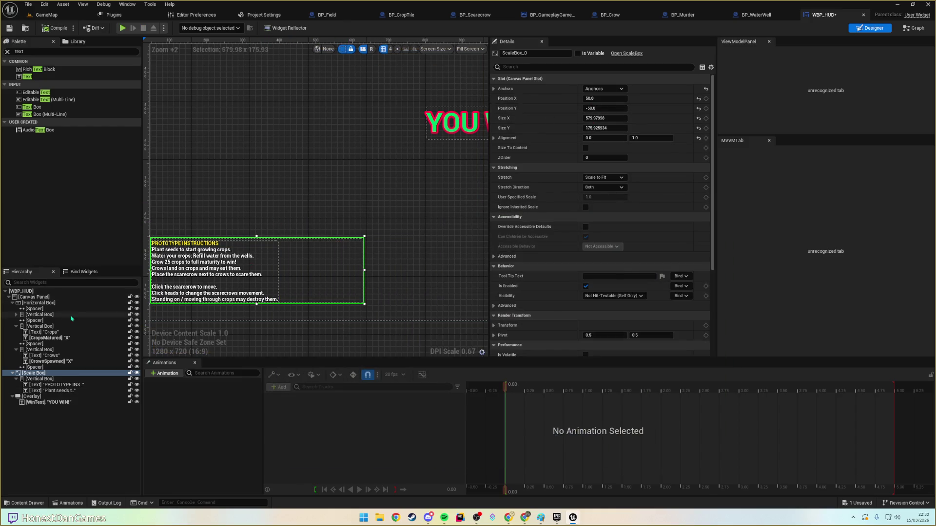
- Set the instructions box position to X 25, Y -25
click(601, 108)
text(-25)
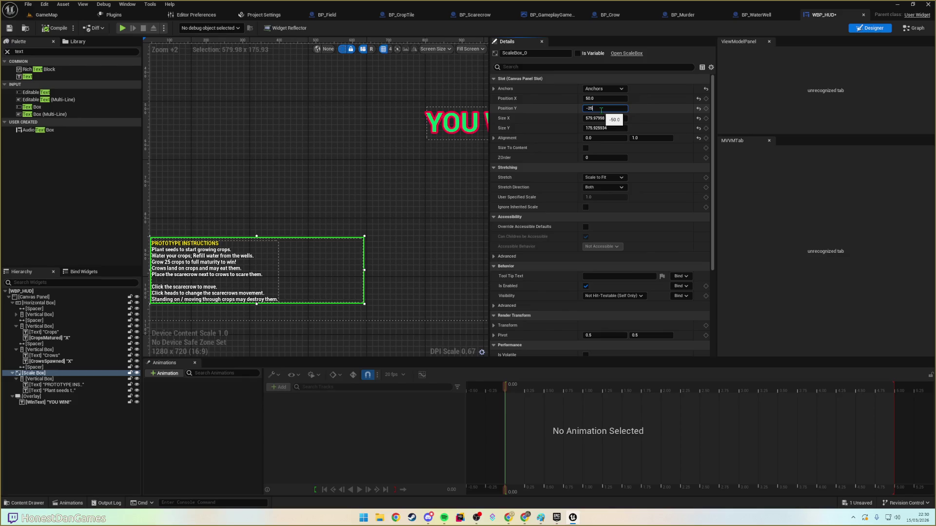
key(Return)
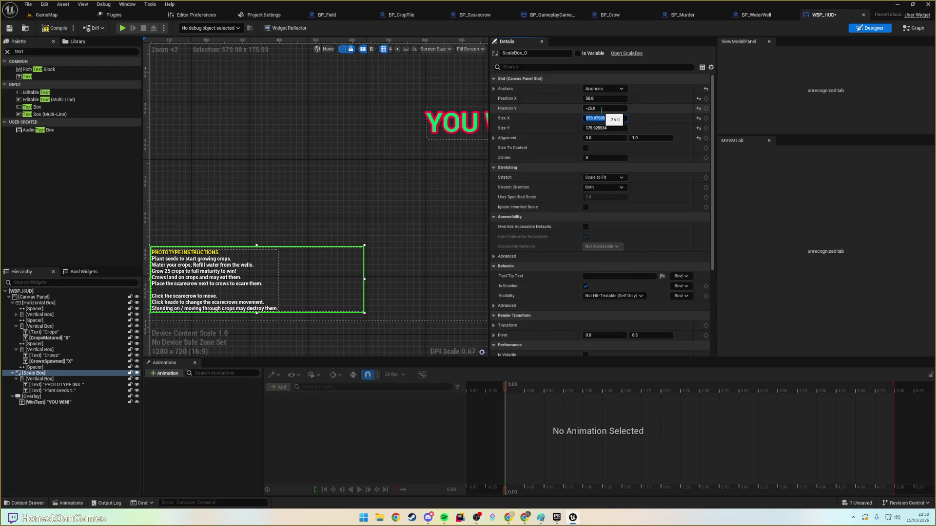
key(shift+Tab)
text(2)
key(Return)
- Size the instructions box to 400 x 200 and start a test play
click(609, 118)
text(600)
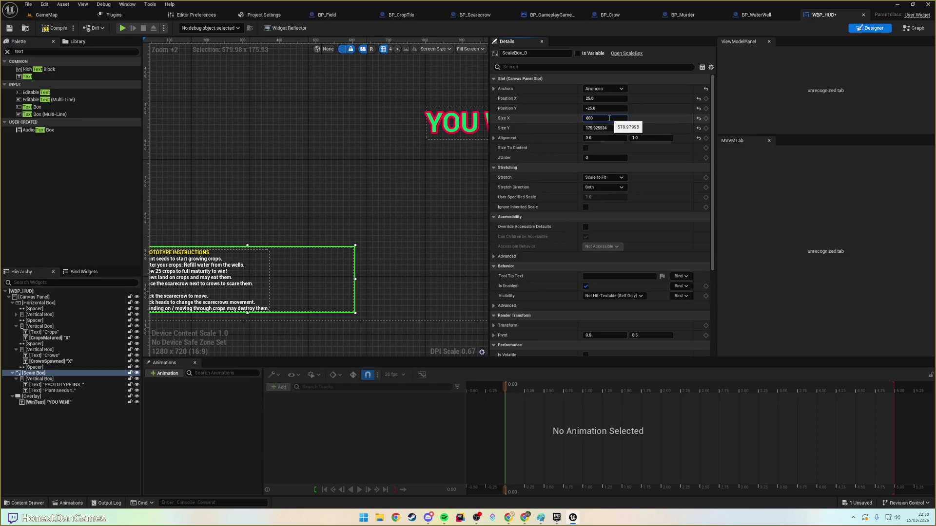
key(Return)
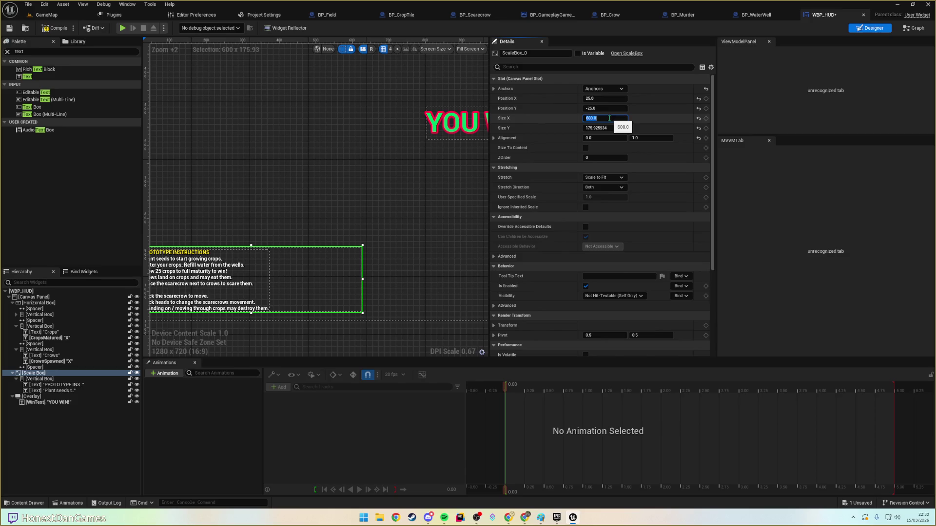
text(40)
key(Return)
text(400)
key(Return)
key(Tab)
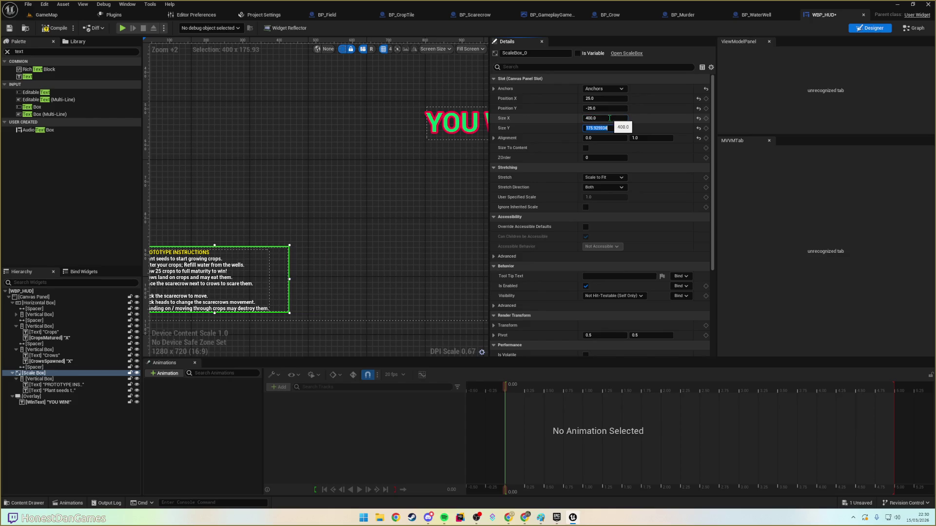
text(200)
key(Return)
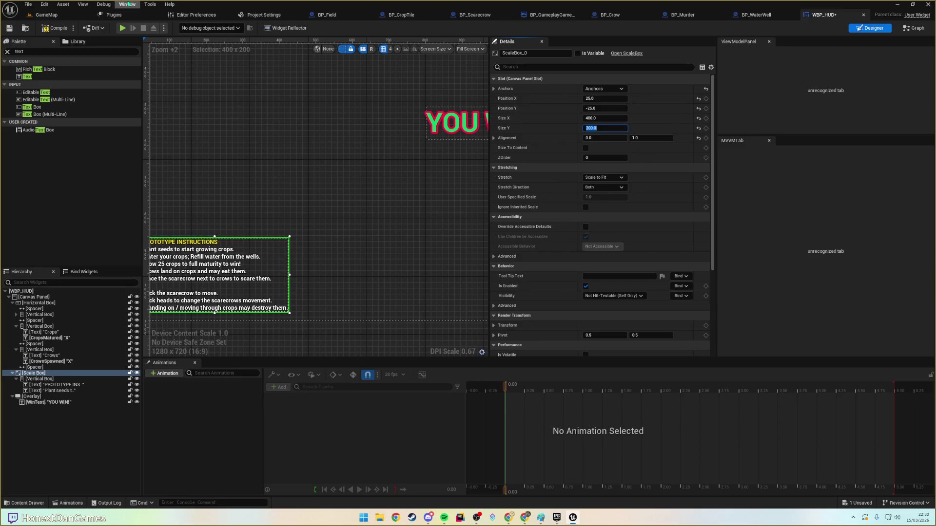
click(122, 29)
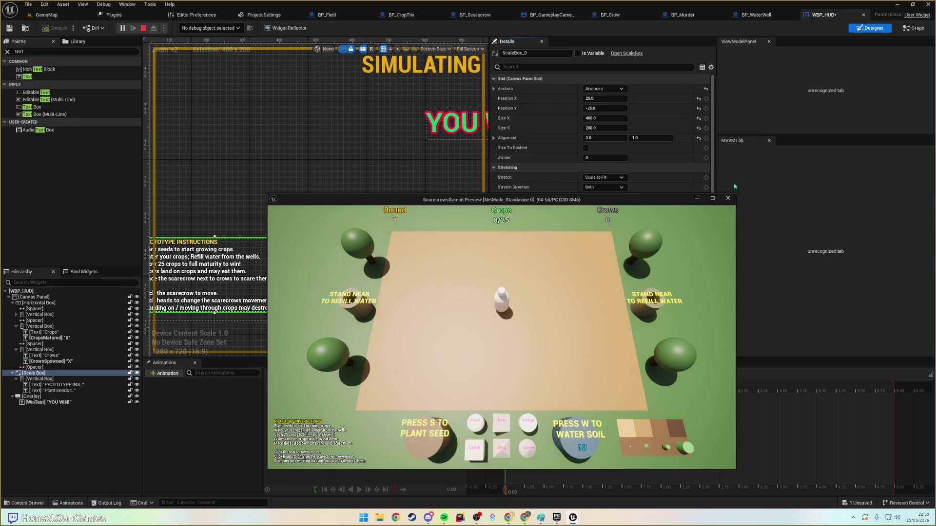
- Play-test the game in a maximized preview, then exit back to the GameMap editor
click(712, 199)
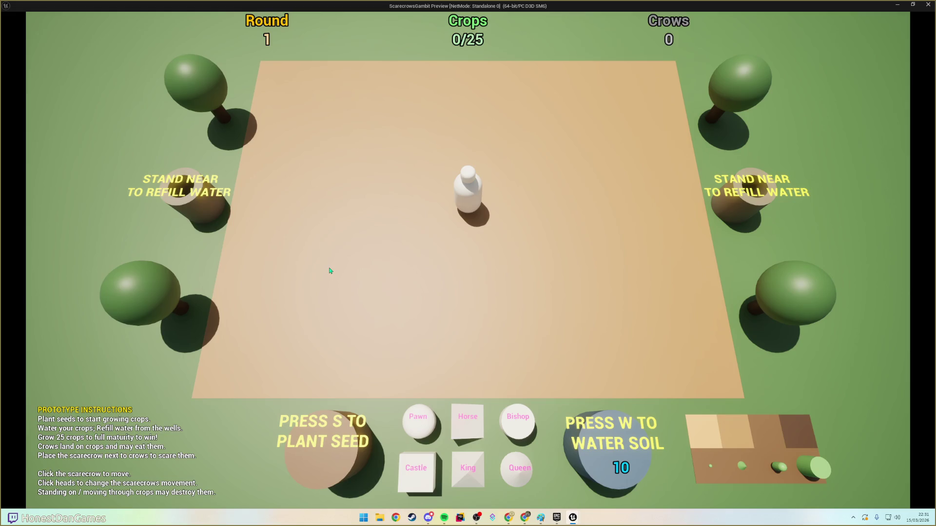
key(Escape)
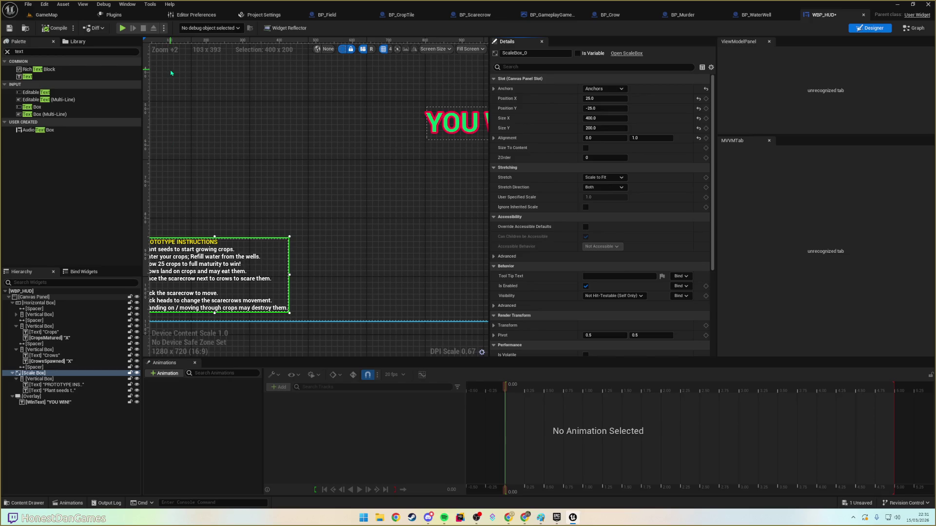
click(47, 14)
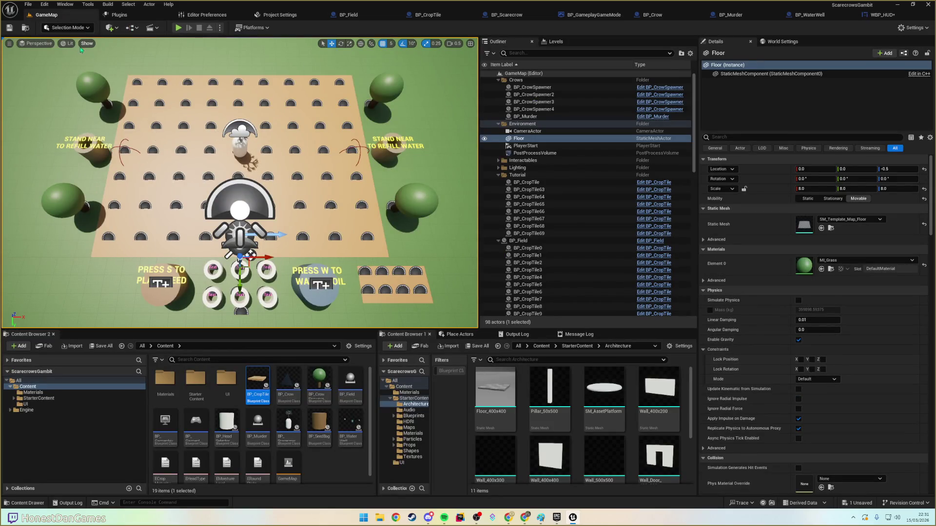
- Save the current level and return to the GameMap editor
click(15, 30)
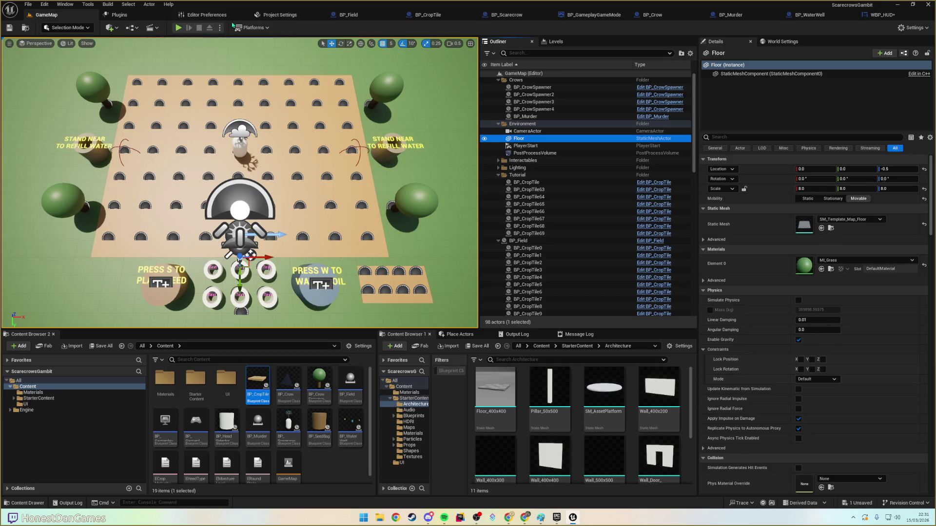
click(876, 14)
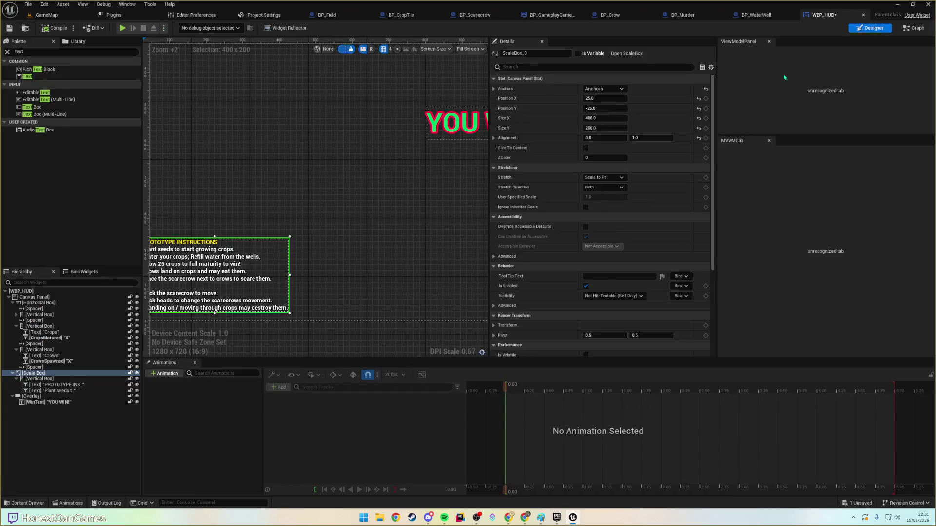
click(44, 15)
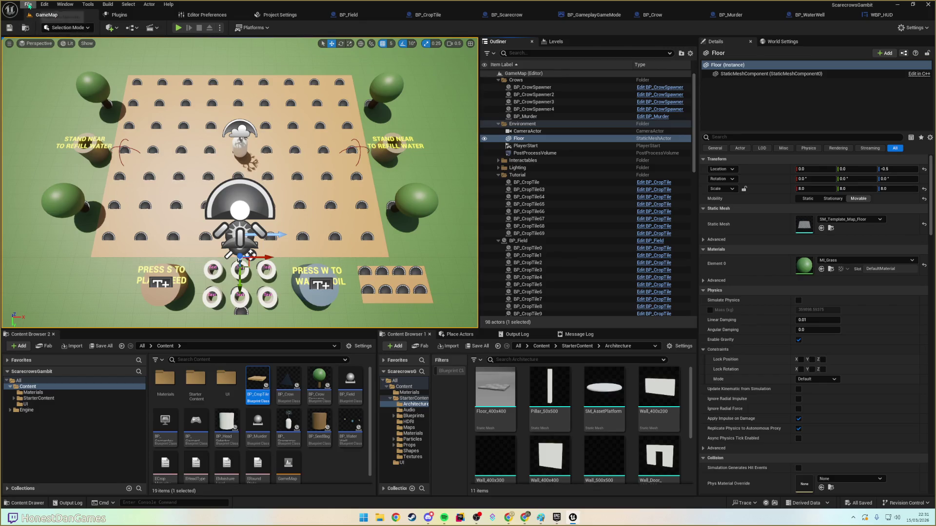
- Choose Platforms > Windows > Package Project to start a Windows build
click(29, 5)
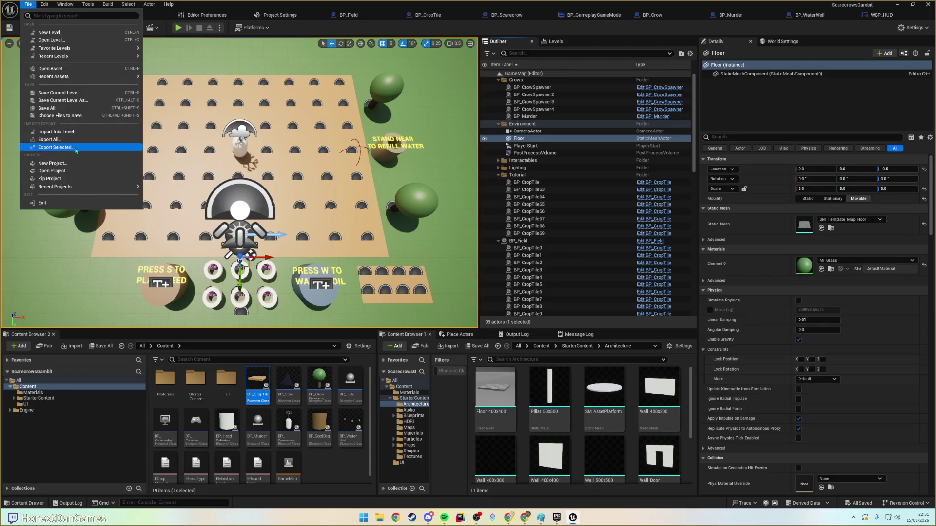
click(119, 5)
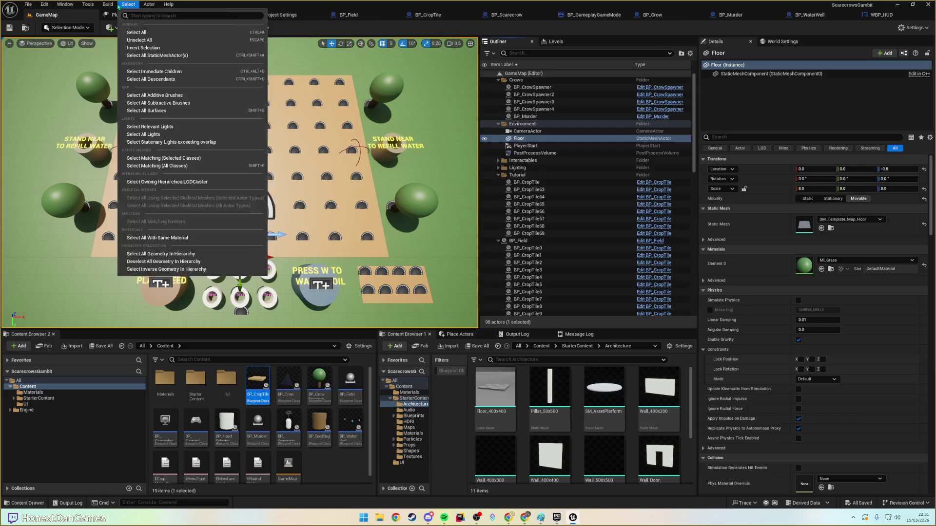
mouse_move(107, 5)
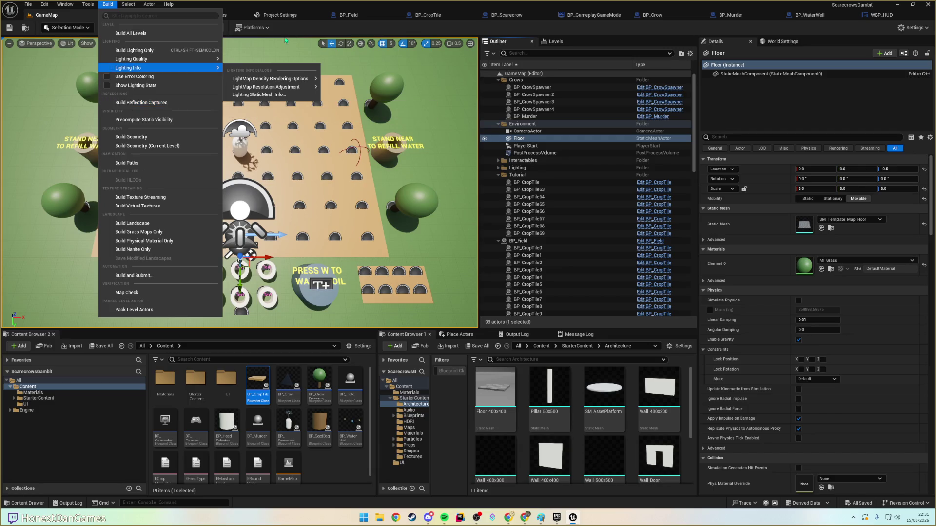
click(307, 32)
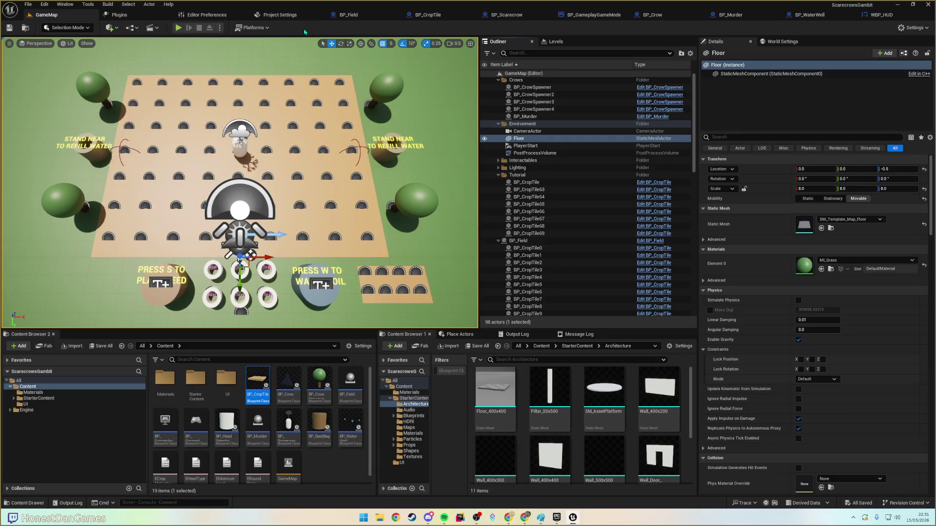
click(271, 30)
mouse_move(275, 128)
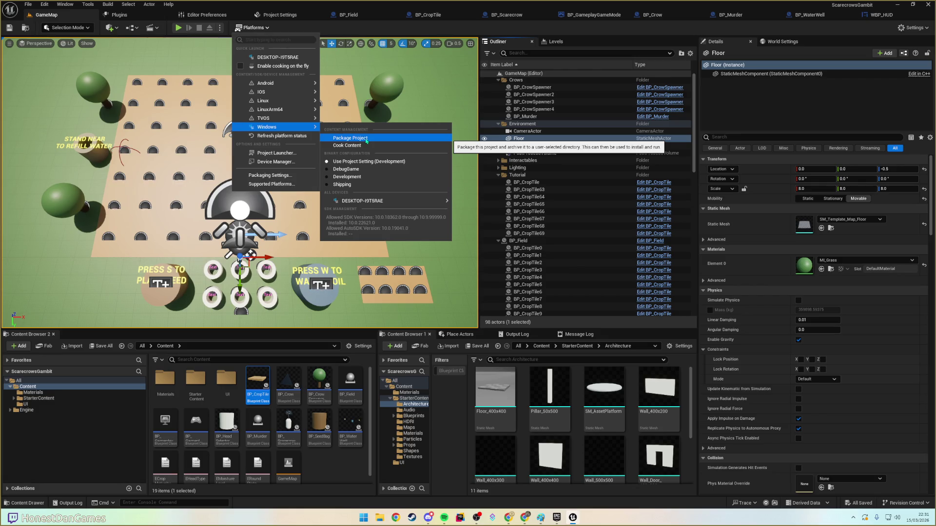
click(366, 140)
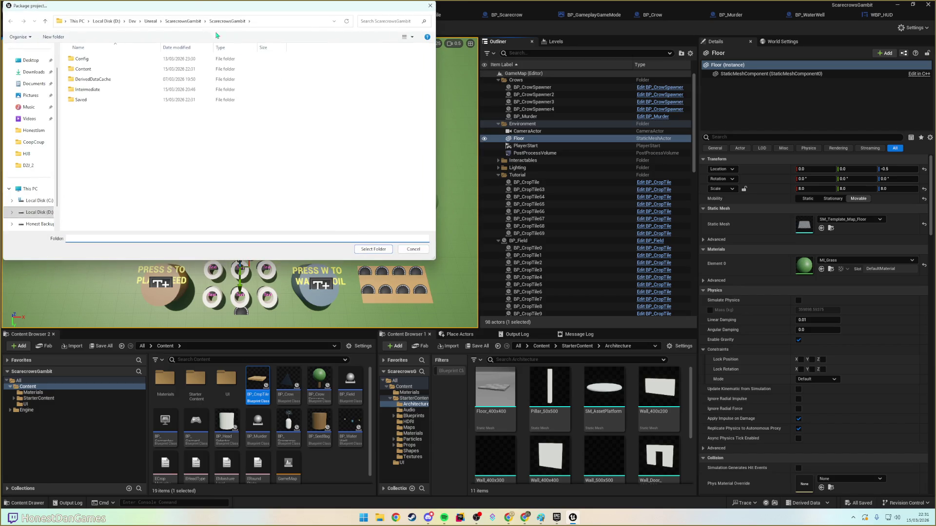
- Create a ScarecrowsGambit folder under D:\Dev\Unreal\PackagedGames
click(132, 21)
double_click(83, 69)
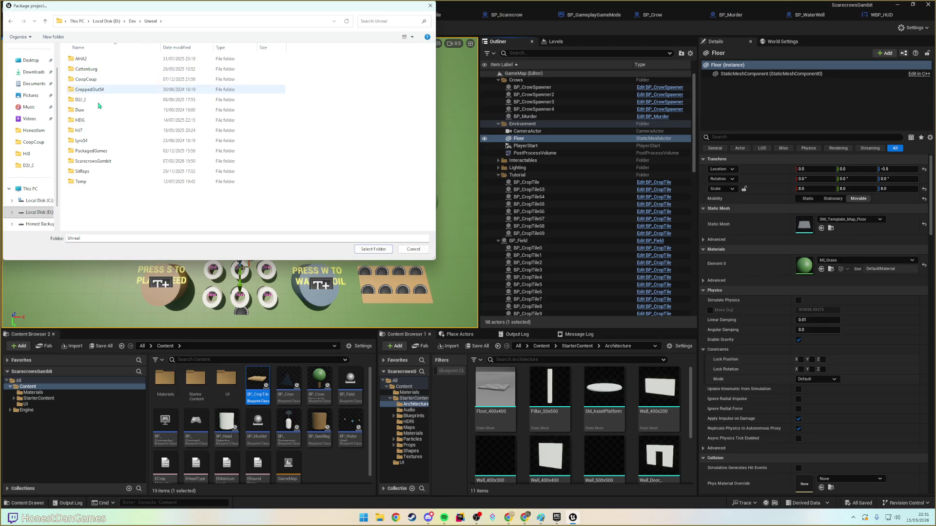
double_click(90, 150)
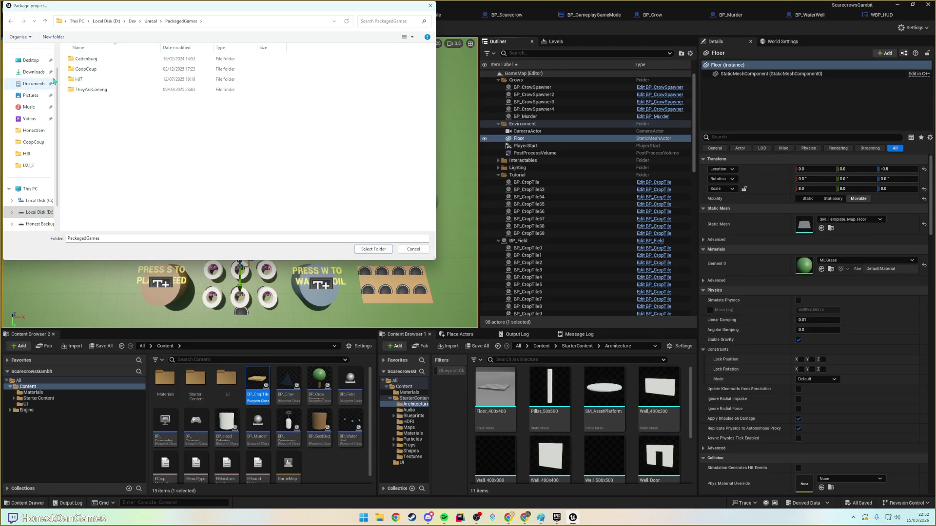
click(53, 37)
text(ScarecrowsGambit)
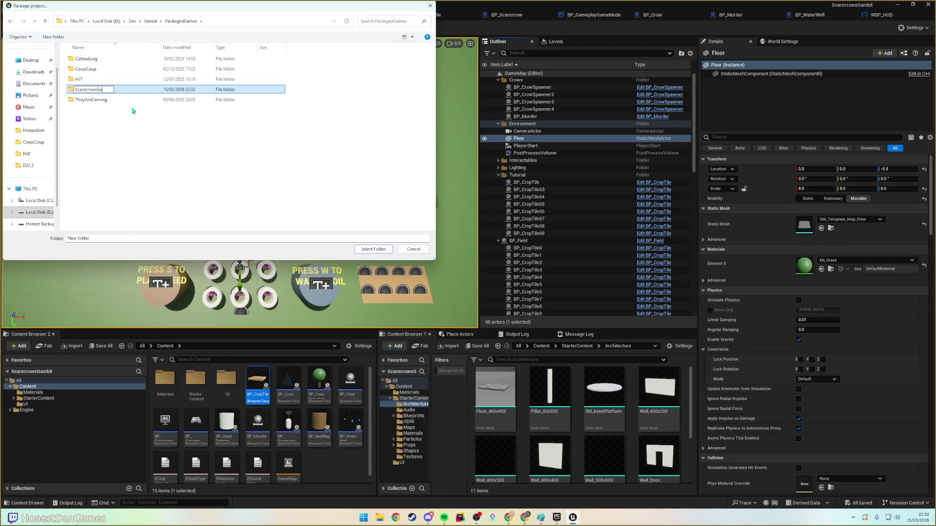
key(Return)
key(Return)
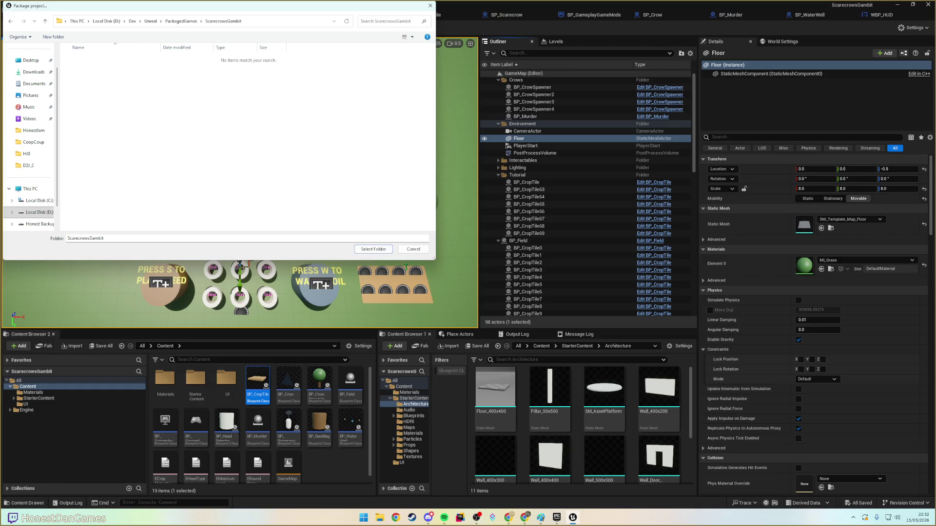
- Create a v0_1 subfolder, package the build into it, and switch to Chrome
click(53, 37)
text(v0.)
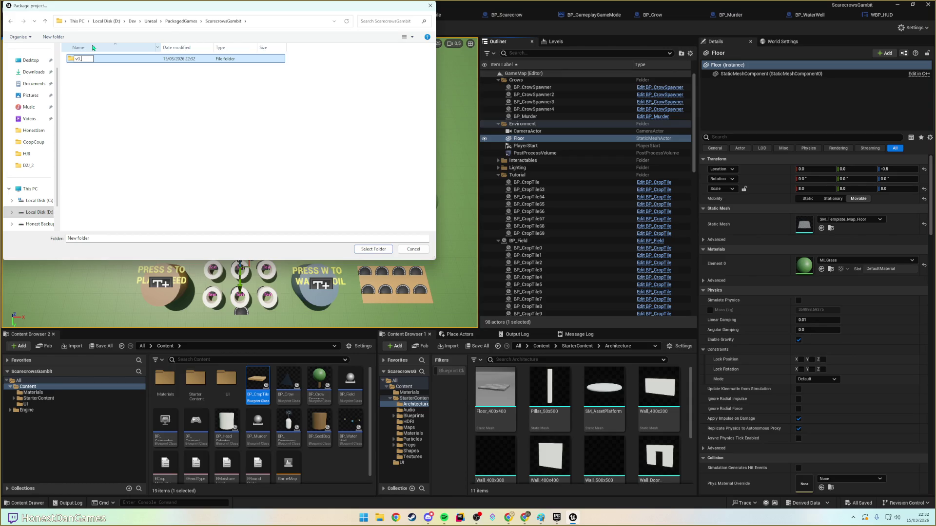
text(_1)
key(Return)
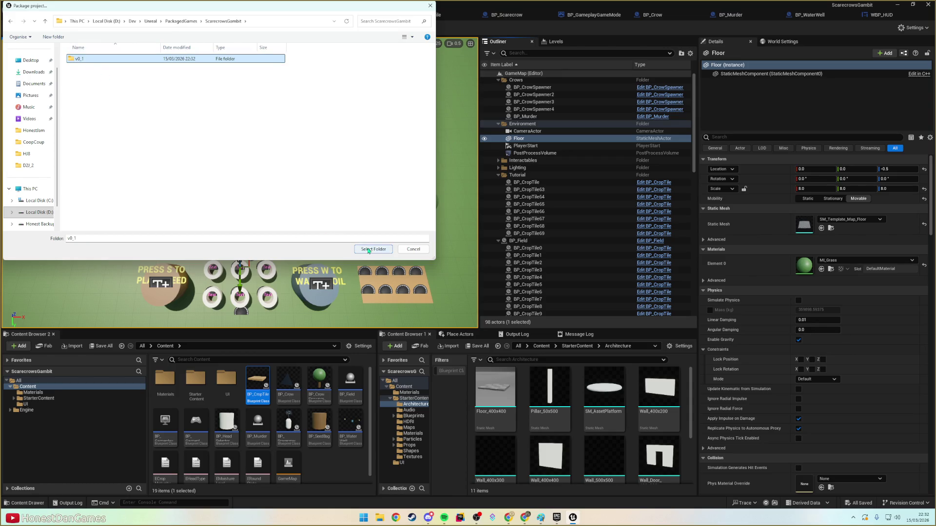
click(368, 249)
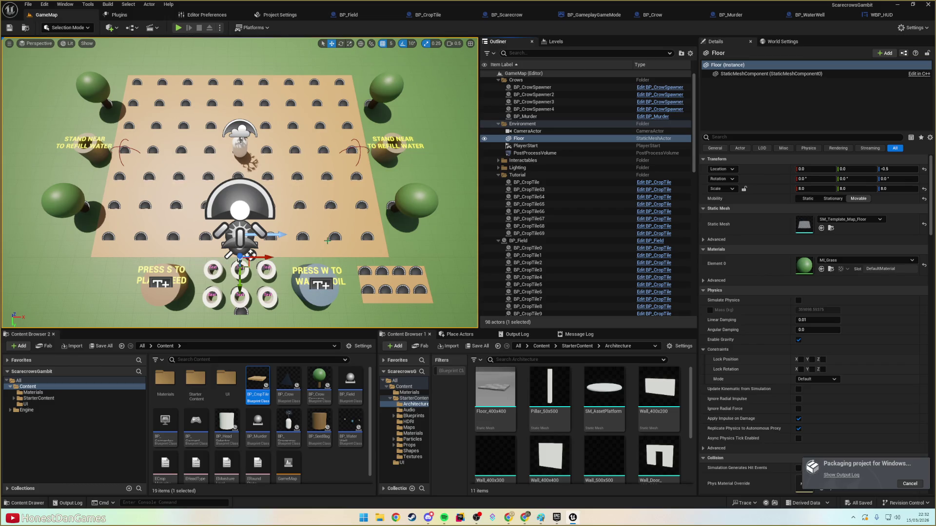
click(508, 518)
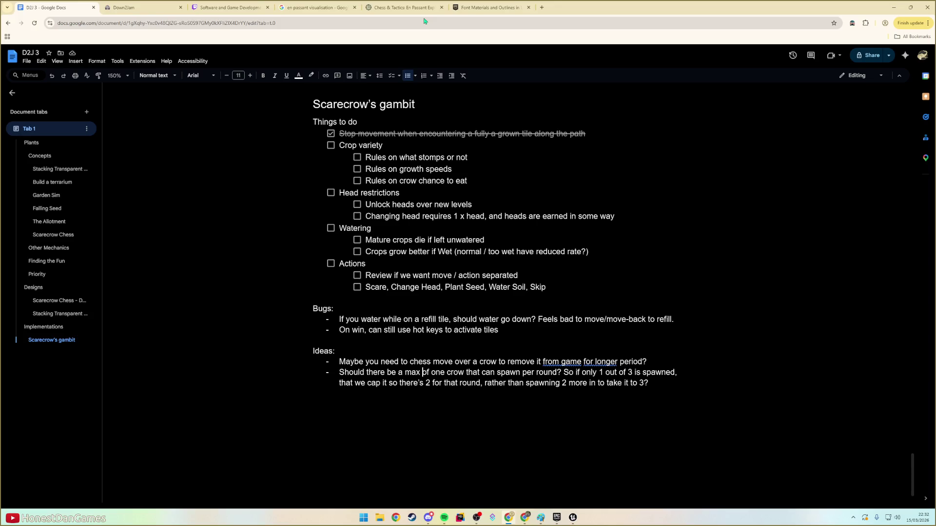
click(541, 8)
- Go to the itch.io dashboard and choose Upload new project from the account menu
text(itch.io/dashboard)
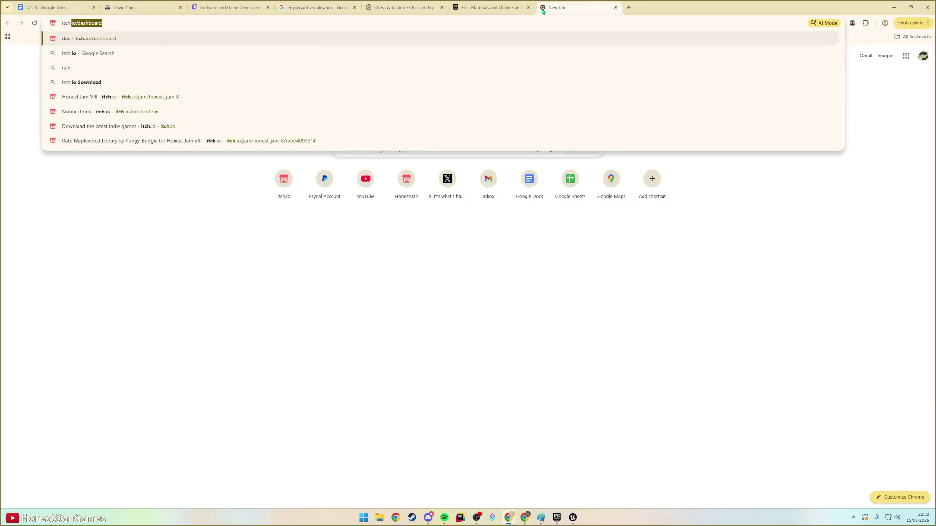
key(Return)
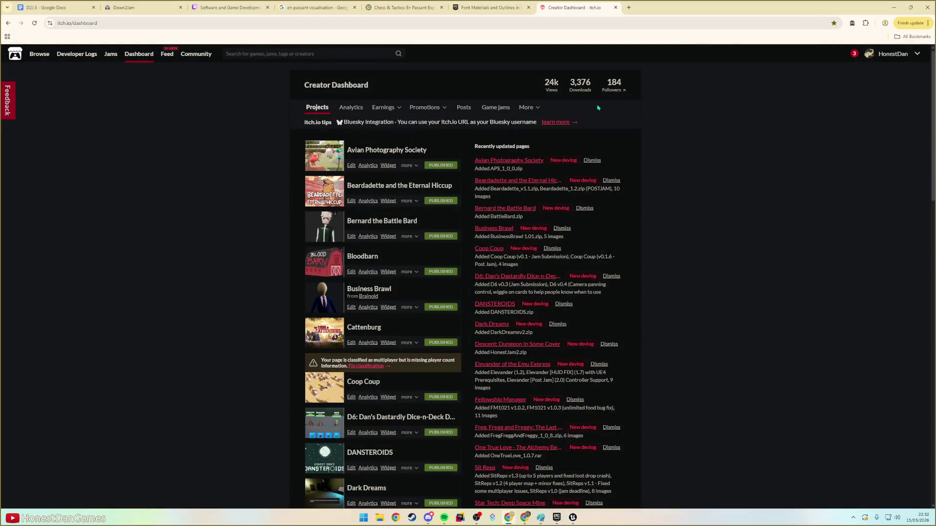
click(892, 54)
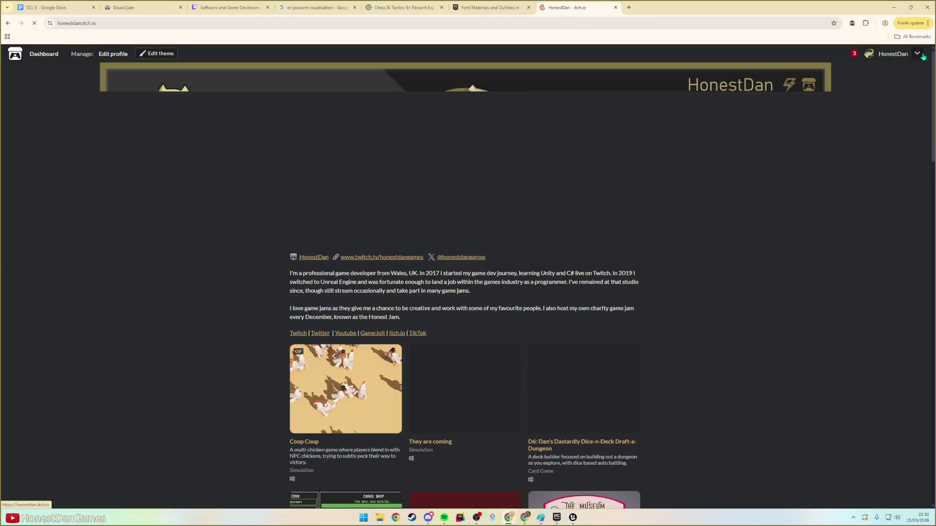
click(917, 55)
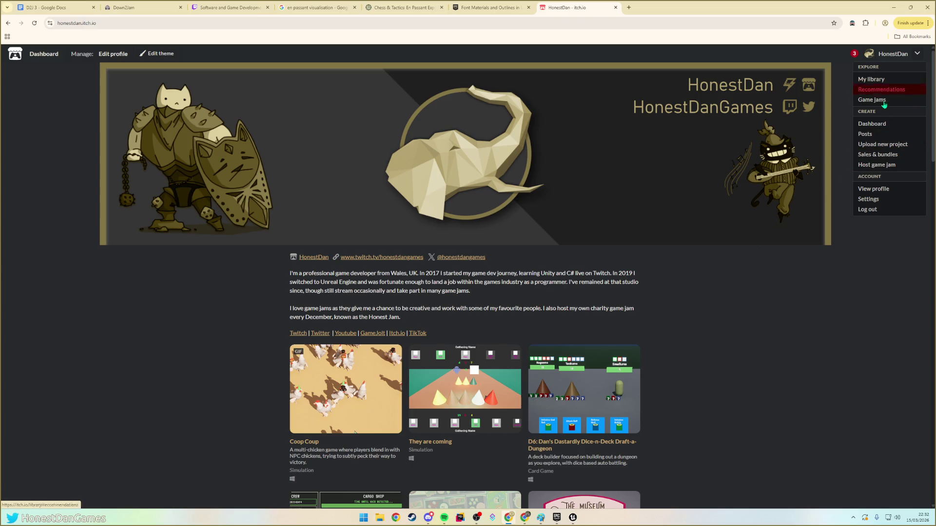
click(884, 146)
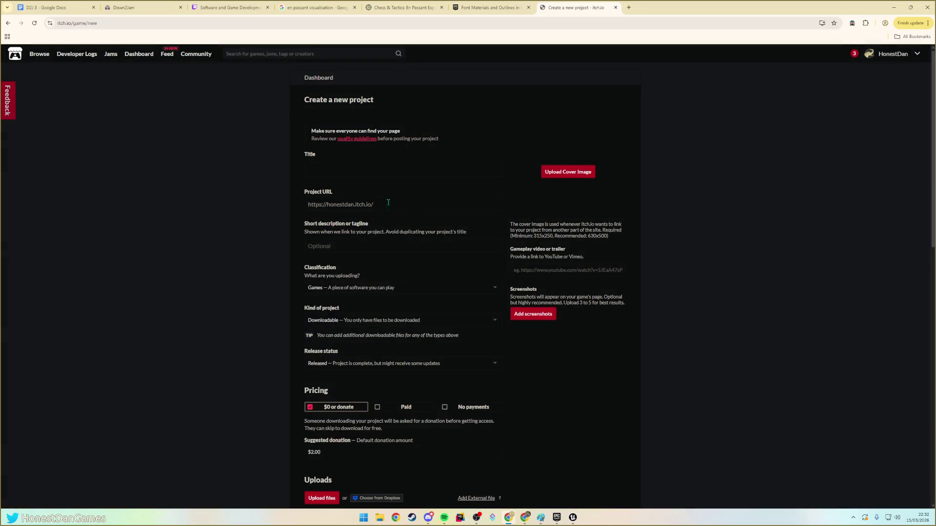
- Title the project Scarecrow's Gambit and fix its URL slug to scarecrows-gambit
click(372, 175)
text(car)
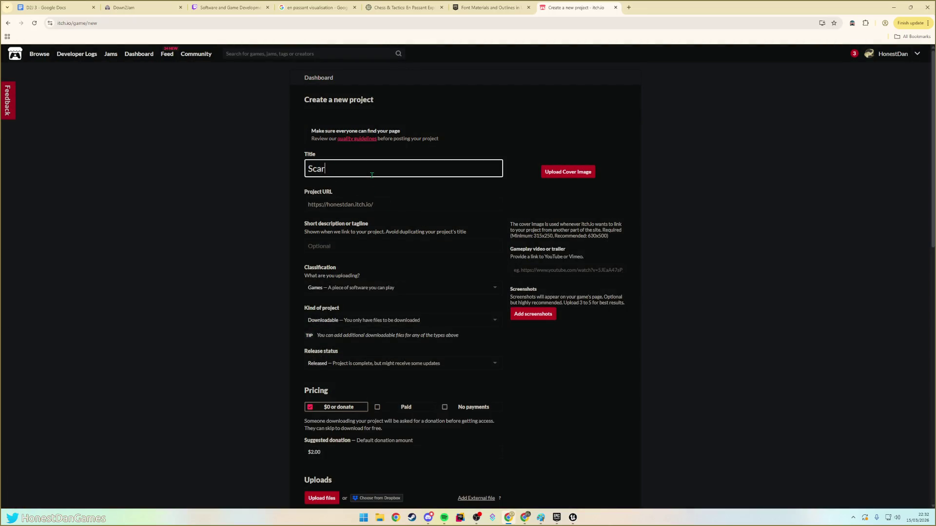
text(ecrow's Gambv)
key(Tab)
click(441, 205)
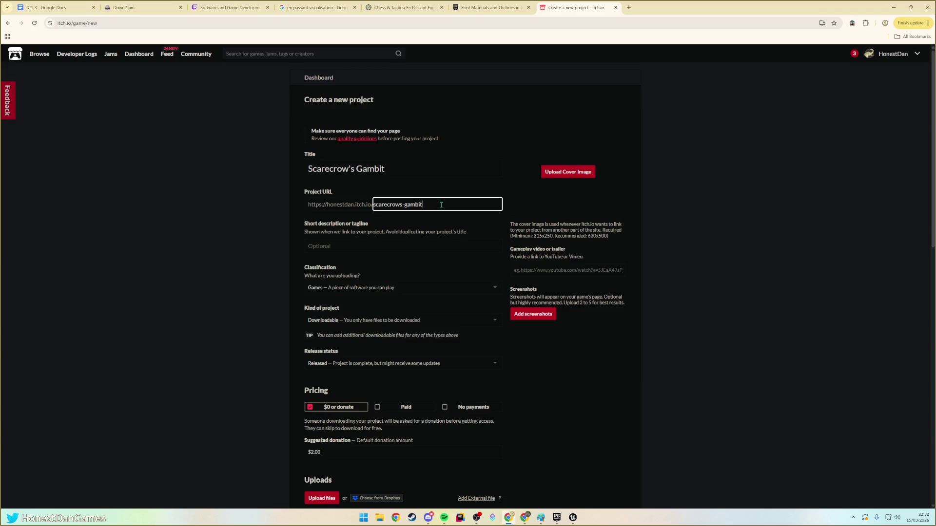
key(BackSpace)
text(-)
click(558, 201)
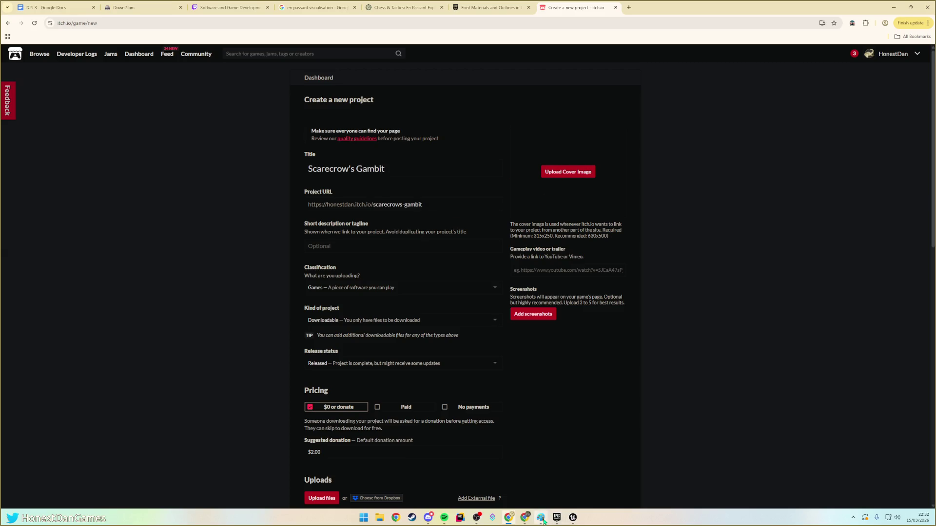
click(541, 517)
scroll(604, 324, up, 1)
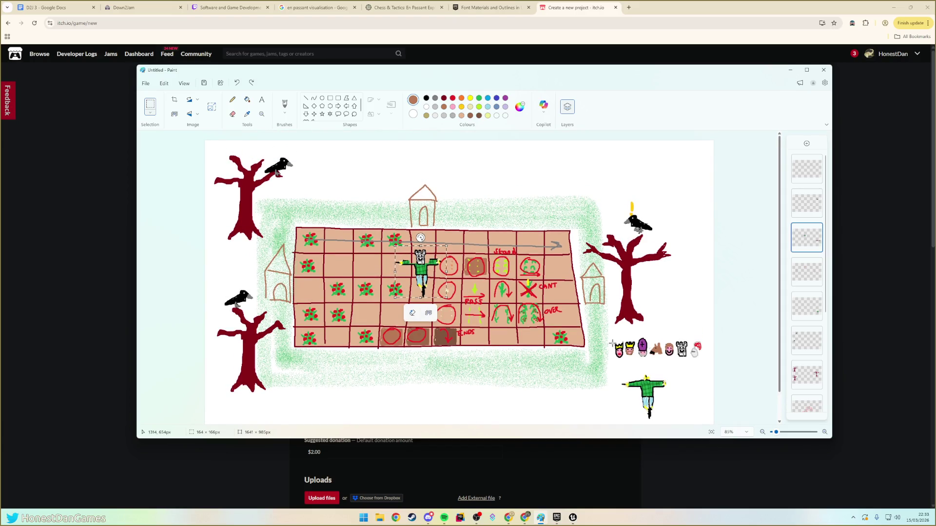
- Snip the board area around the scarecrow with Win+Shift+S
ctrl+scroll(410, 265, up, 1)
ctrl+scroll(420, 265, down, 2)
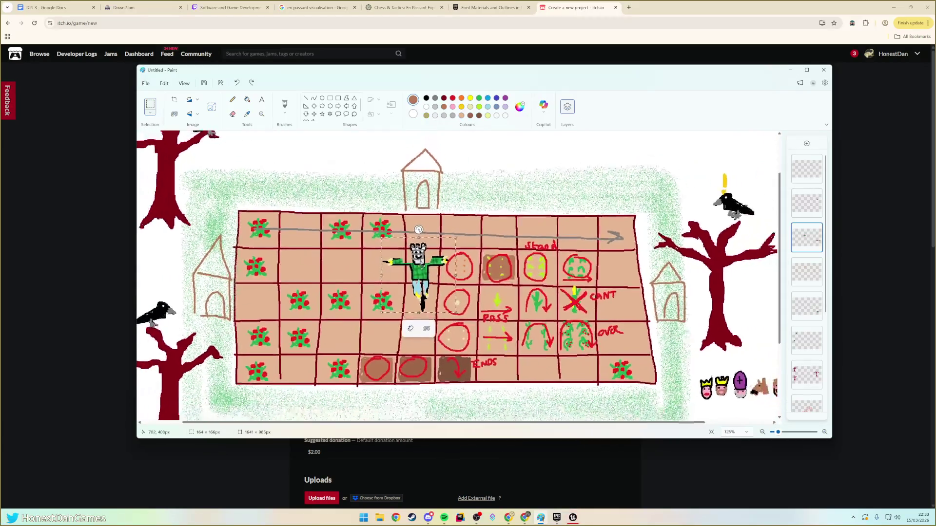
ctrl+scroll(424, 271, down, 1)
scroll(416, 244, down, 1)
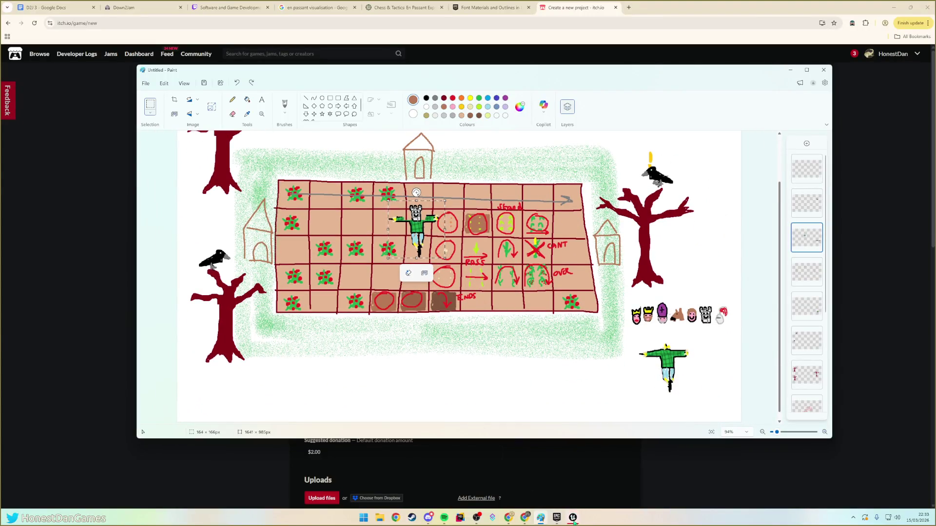
key(alt+Tab)
key(alt+Tab)
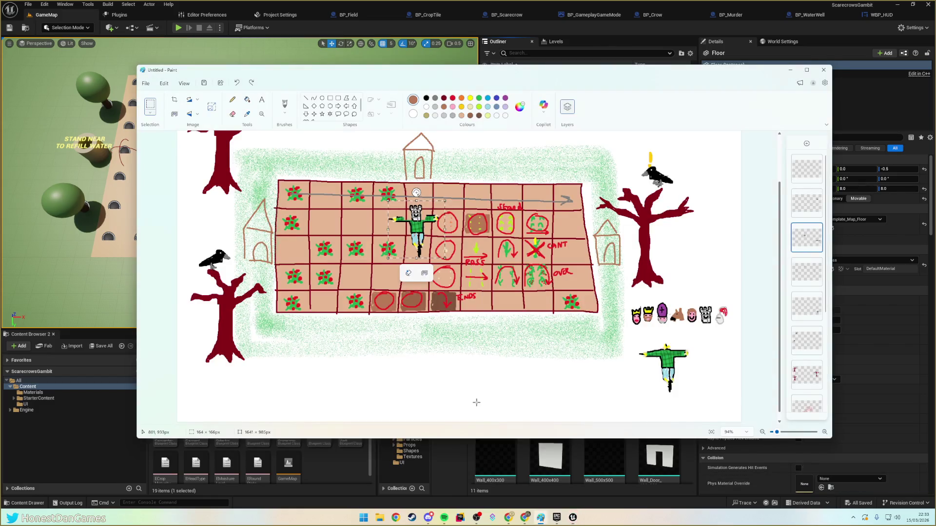
scroll(485, 332, up, 1)
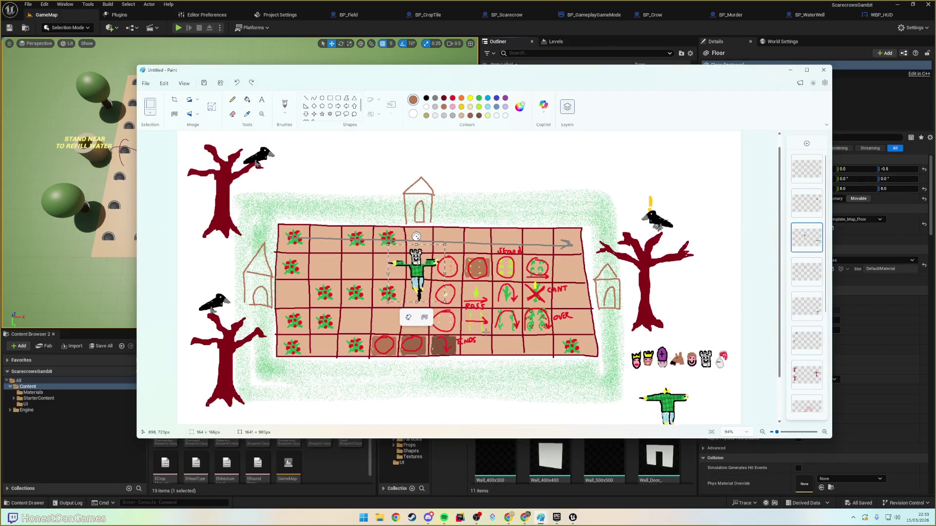
click(530, 191)
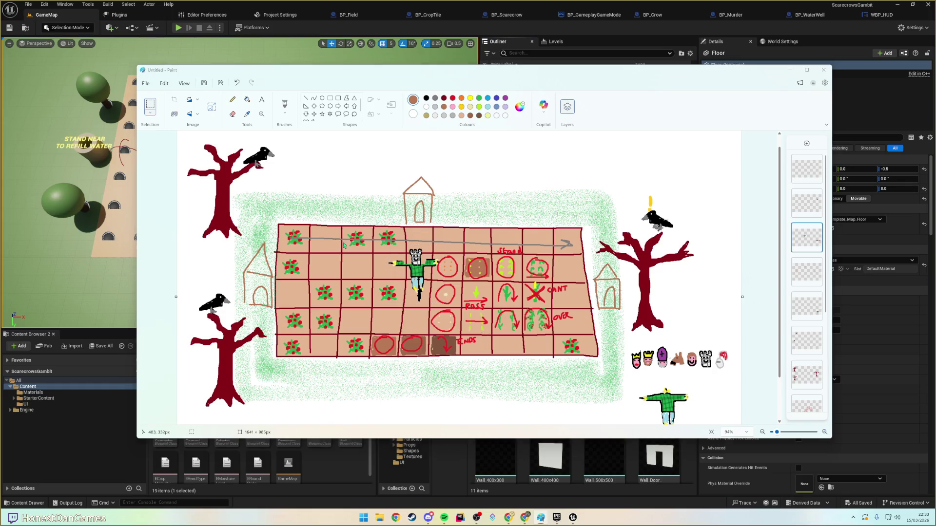
key(super+shift+s)
mouse_move(362, 224)
mouse_down()
mouse_move(498, 343)
mouse_move(481, 331)
mouse_up()
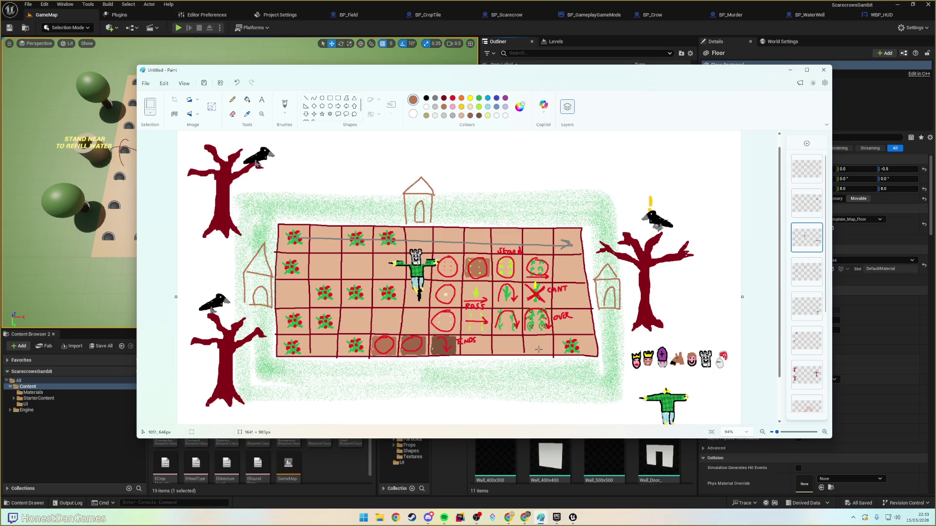
- Cancel a new blank Paint image, keeping the current drawing, and open Windows search
click(147, 84)
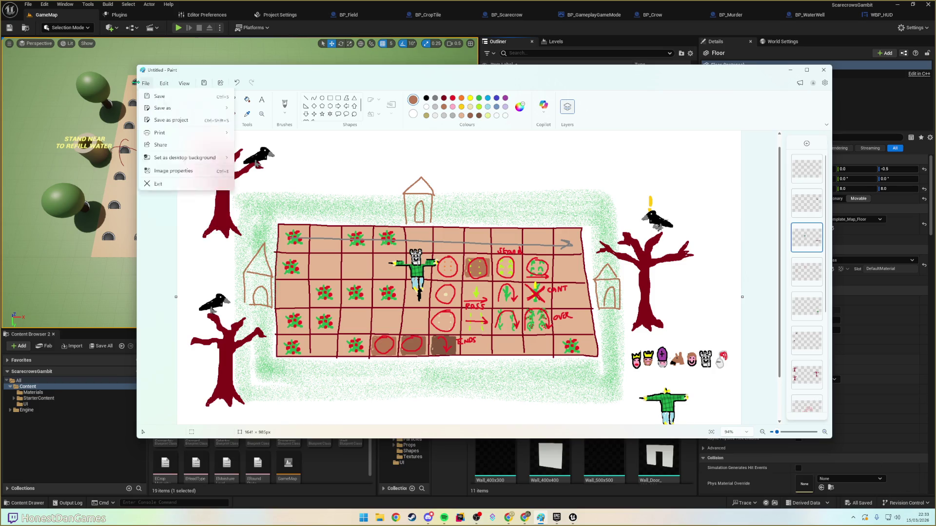
click(157, 95)
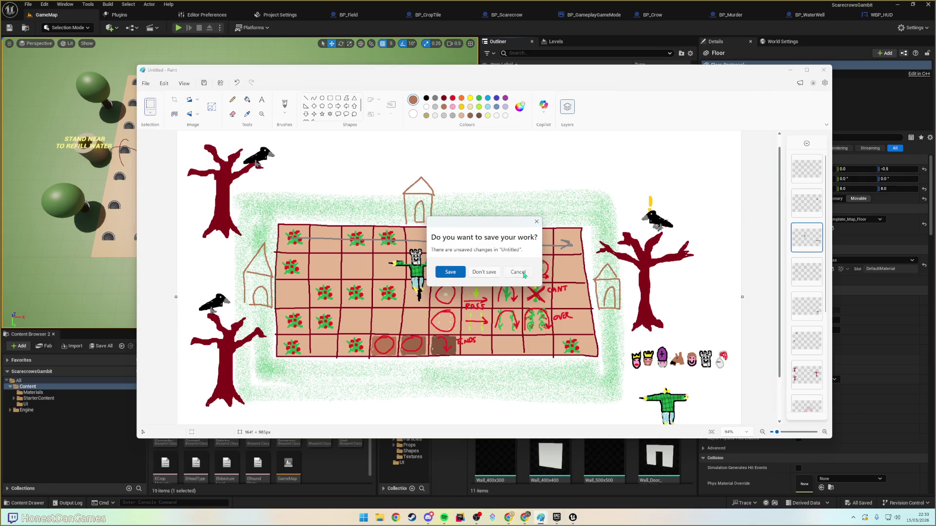
click(523, 273)
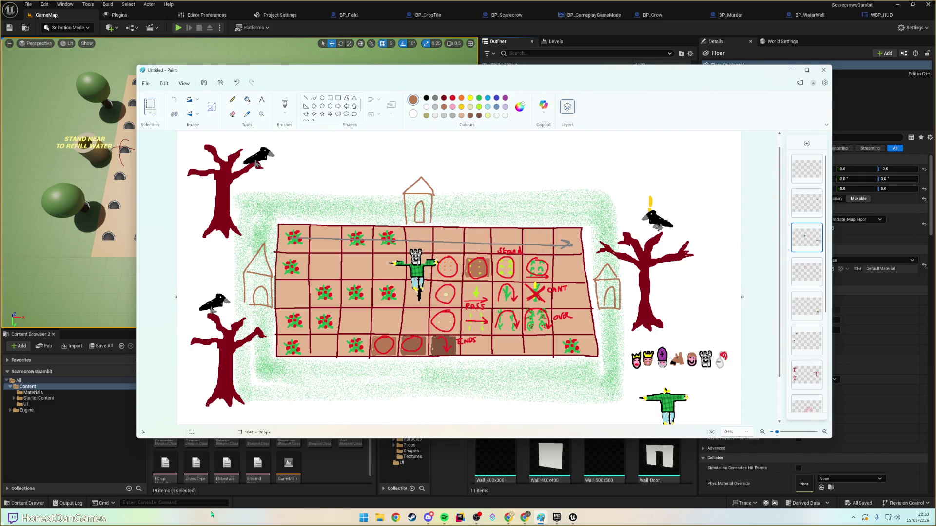
key(super)
- Paste the snip into a fresh Paint window and crop the canvas to 303 px wide
text(ppaint)
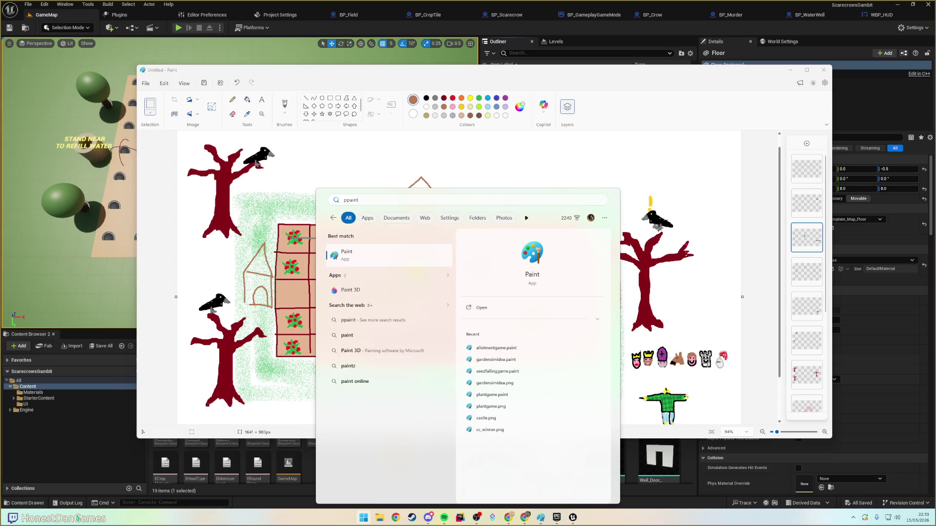
key(Return)
key(ctrl+v)
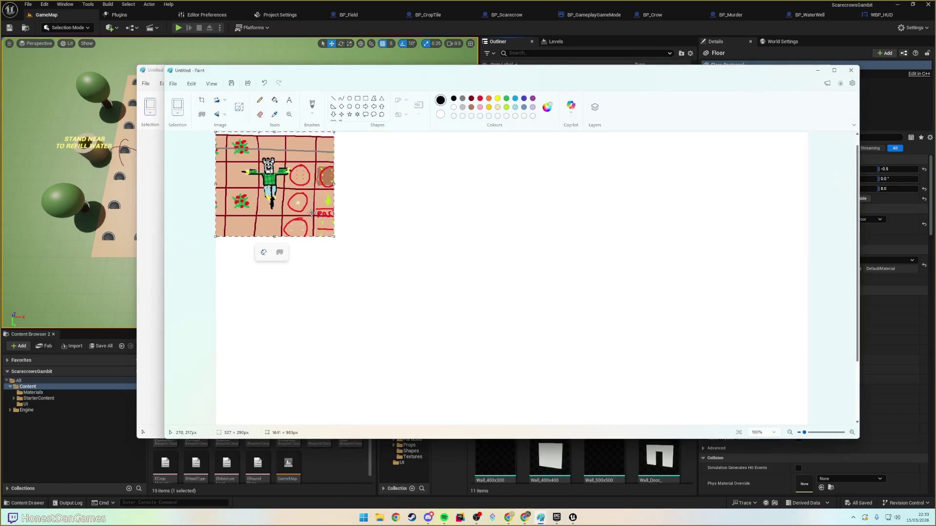
scroll(271, 249, down, 2)
click(659, 352)
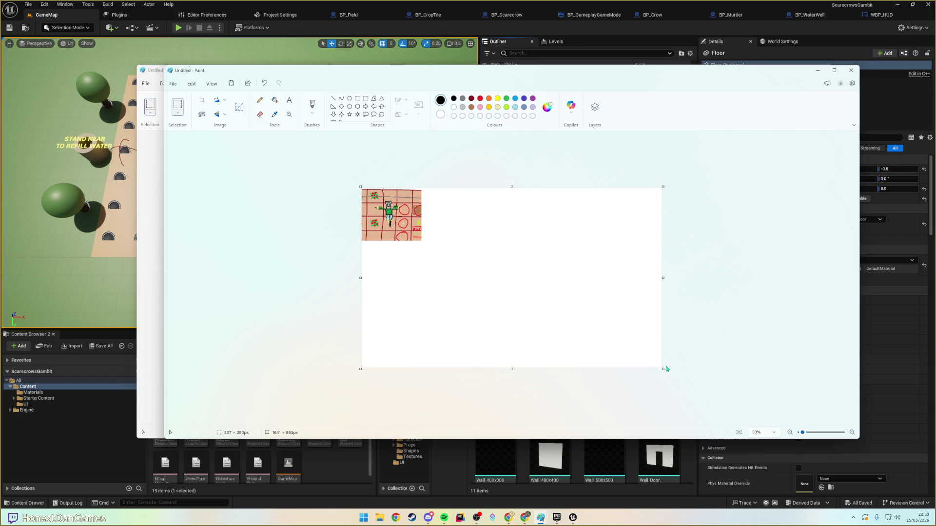
mouse_move(662, 369)
mouse_down()
mouse_move(487, 292)
mouse_move(422, 241)
mouse_up()
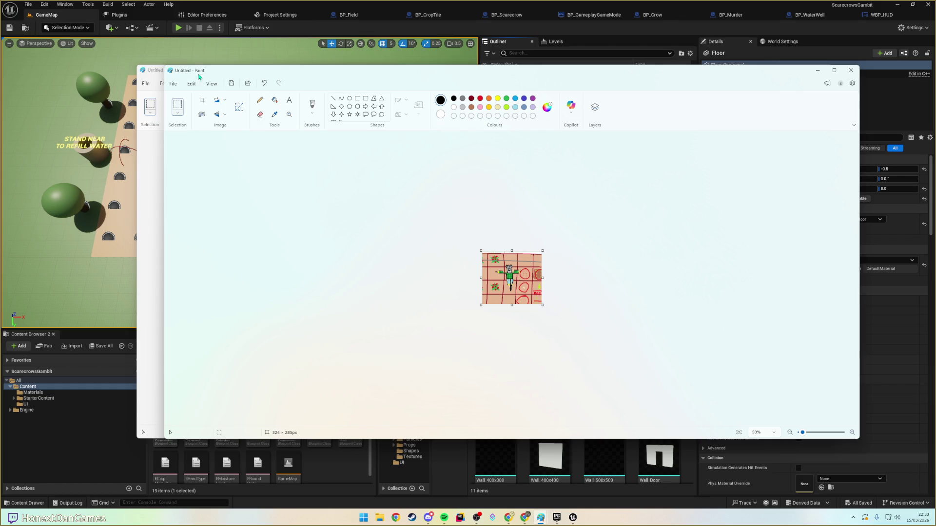
drag(546, 278, 541, 277)
- Save the cropped image as temp_title.png
click(173, 84)
click(173, 83)
click(172, 84)
click(173, 84)
click(173, 84)
mouse_move(207, 156)
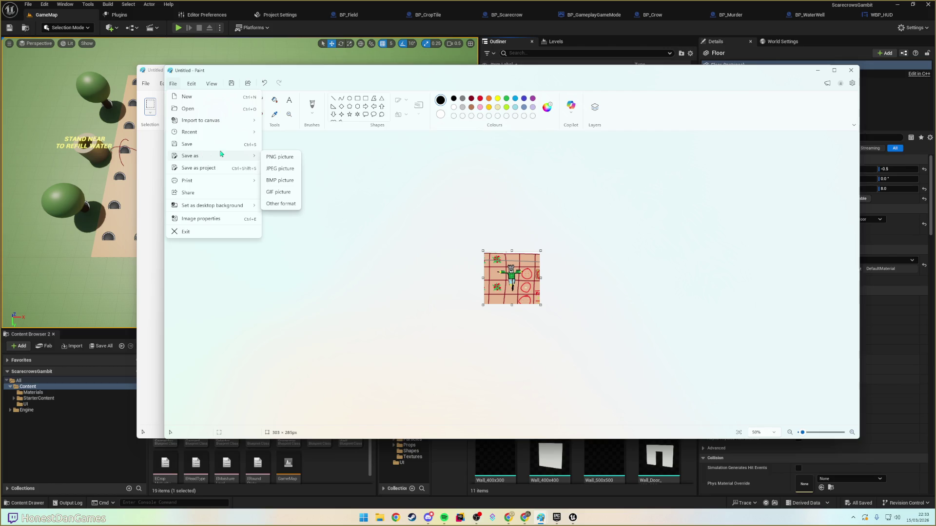
click(281, 169)
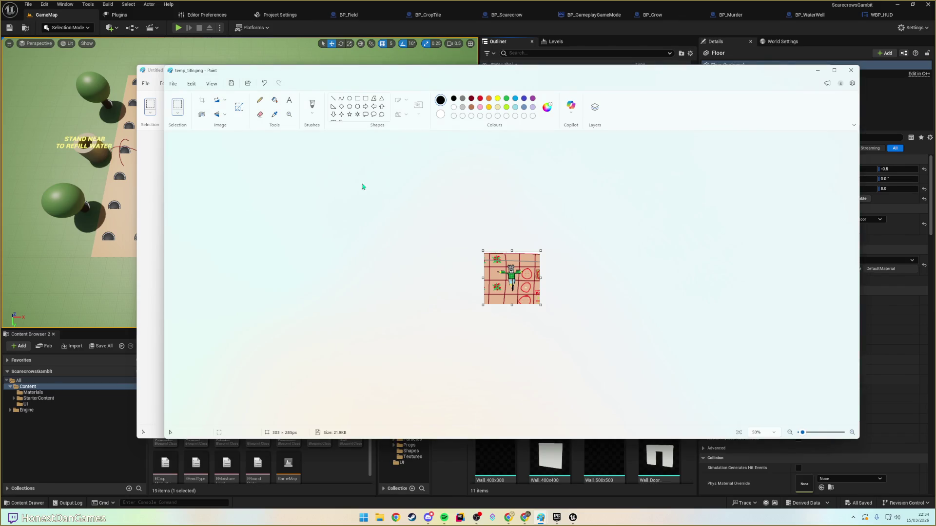
- Return to the itch.io project page and start uploading a cover image
key(alt+Tab)
key(Tab)
key(Tab)
click(554, 173)
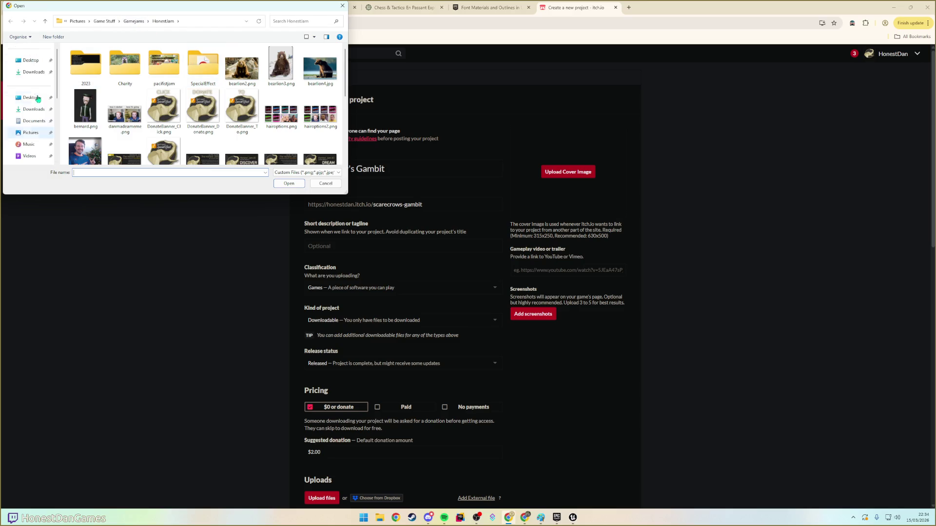
- Pick temp_title.png from Pictures > D2J3 as the cover image
scroll(35, 107, up, 5)
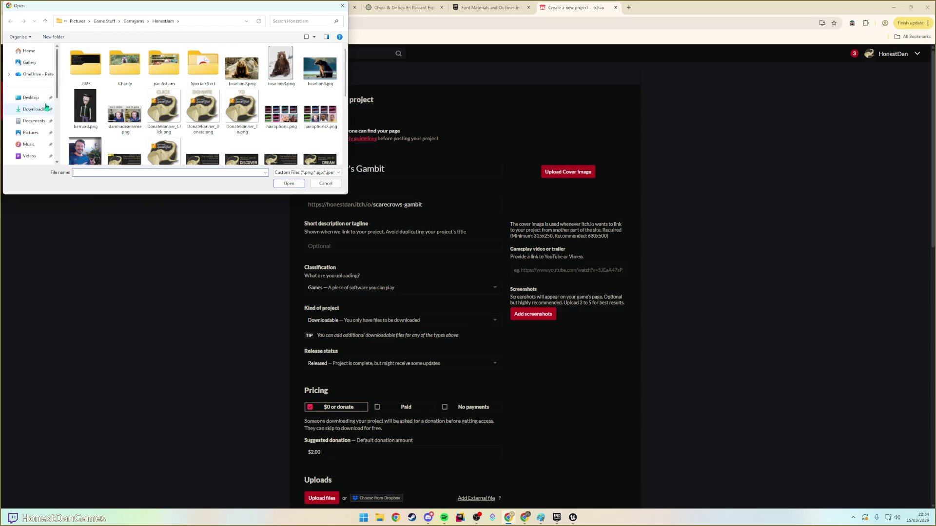
click(31, 132)
double_click(166, 64)
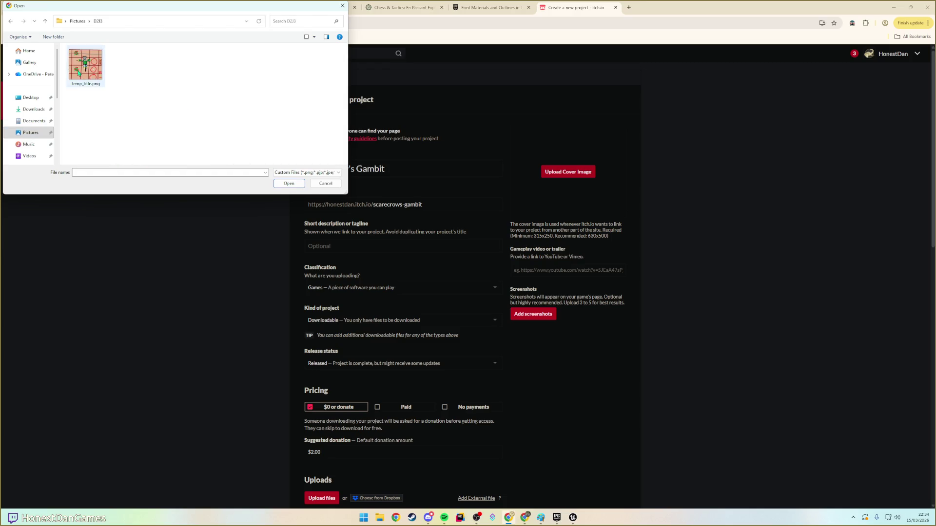
double_click(86, 65)
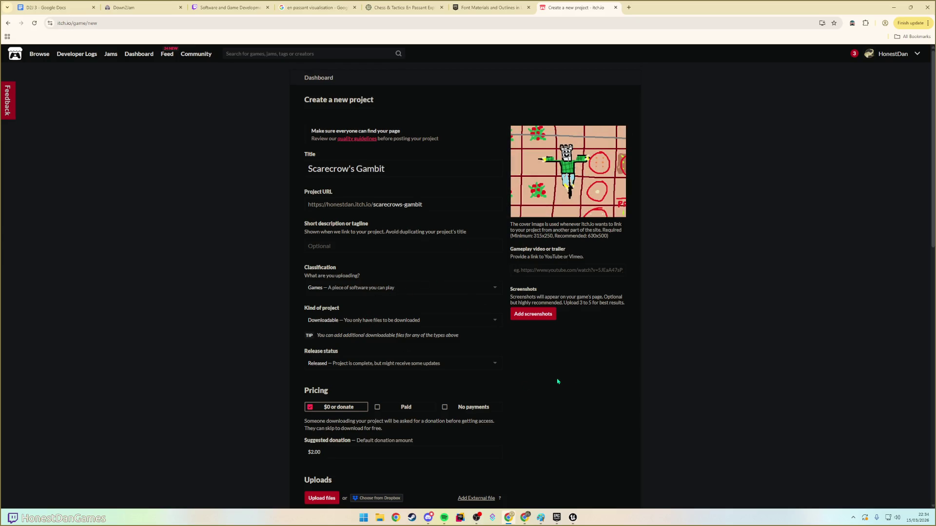
- Write the tagline 'Grow crops as a scarecrow, fending away hungry crows with this chess-movement inspired'
click(335, 246)
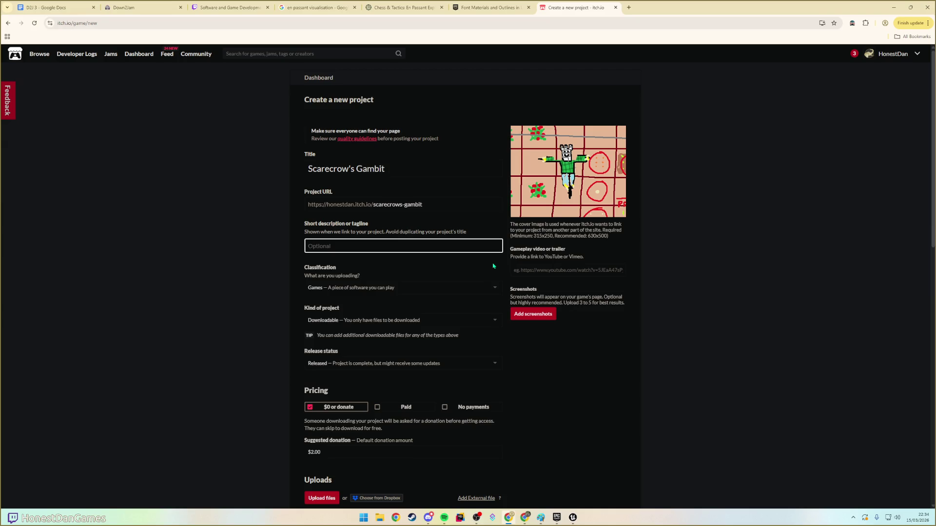
text(The scarego)
key(ctrl+BackSpace)
key(ctrl+BackSpace)
text(Grow crops)
text(as)
text(scare)
key(ctrl+BackSpace)
key(ctrl+BackSpace)
key(ctrl+BackSpace)
key(ctrl+BackSpace)
text(crops as )
text(a scarecrow,)
text( fending away )
text(hungry crows)
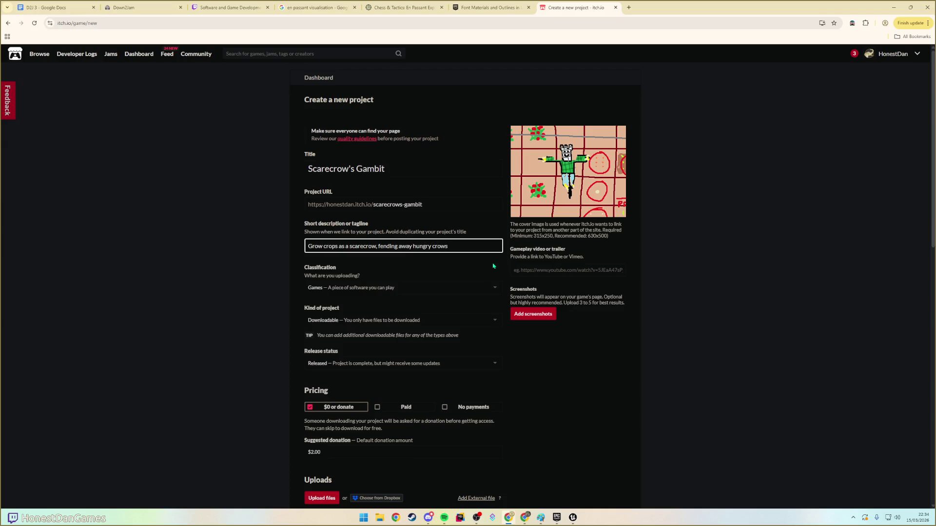
text(with this chess-)
text(movement inspi)
text(red)
- Revise the tagline's ending to 'chess-movement inspired farming puzzler'
key(BackSpace)
key(BackSpace)
key(BackSpace)
text(based puzzle)
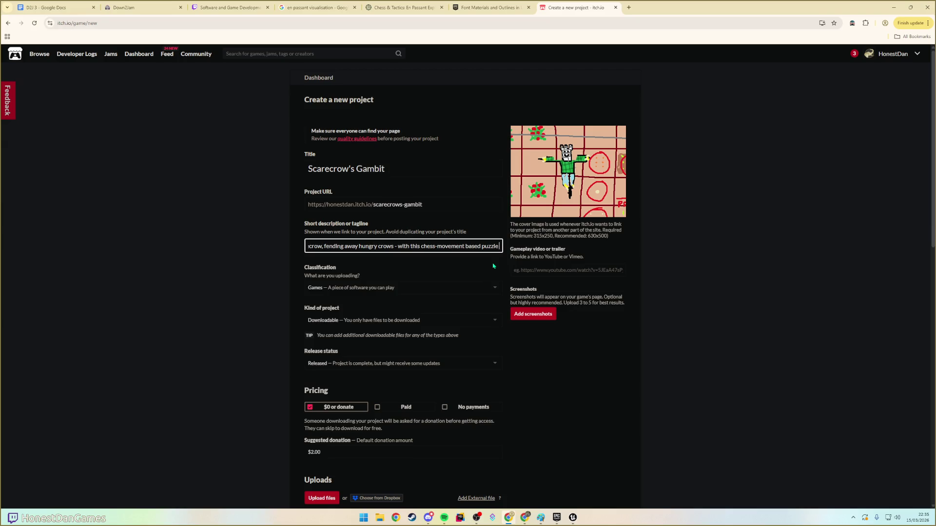
text( sandbox)
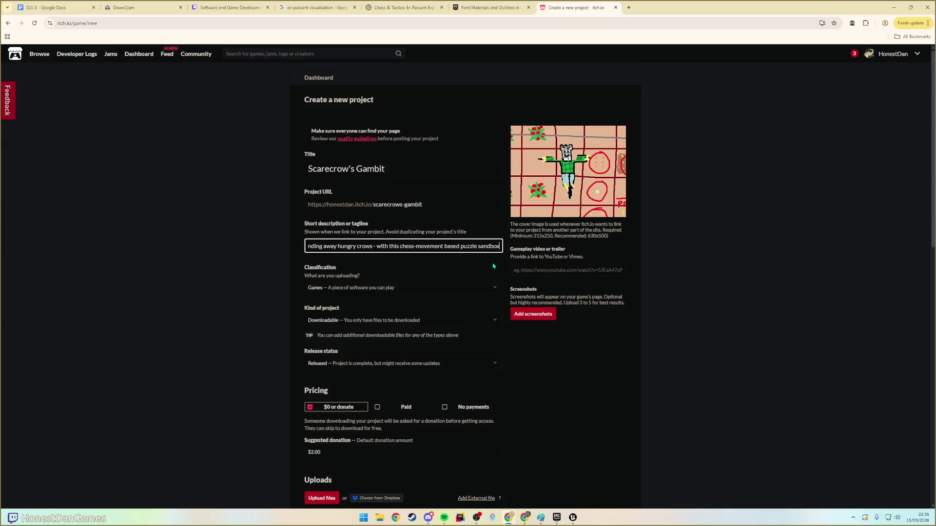
key(ctrl+BackSpace)
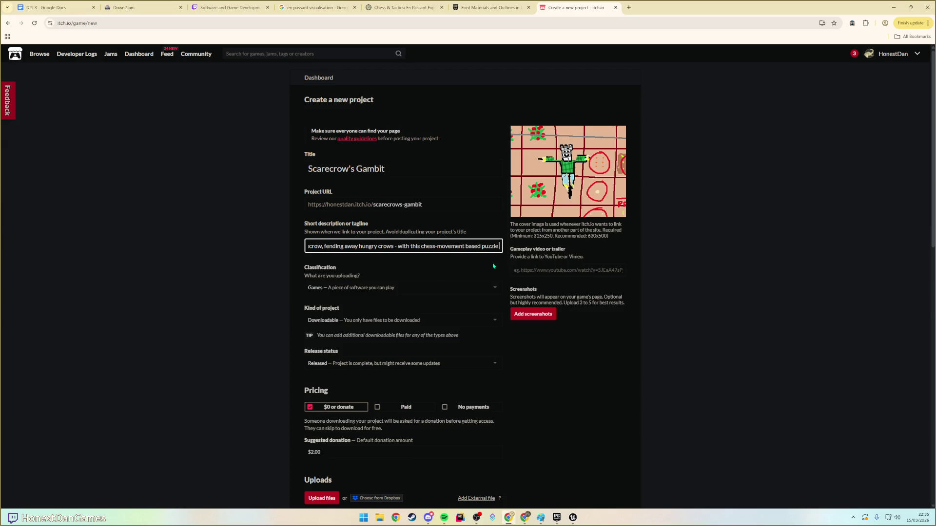
key(ctrl+BackSpace)
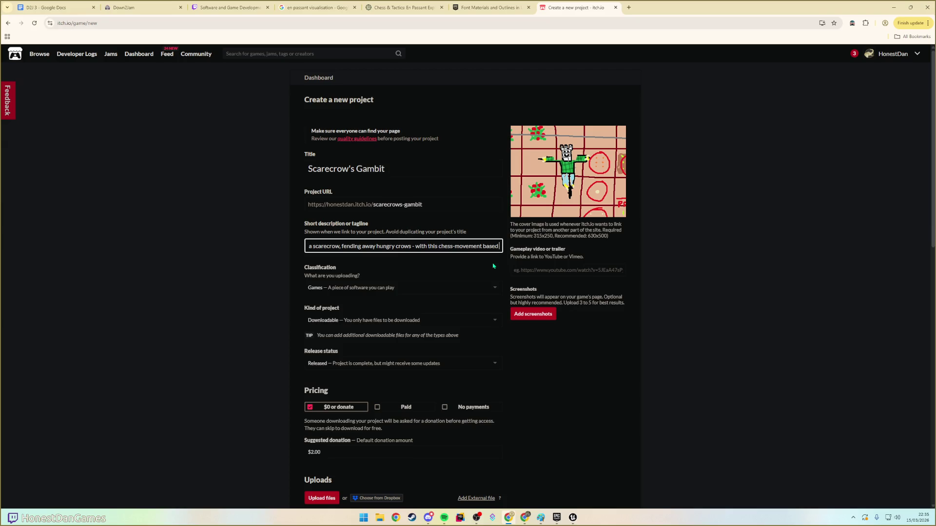
key(ctrl+BackSpace)
text(inspired)
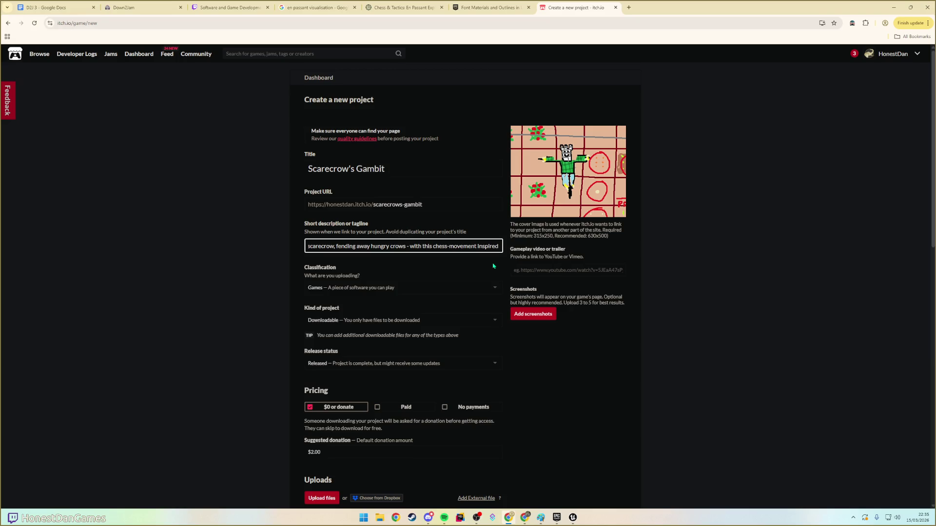
text(farming sim)
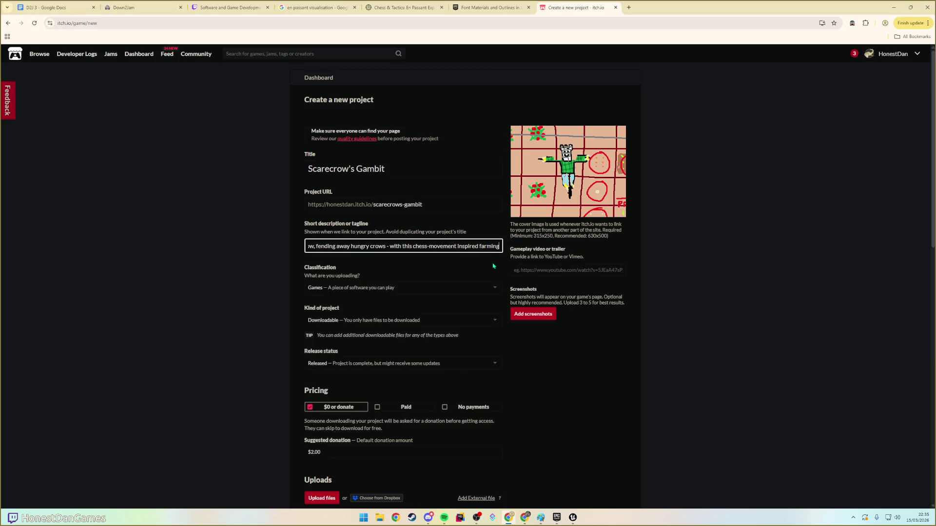
key(BackSpace)
key(BackSpace)
key(BackSpace)
text(puzzler.)
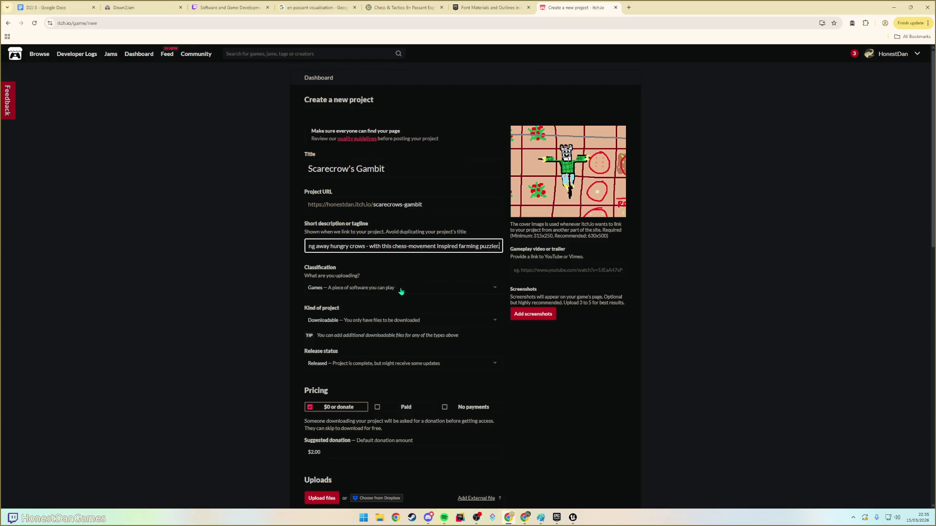
- Keep the project kind as Downloadable, set release status to Prototype, and choose No payments
click(394, 322)
click(395, 324)
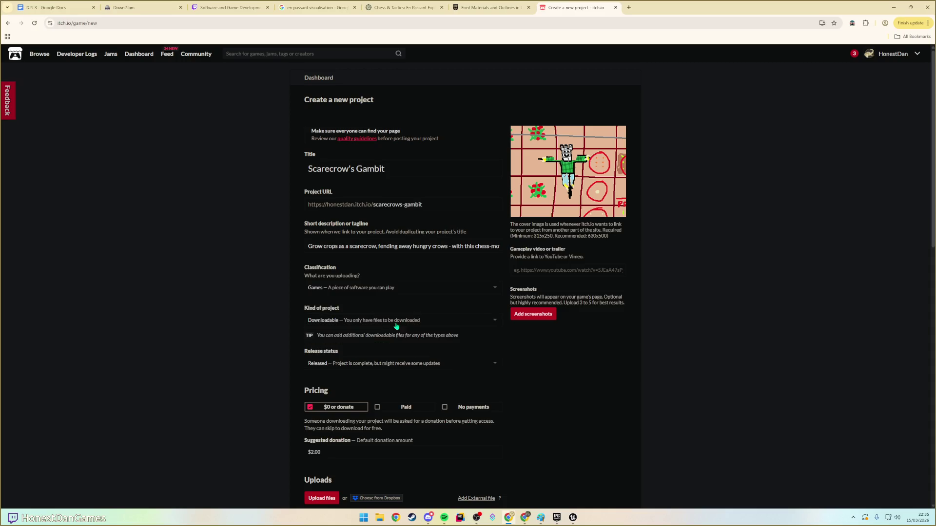
click(356, 363)
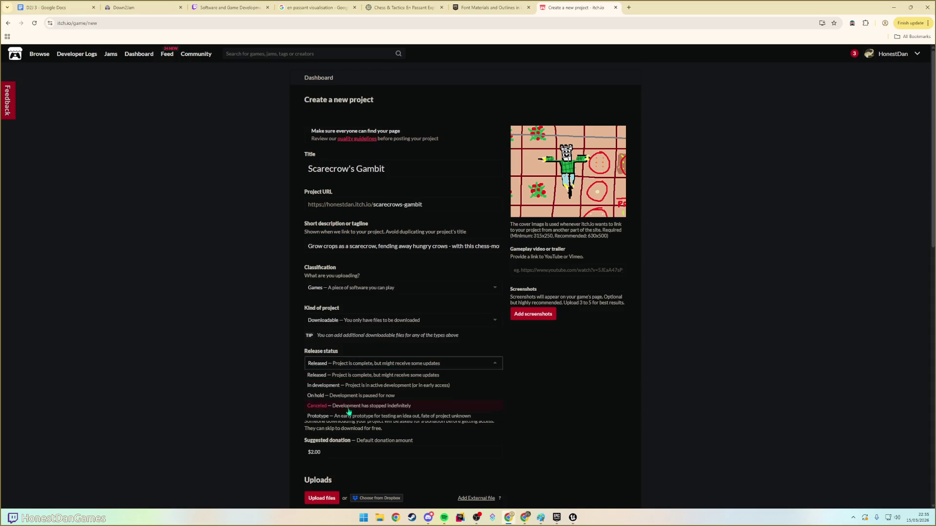
click(397, 417)
scroll(452, 374, down, 2)
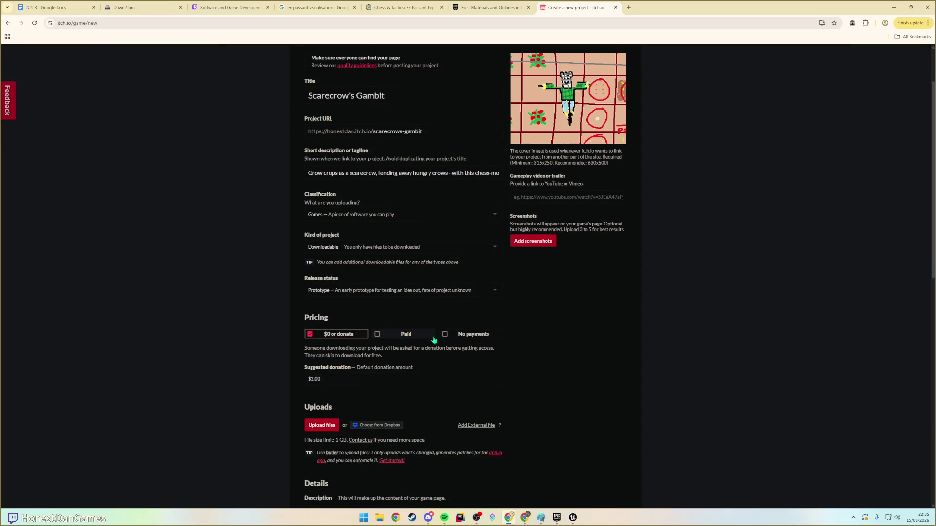
click(451, 335)
scroll(515, 344, down, 1)
scroll(515, 344, down, 2)
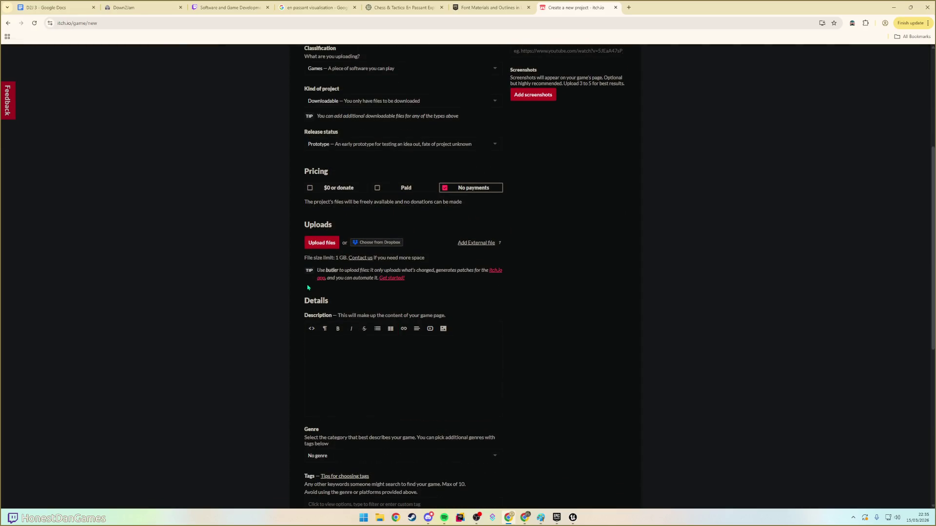
- Start a file upload for the game and browse the file picker to Local Disk (D:)
click(311, 243)
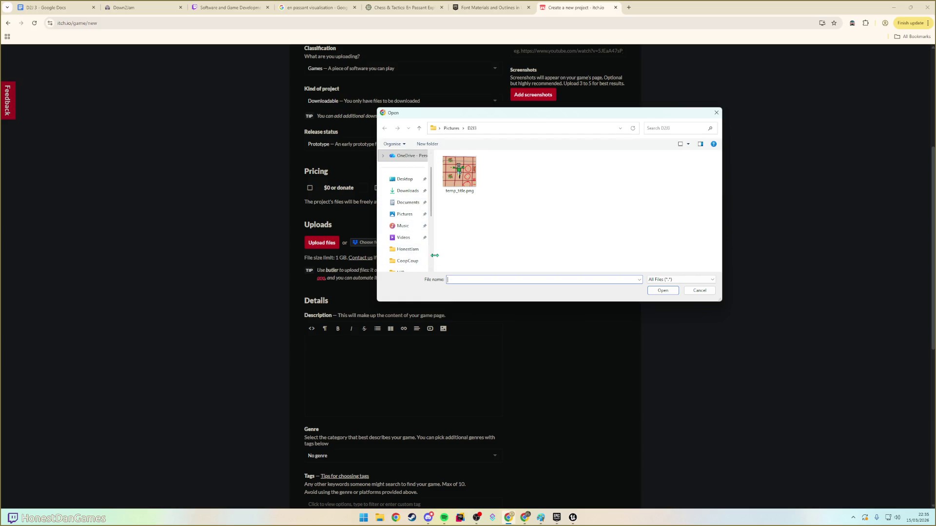
scroll(412, 257, down, 2)
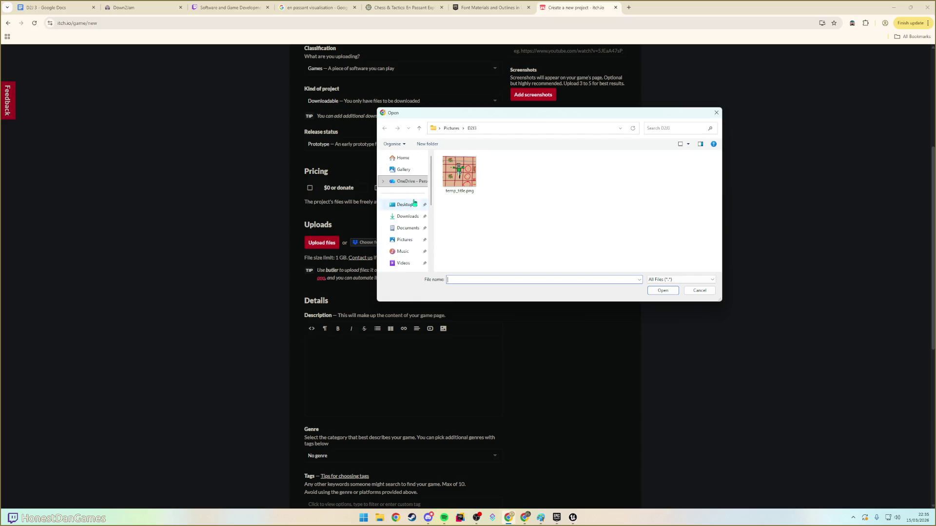
scroll(412, 219, up, 1)
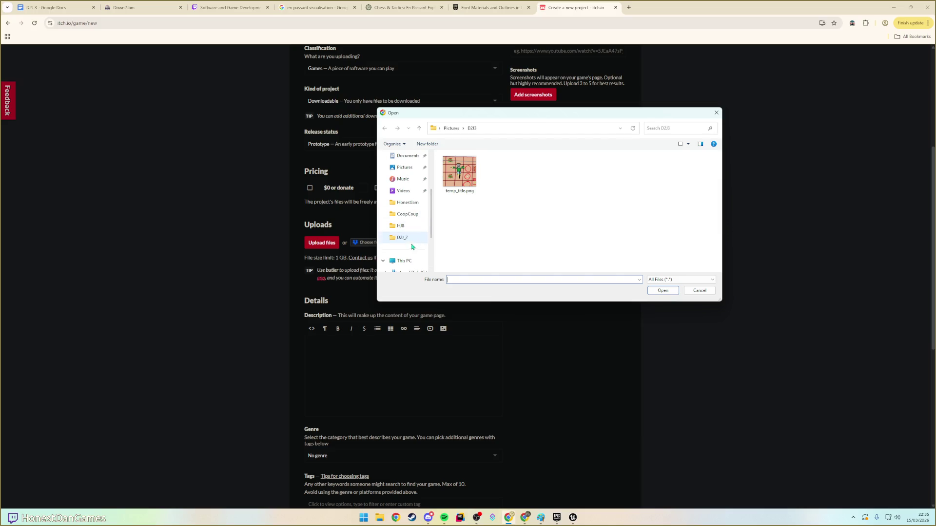
click(402, 227)
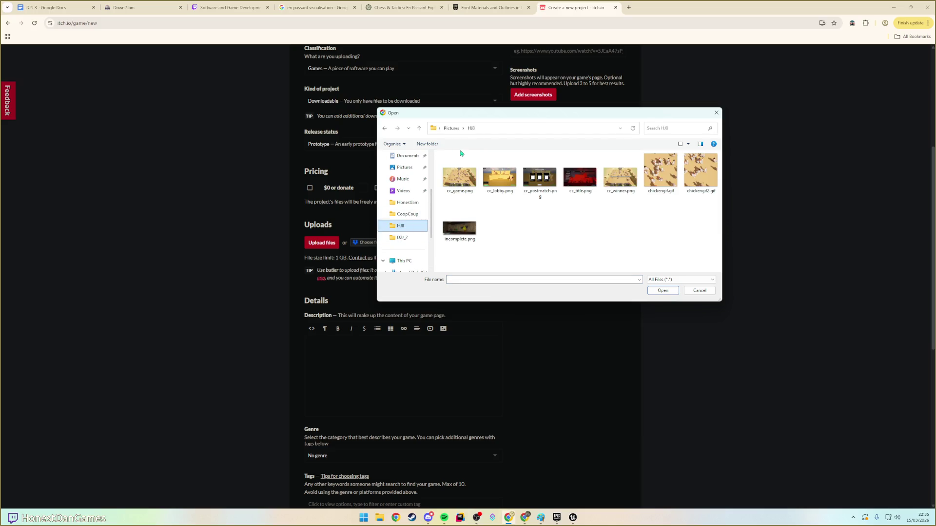
scroll(399, 227, down, 2)
click(410, 225)
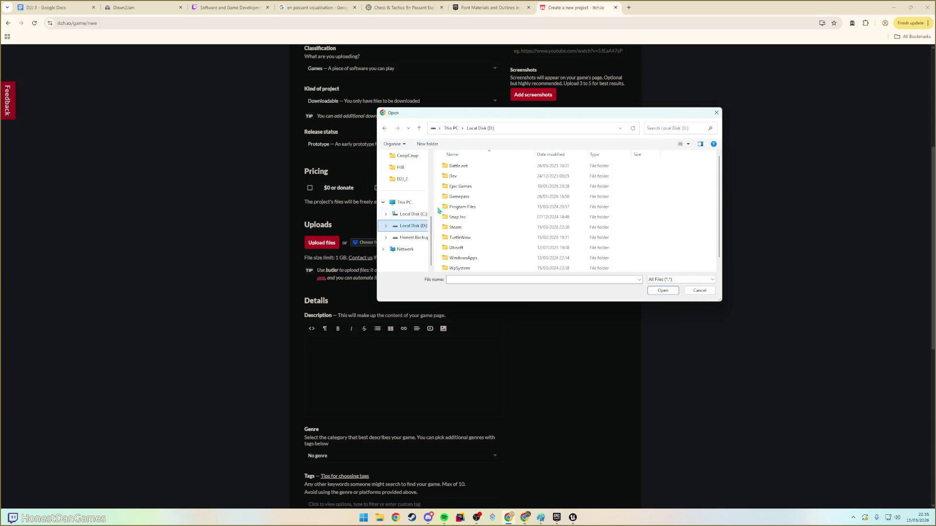
- Browse to Dev > Unreal > PackagedGames > ScarecrowsGambit, where the v0_1 build folder sits
double_click(458, 176)
double_click(458, 176)
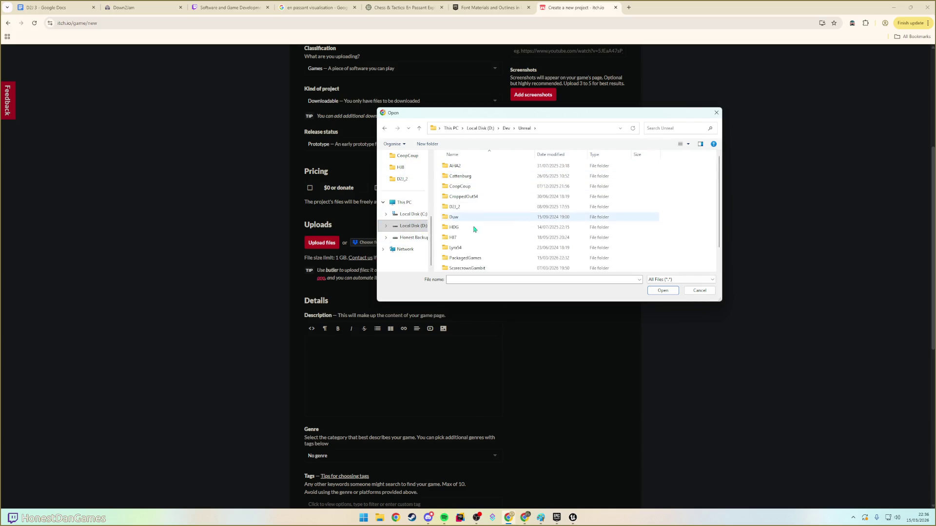
double_click(475, 237)
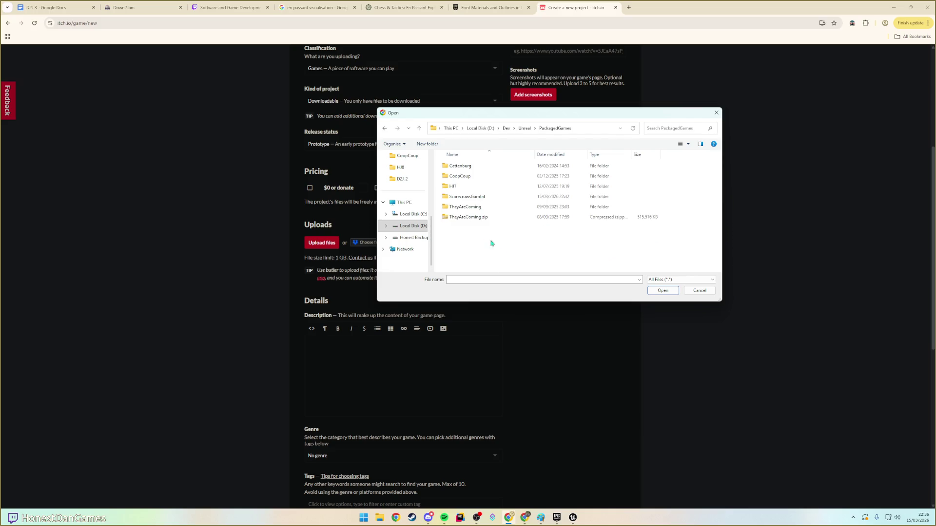
double_click(475, 196)
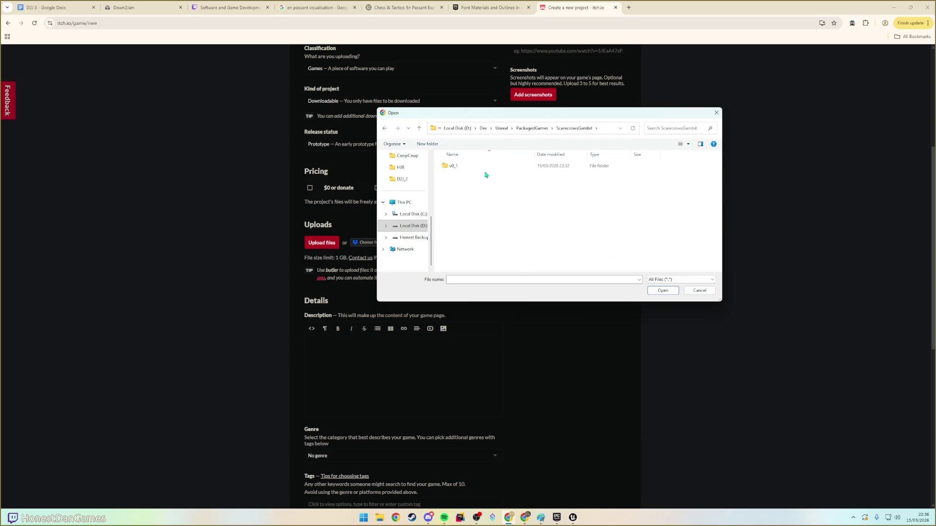
double_click(453, 169)
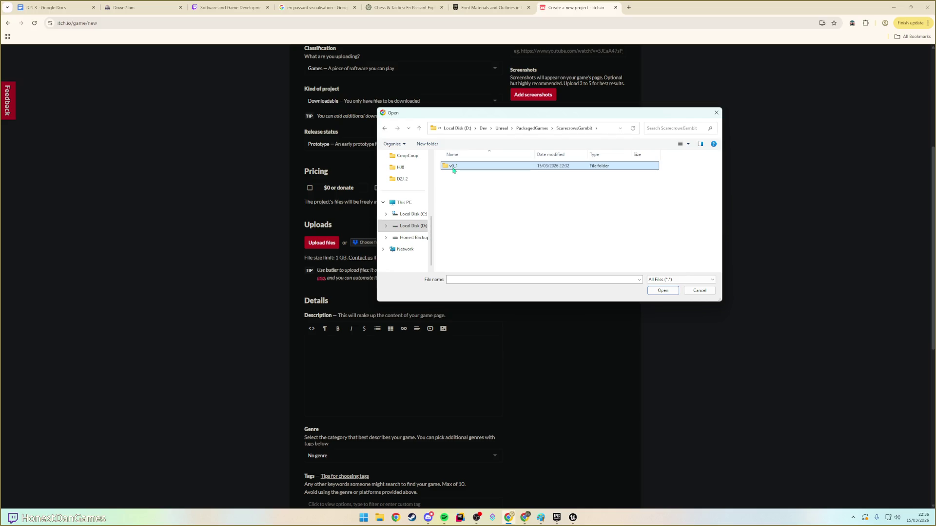
key(alt+Up)
- Zip the v0_1 folder as ScarecrowsGambit_v0_1.zip and pick that zip for upload
right_click(453, 166)
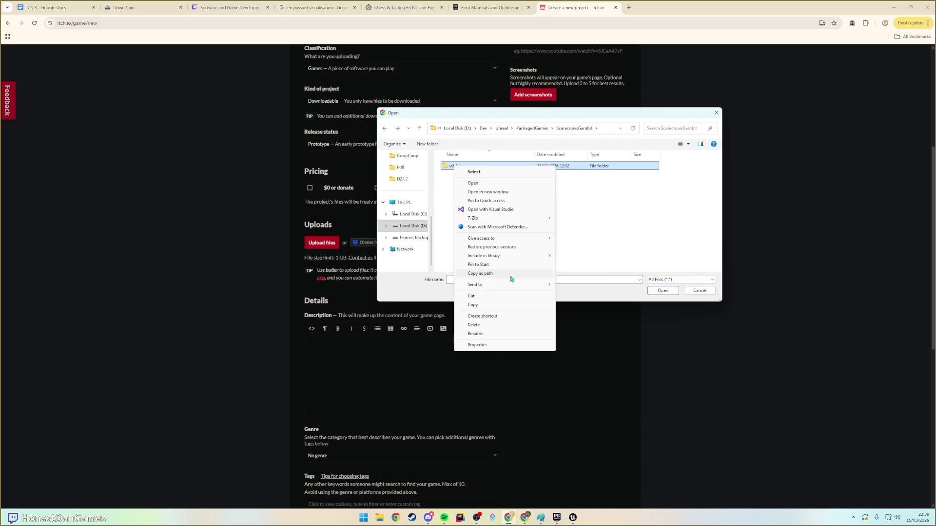
mouse_move(516, 286)
click(585, 295)
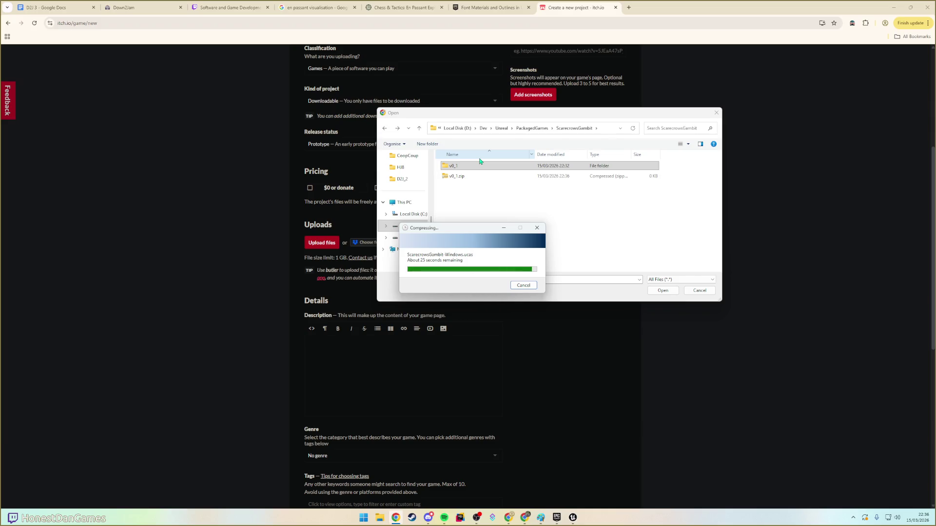
text(Scarec)
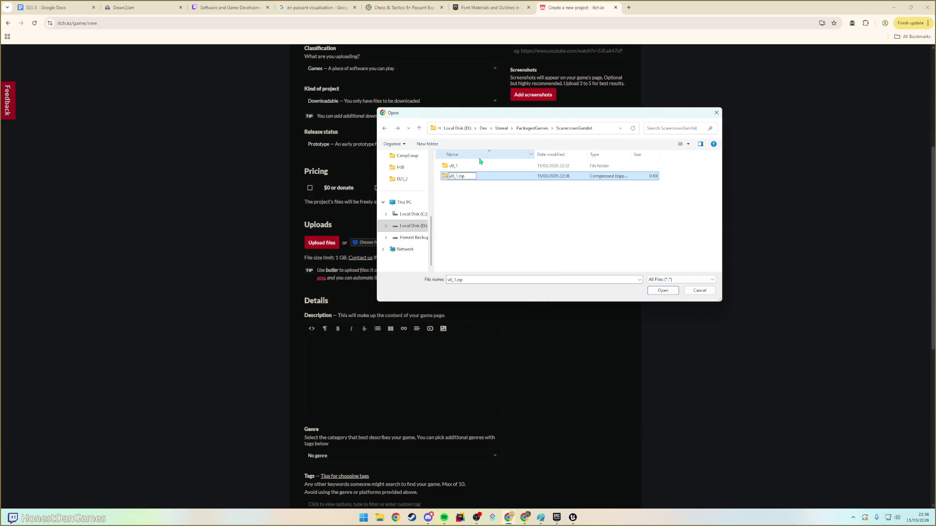
text(rows)
text(Gambit_)
key(Return)
double_click(461, 177)
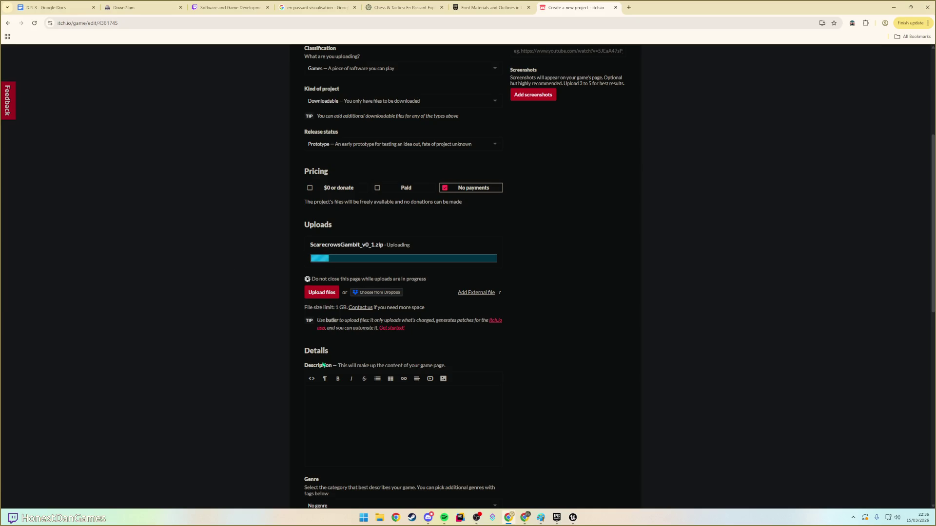
click(63, 8)
scroll(508, 240, up, 8)
scroll(507, 240, up, 20)
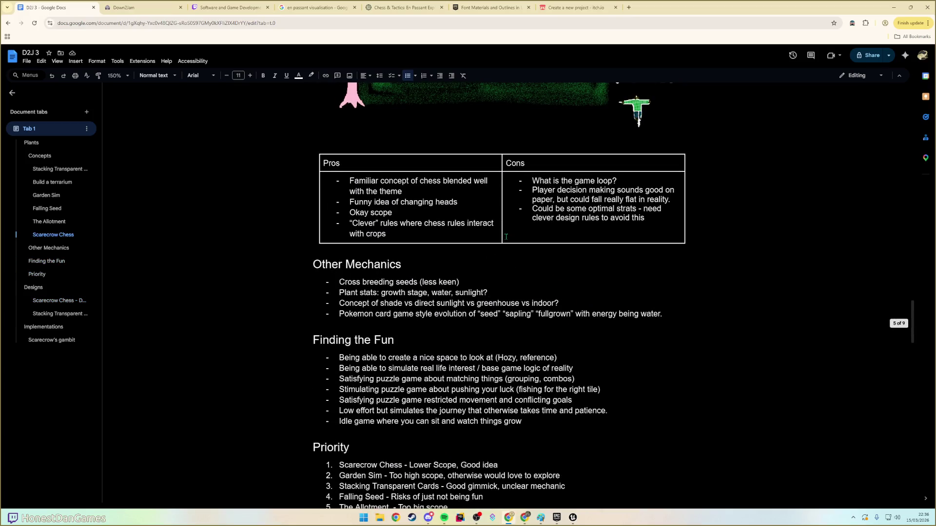
click(575, 7)
click(331, 403)
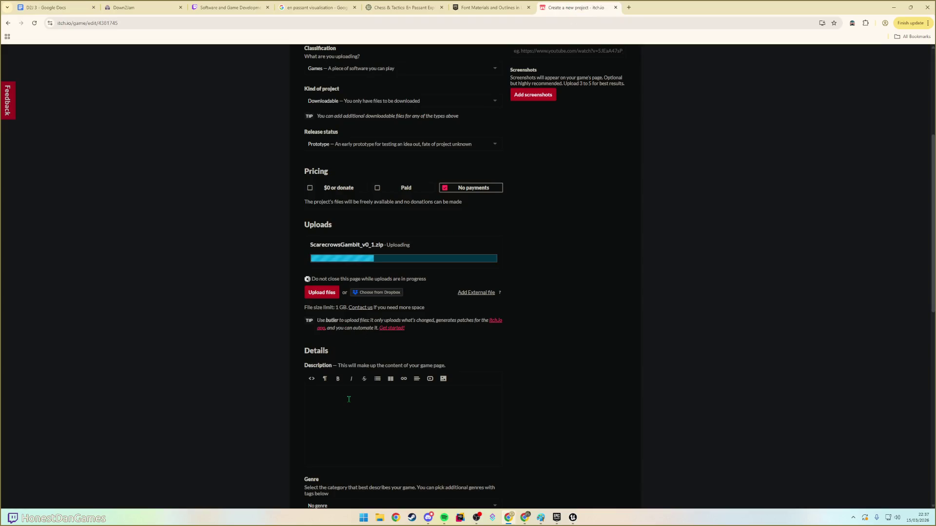
- Draft the description 'You control a scarecrow who can change its head…', then select it all
text(You control a scarecrow who can change )
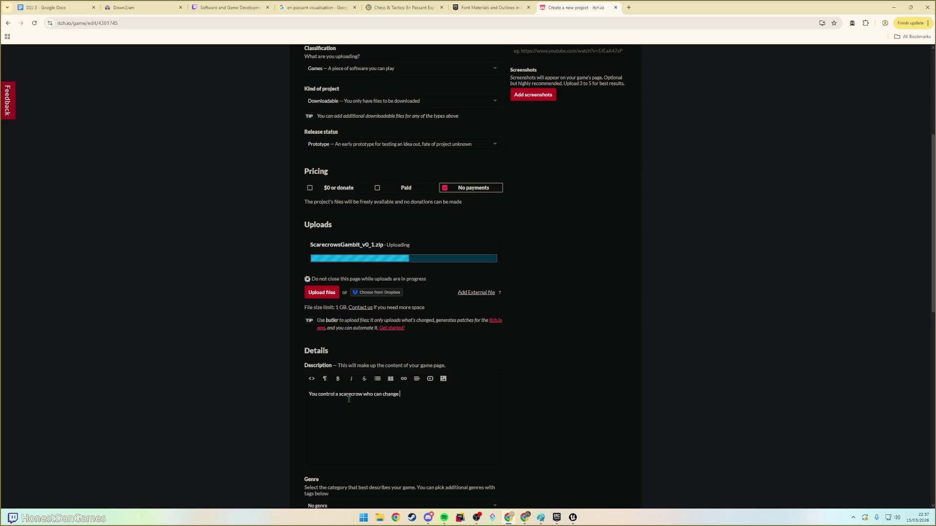
text(its head)
text( - which allows )
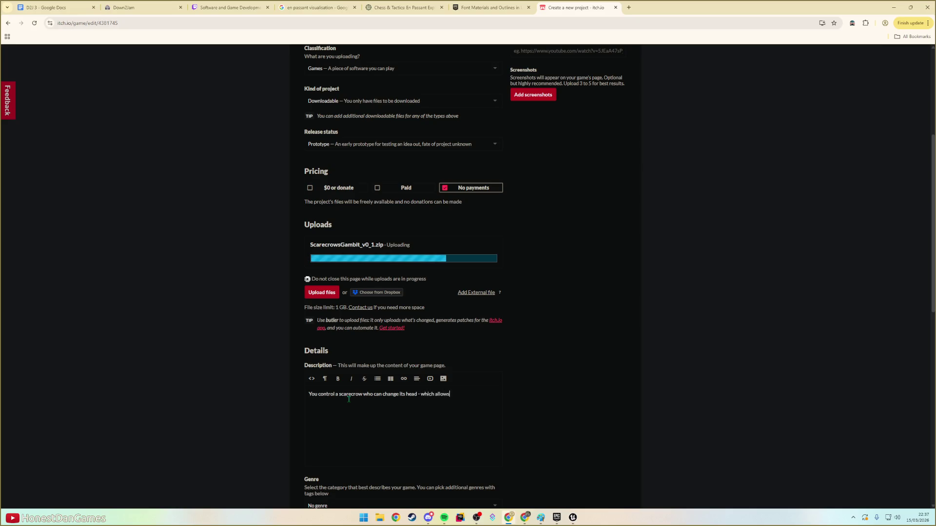
text(it to navigate its f)
text(ield differently.)
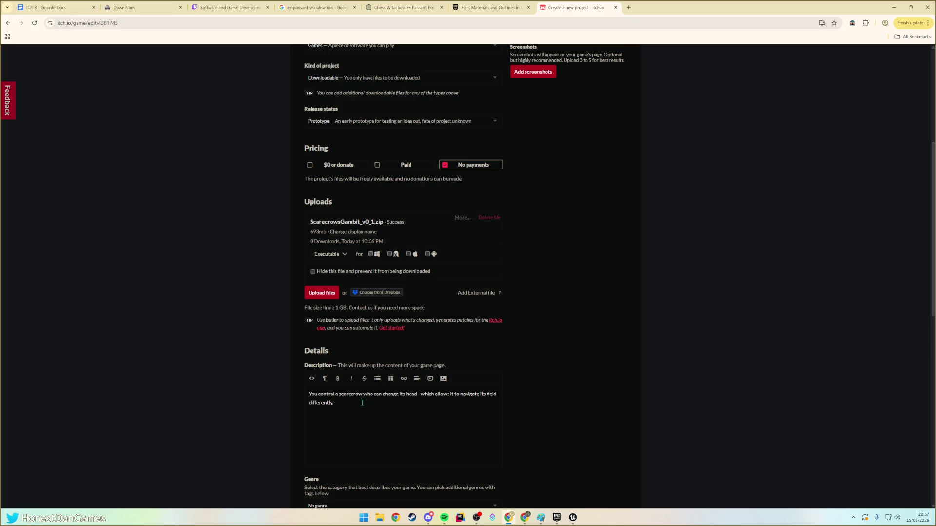
click(365, 392)
key(ctrl+a)
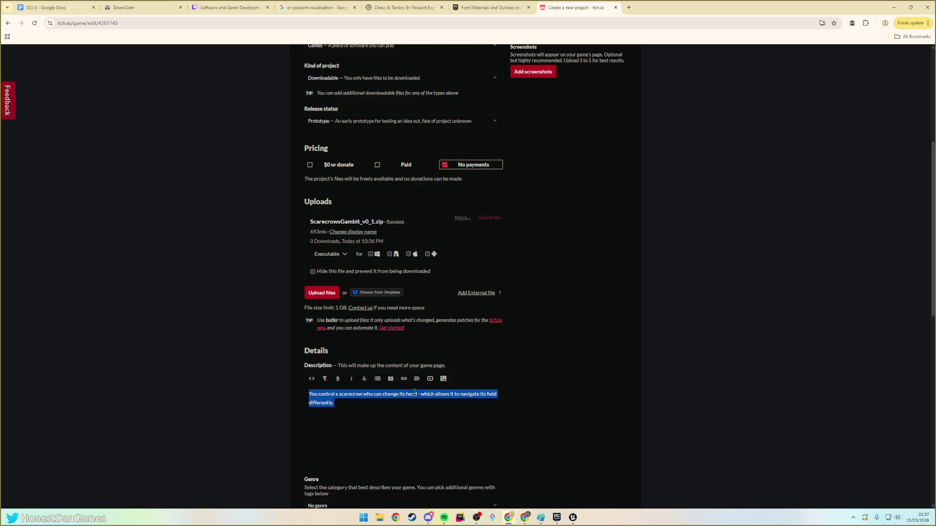
- Replace the description with 'You are a scarecrow. You want to grow 25 mature crops!' and start the next sentence
text(Y)
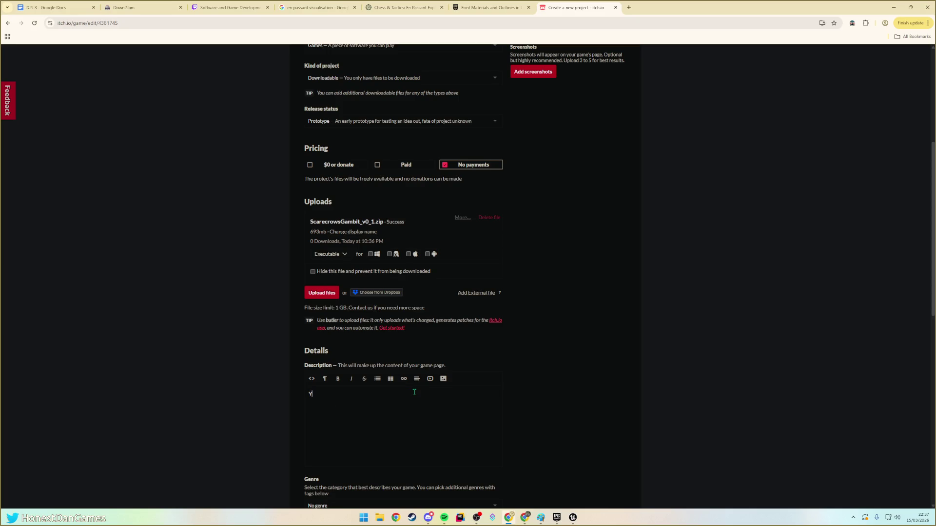
text(ou are a scarec)
text(row. )
text(You want to grow)
text( 25 mature crops! )
text(You'll need to plant s)
text(eeds, water the soi)
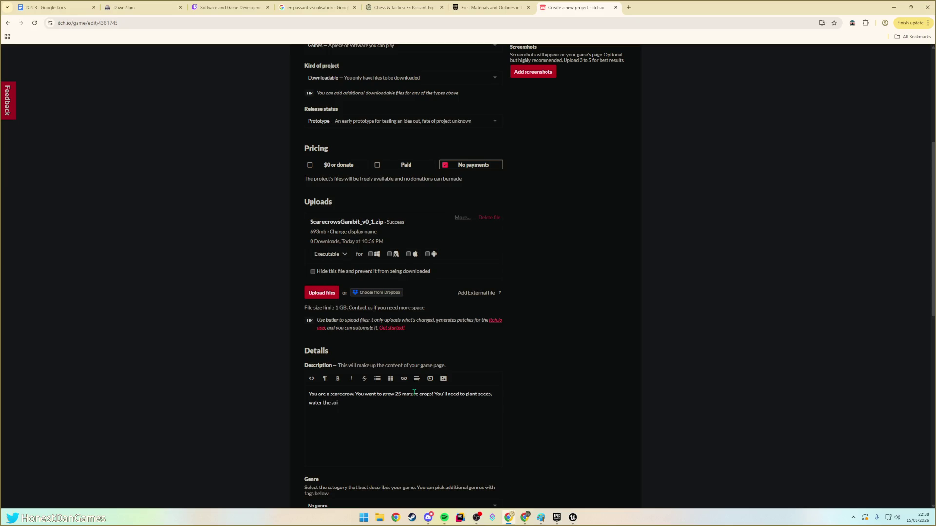
key(BackSpace)
key(BackSpace)
key(BackSpace)
text(keep the soil)
text( most)
key(BackSpace)
text(ist, and)
- Reword the sentence to end 'keep the soil watered and protect crops from the hungry CROWS!'
key(ctrl+BackSpace)
key(ctrl+BackSpace)
text(watered, and)
key(ctrl+BackSpace)
text(and protect)
key(ctrl+BackSpace)
text(protect cr)
text(ops from the )
text(hungry CROWS!)
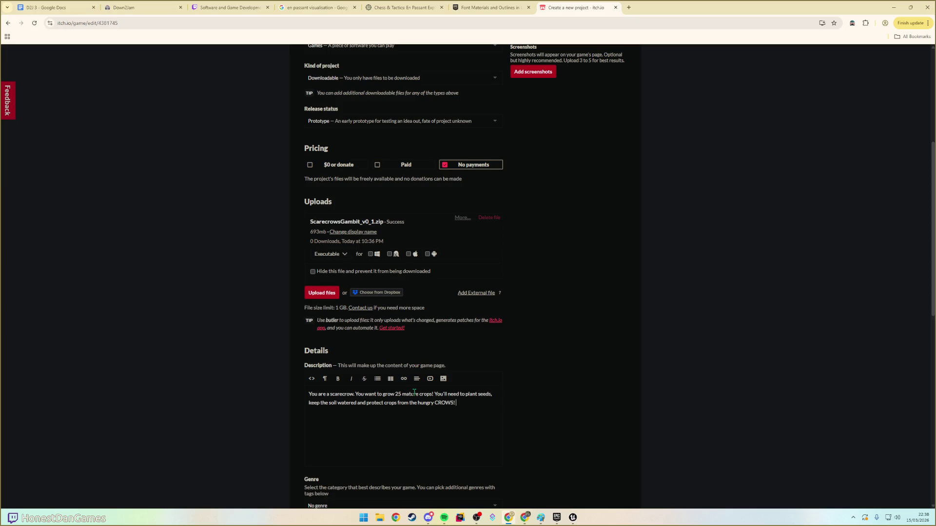
text(T)
key(BackSpace)
key(BackSpace)
- Add a paragraph on swapping chess-piece heads, warning that your movement can also harm your crops
key(Return)
text(To na)
text(igate aroun)
text( your field, you can swit)
text(ut)
text( head for the scar)
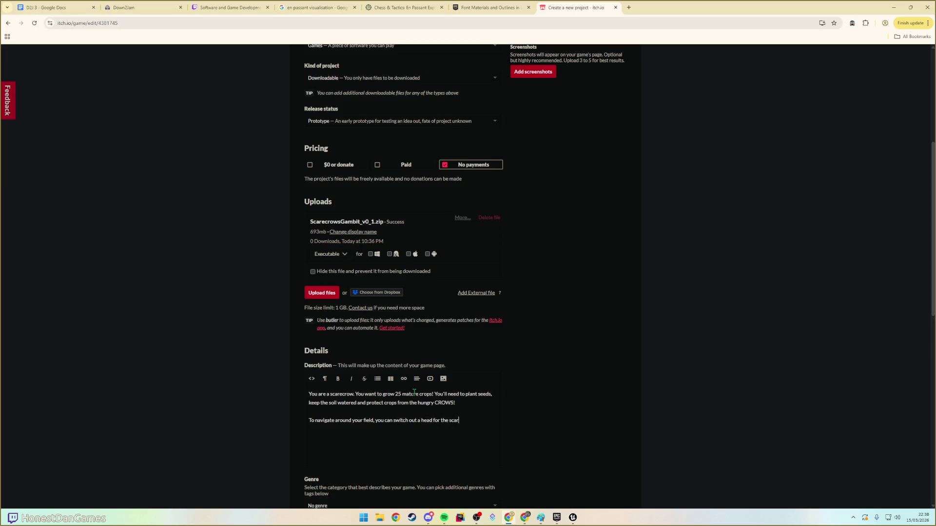
text(row to wear.)
text( A)
text(ach head corre)
text(sponds to a ch)
text(ess-piece)
text( which empowe)
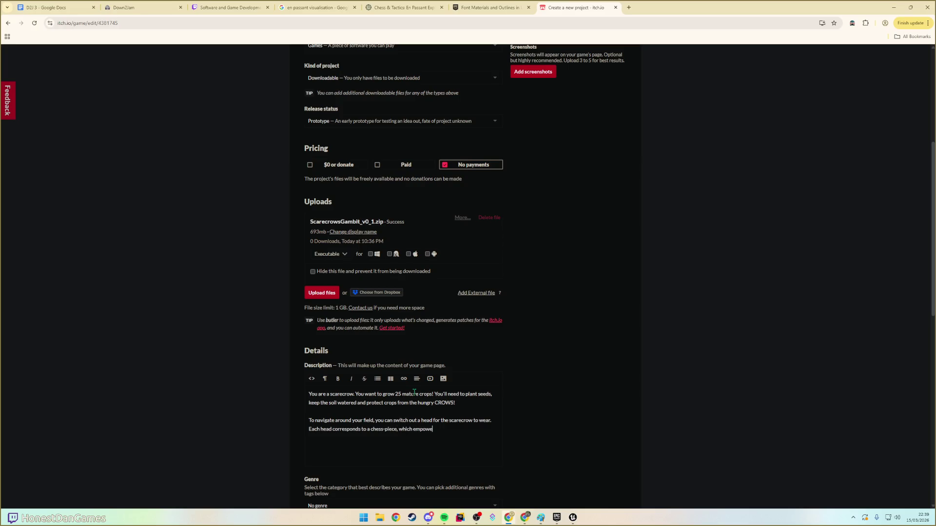
text(the )
text(care)
text(ow)
text('s movement)
text(Be)
text( cautio)
text(us,)
text( as)
text( scarecro)
text(ws)
key(BackSpace)
key(BackSpace)
key(BackSpace)
text(an)
key(BackSpace)
key(BackSpace)
key(BackSpace)
text(though, a)
text(s youre)
key(BackSpace)
text(movement can a)
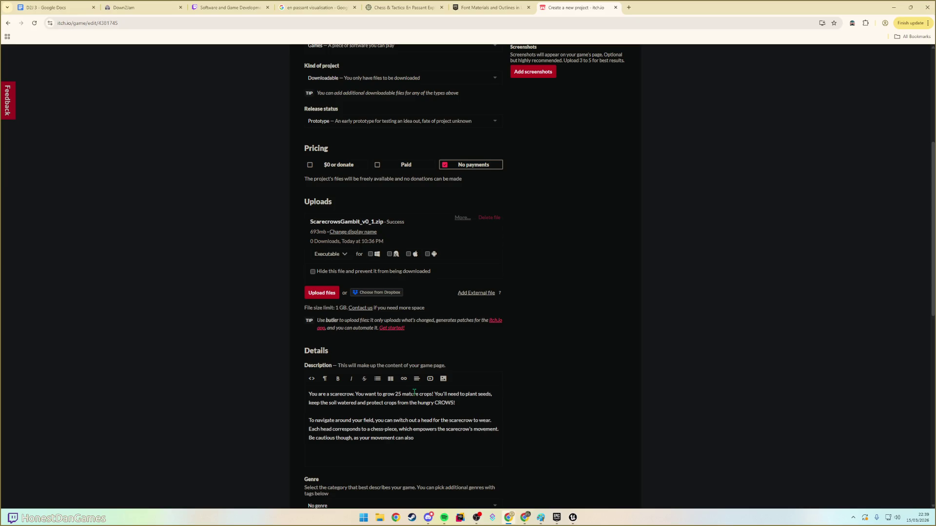
text(harm your cro)
text(ps.)
- Set the game's genre to Puzzle
scroll(340, 411, down, 3)
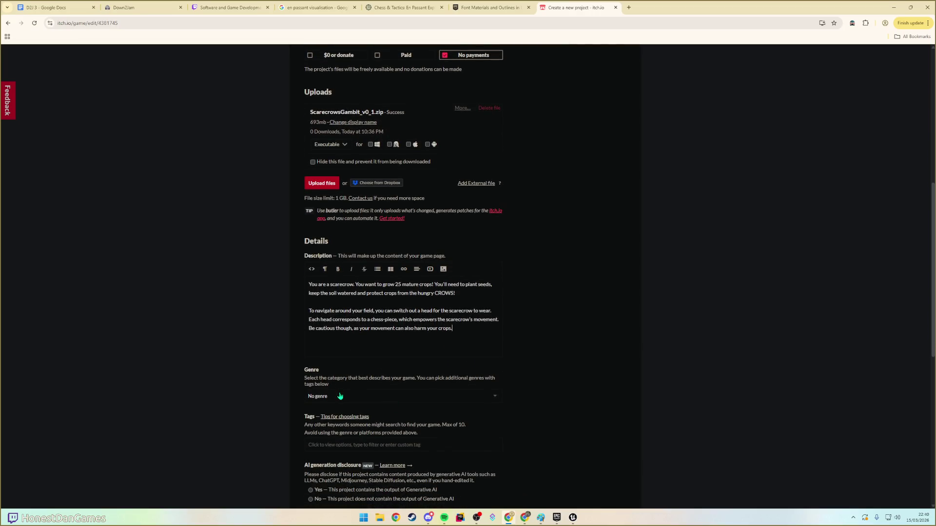
click(352, 396)
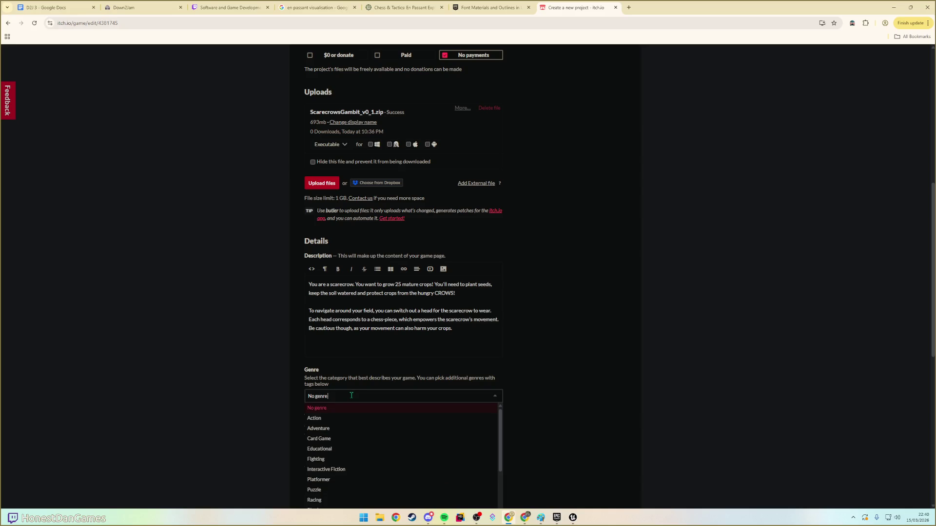
scroll(349, 405, down, 3)
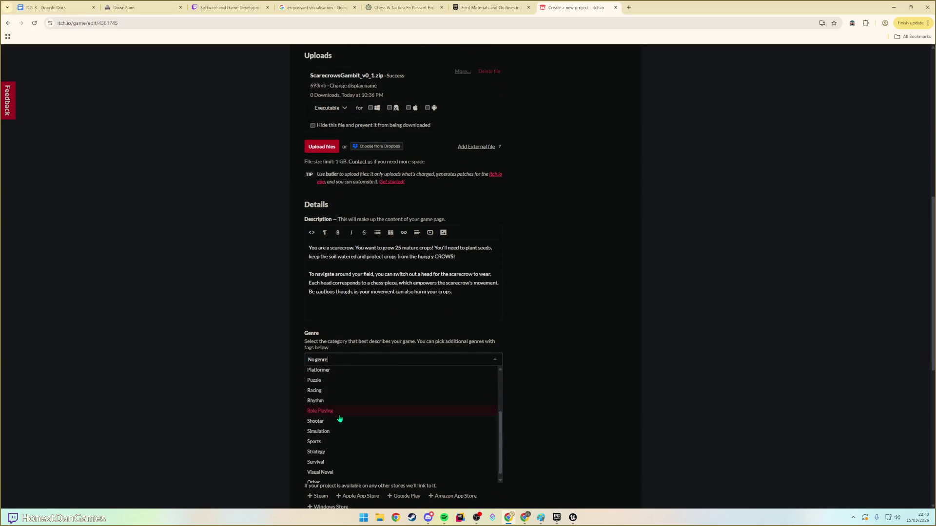
scroll(334, 439, down, 2)
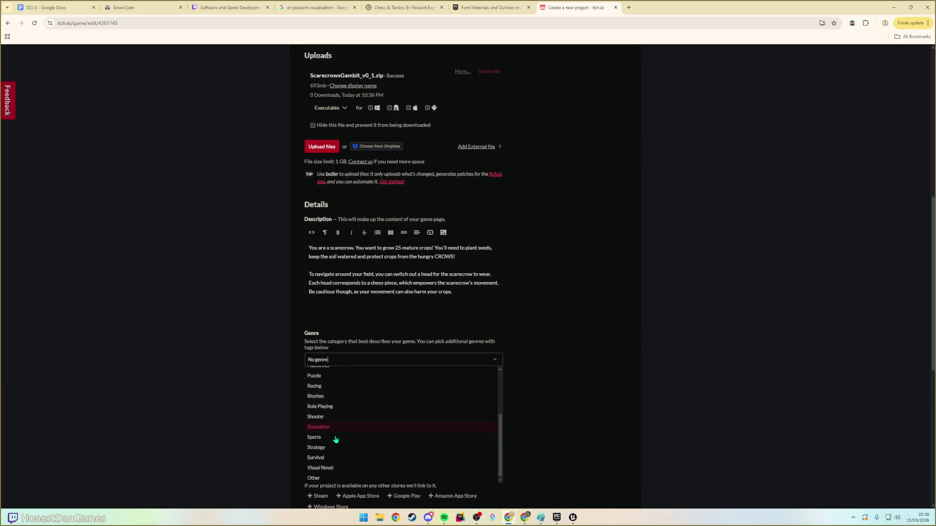
scroll(338, 390, up, 1)
scroll(339, 390, up, 1)
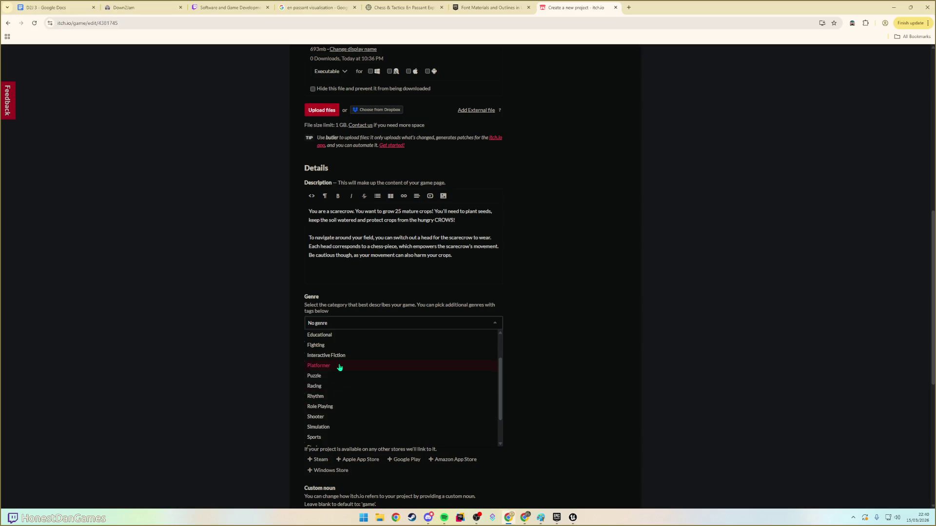
click(333, 375)
- Add the tags scarecrow, farming, crops, crows and chess
scroll(337, 333, down, 1)
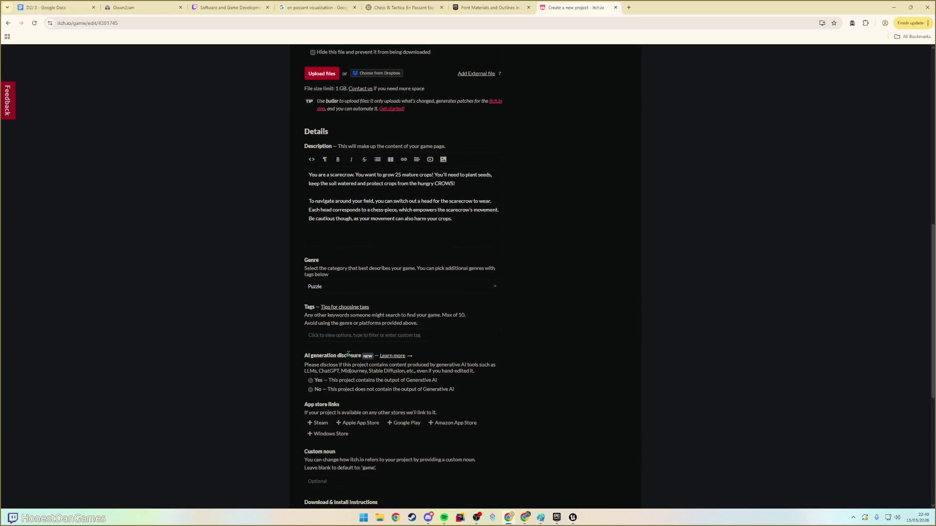
click(334, 336)
text(scarecrow)
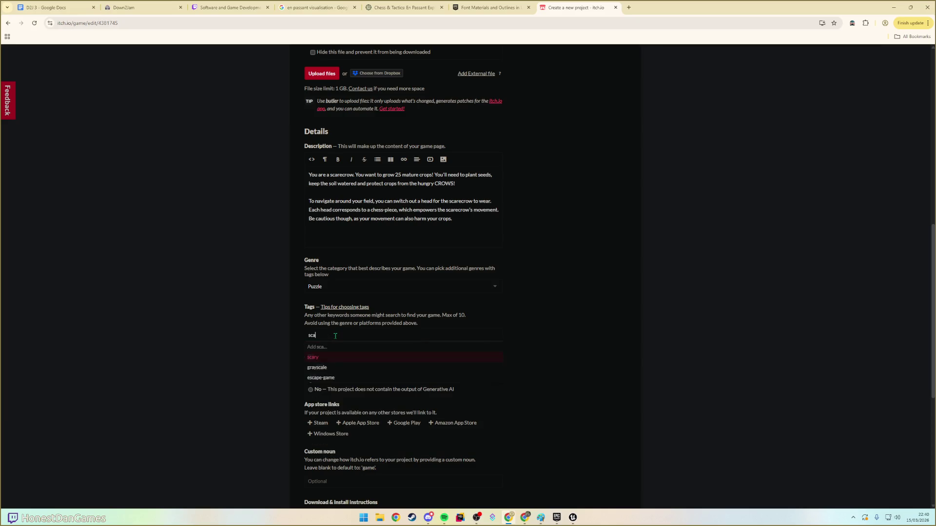
key(Return)
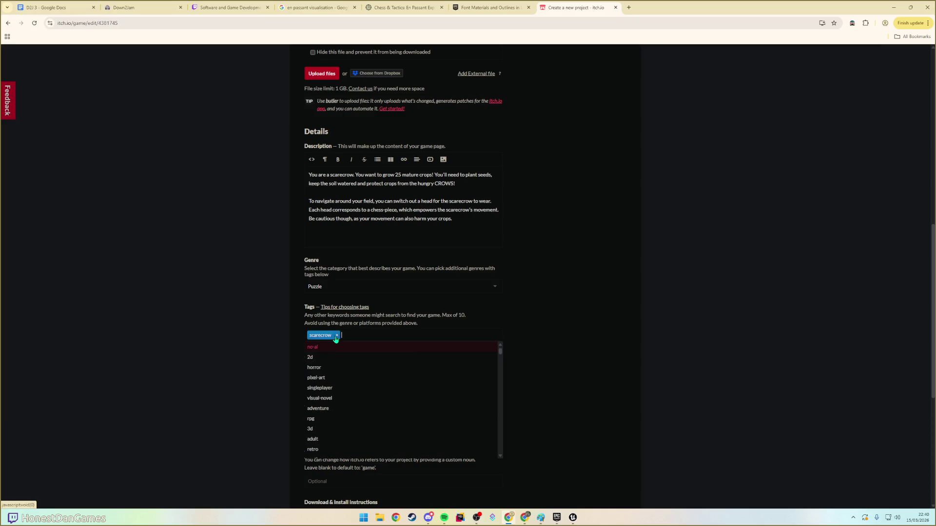
text(farming)
key(Return)
text(crops)
key(Return)
text(crows)
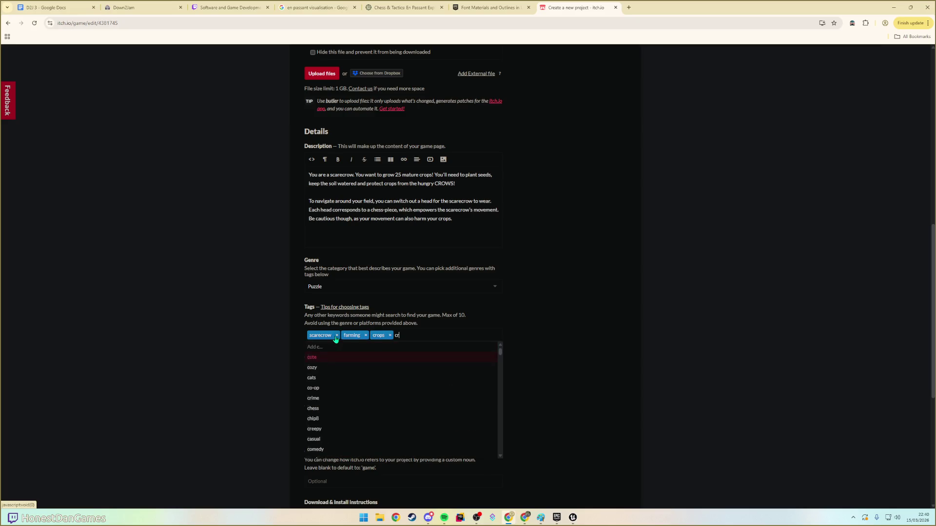
key(Return)
text(hess)
key(Return)
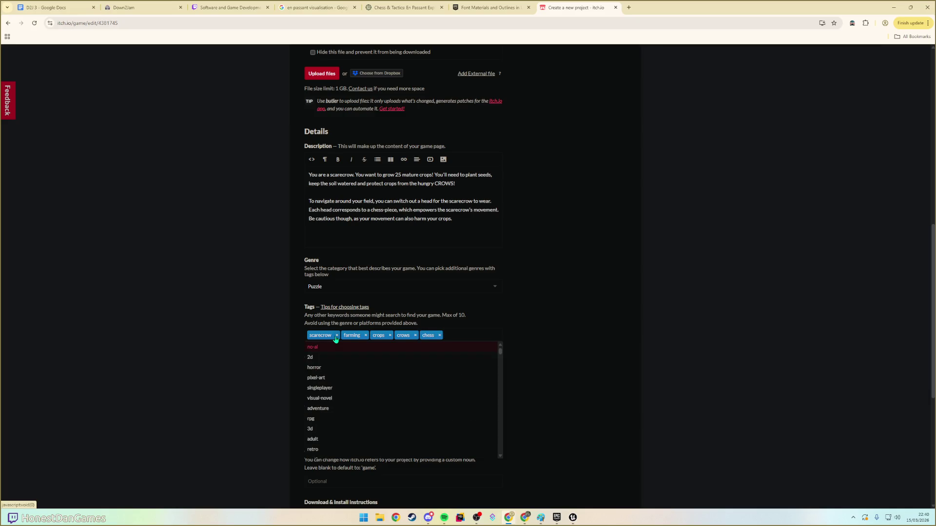
click(675, 361)
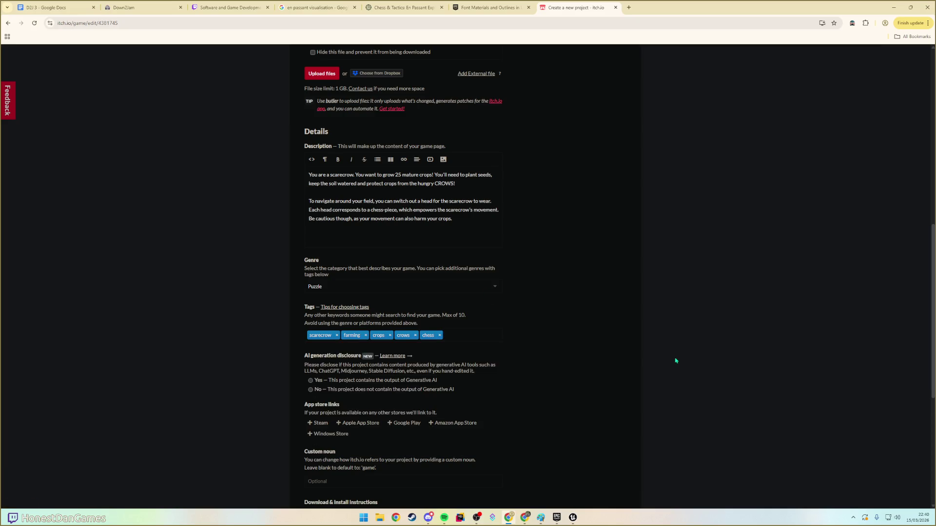
- Answer No to the generative AI disclosure
click(309, 391)
scroll(346, 399, down, 2)
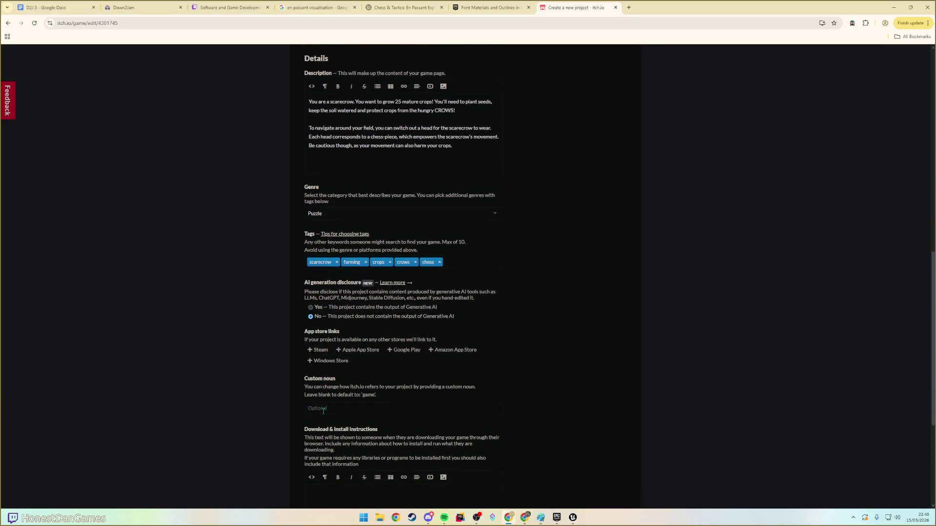
scroll(323, 410, down, 3)
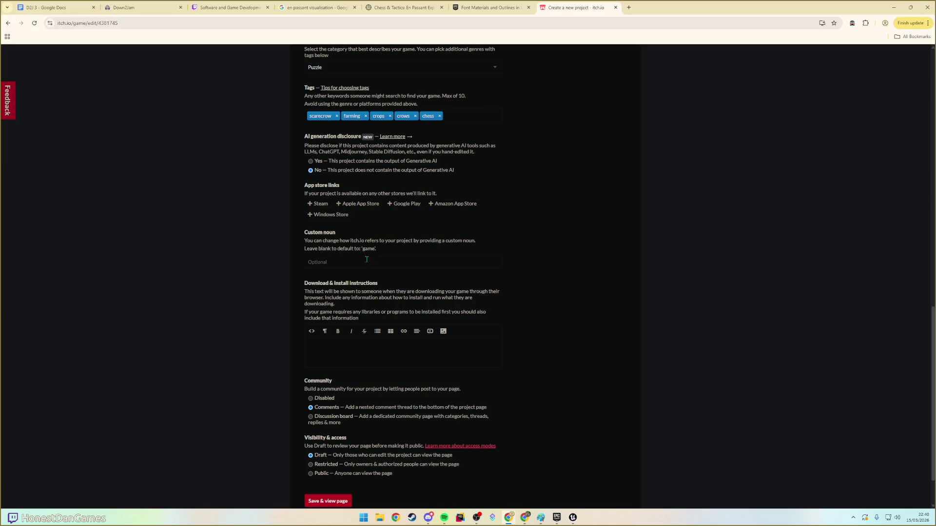
scroll(319, 351, down, 1)
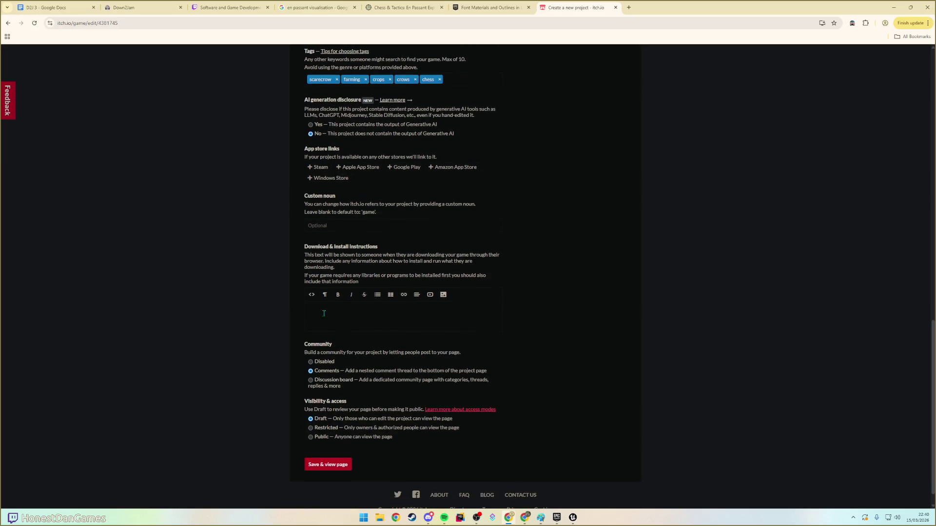
- Write install notes saying it was made in Unreal Engine, pointing to Twitch VODs, and set visibility to Public
text(This was made in)
text( unreal engine.)
text(Please)
text( check my )
text(ODs on t)
text(Twitch if you)
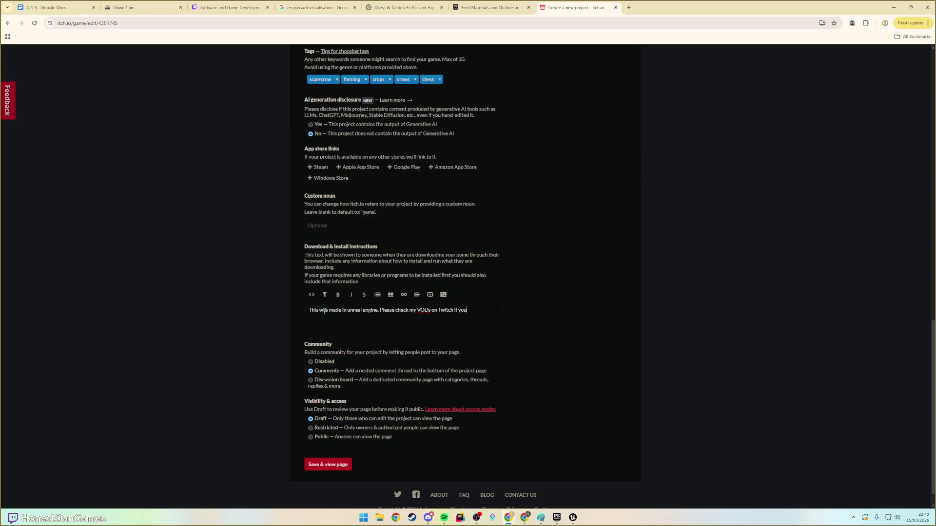
text( have concenrs about t)
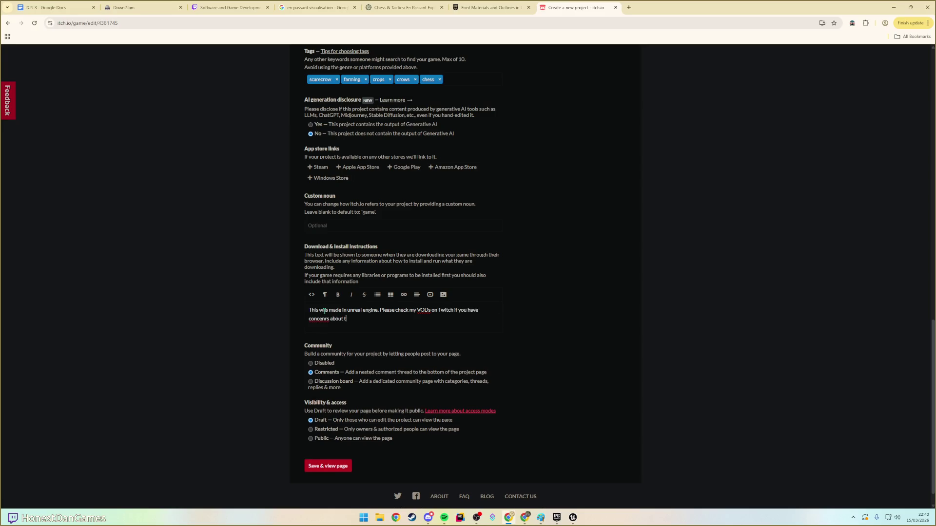
key(ctrl+BackSpace)
key(ctrl+BackSpace)
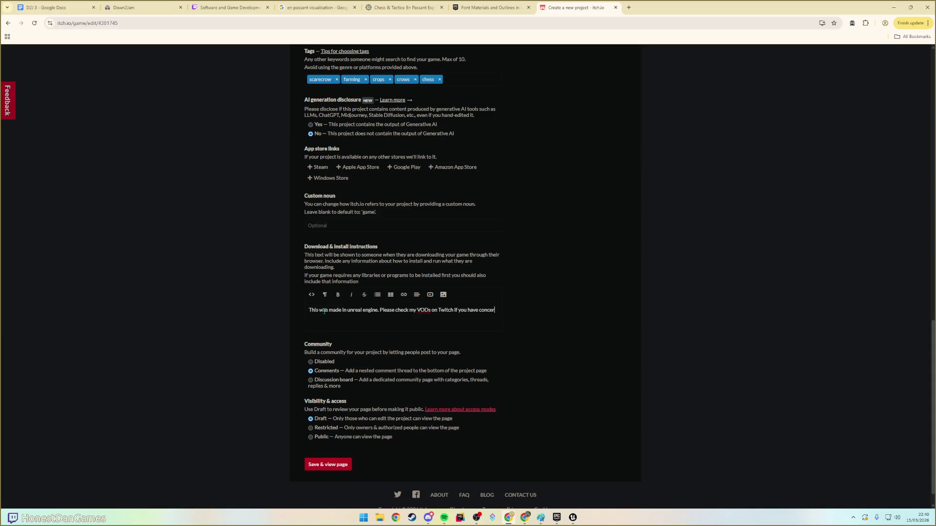
text(ns about the safe)
text(ty of the downloa)
text(d.)
key(BackSpace)
key(BackSpace)
text(<3)
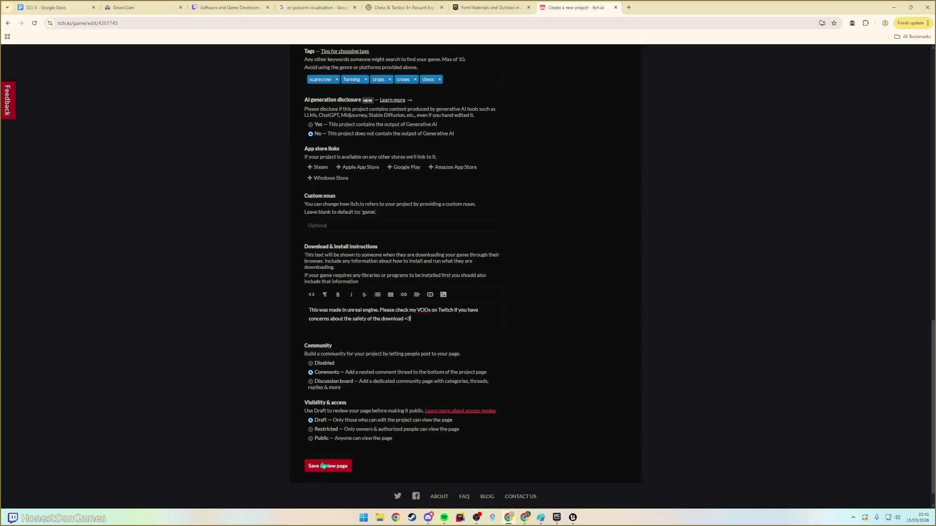
click(311, 439)
- Save the project and view the published Scarecrow's Gambit game page
scroll(314, 434, down, 2)
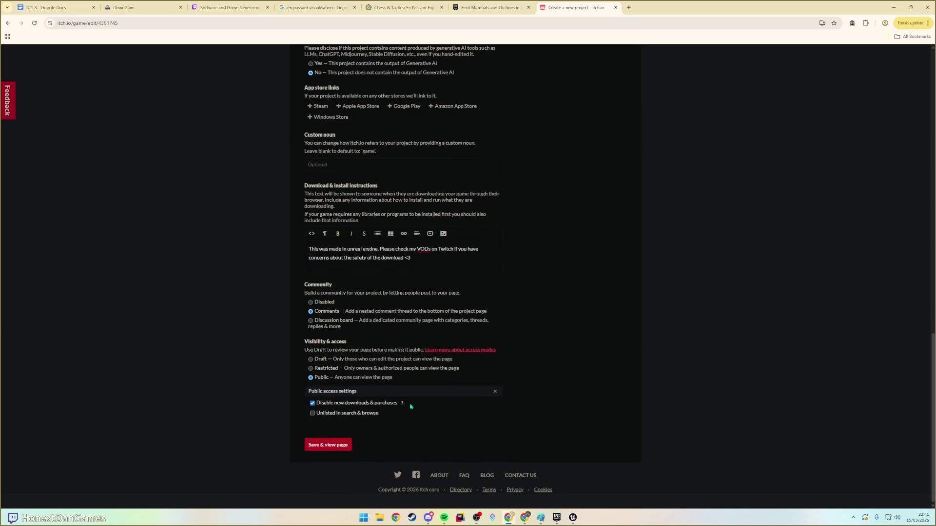
mouse_move(400, 406)
click(314, 444)
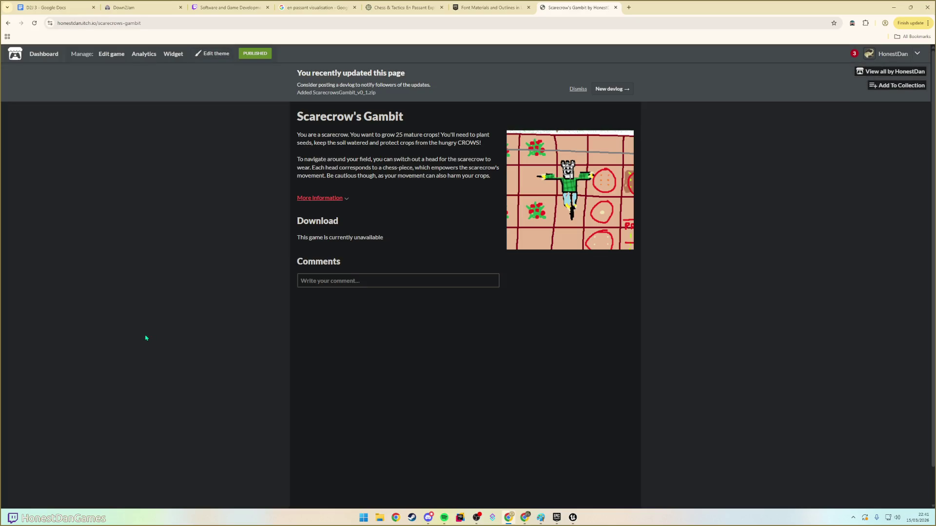